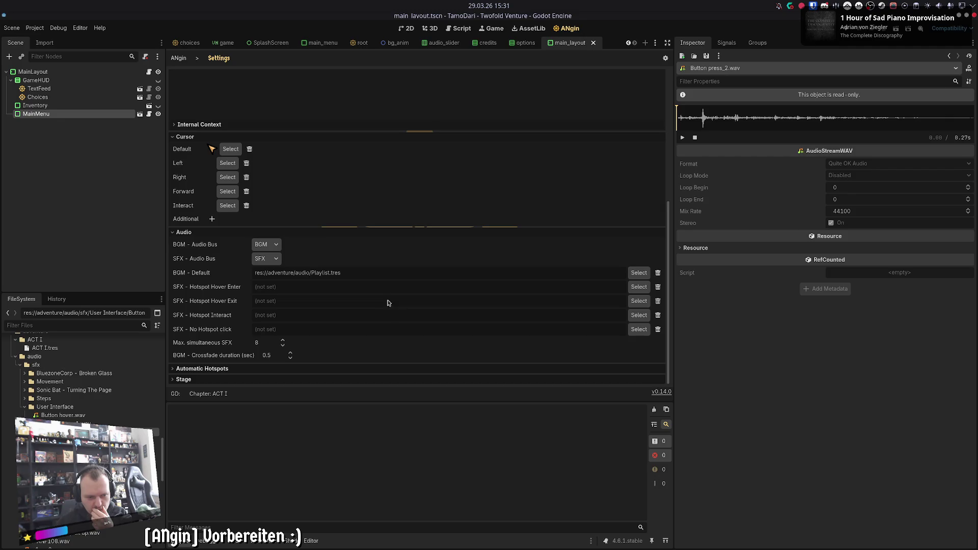
Assign User Interface/Button hover.wav as the SFX - Hotspot Hover Enter sound and run the game.
click(639, 287)
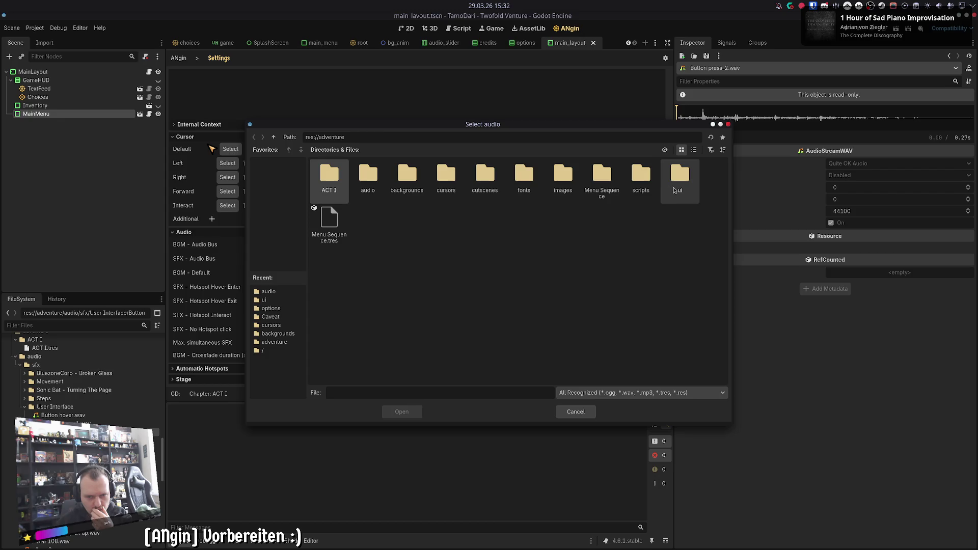
double_click(371, 188)
double_click(335, 196)
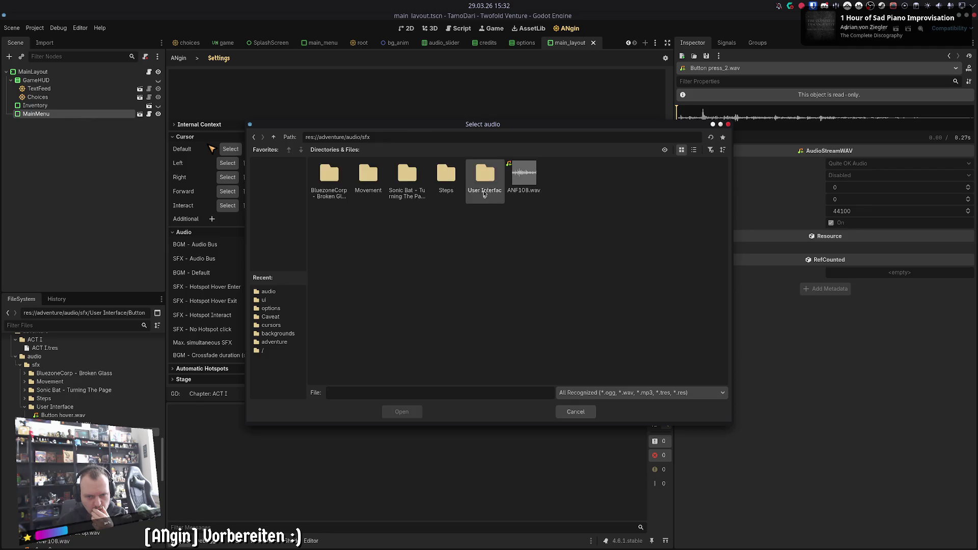
double_click(485, 175)
double_click(335, 186)
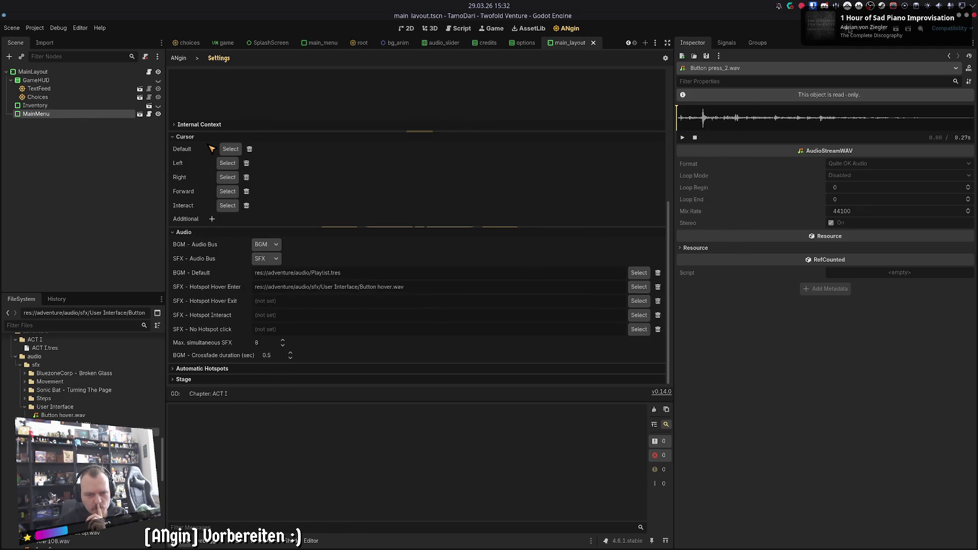
key(F5)
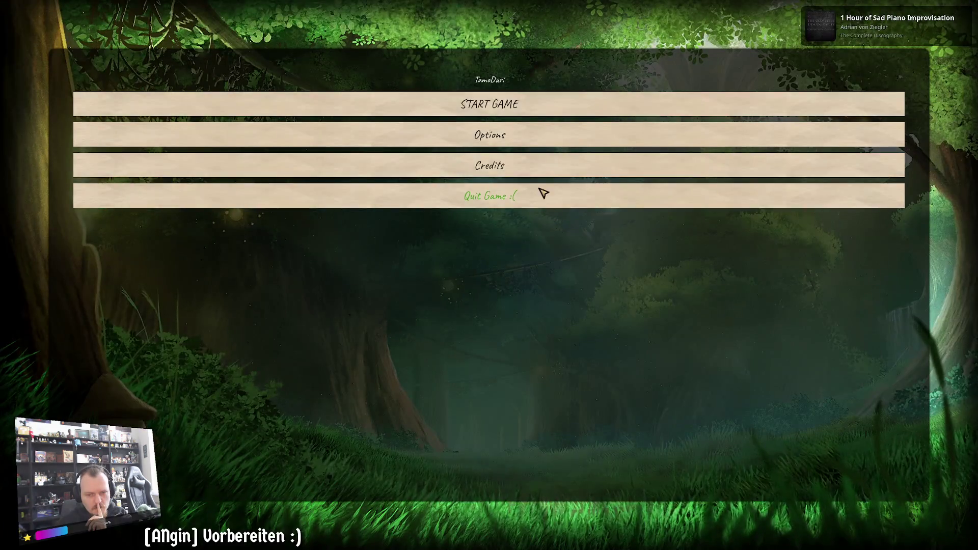
Start the game, continue past the intro screen, then stop the test run with F8.
click(509, 104)
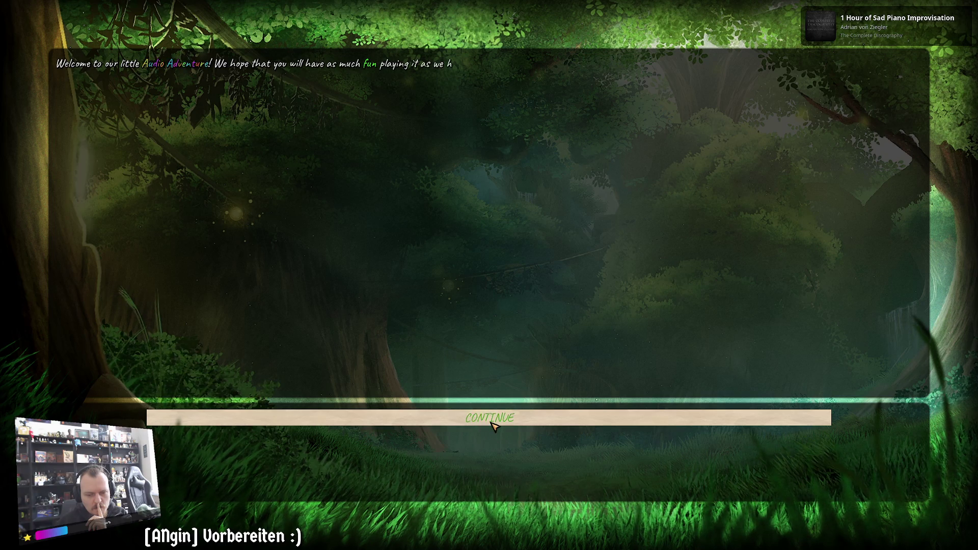
click(489, 421)
key(F8)
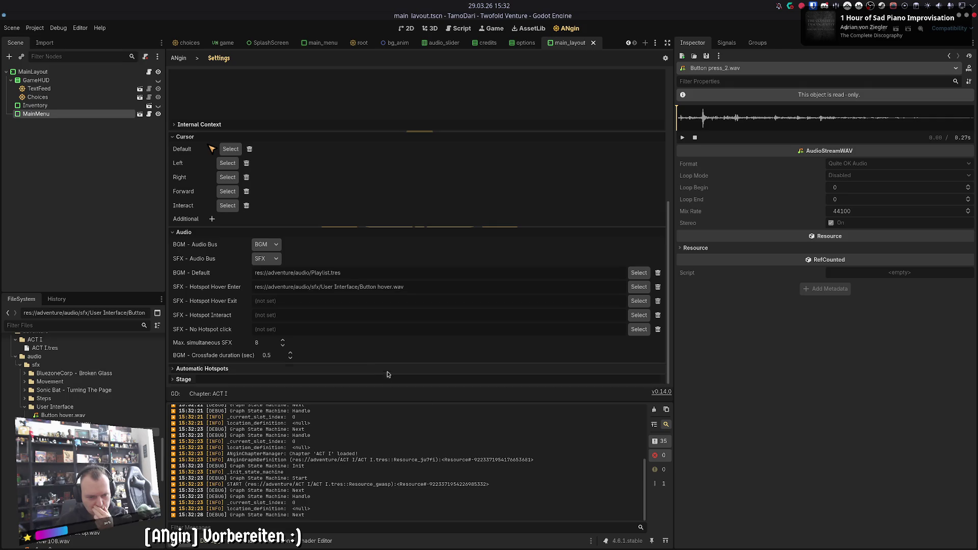
Assign Button press_1.wav as the SFX - Hotspot Interact sound, save the scene, and run the project.
click(636, 329)
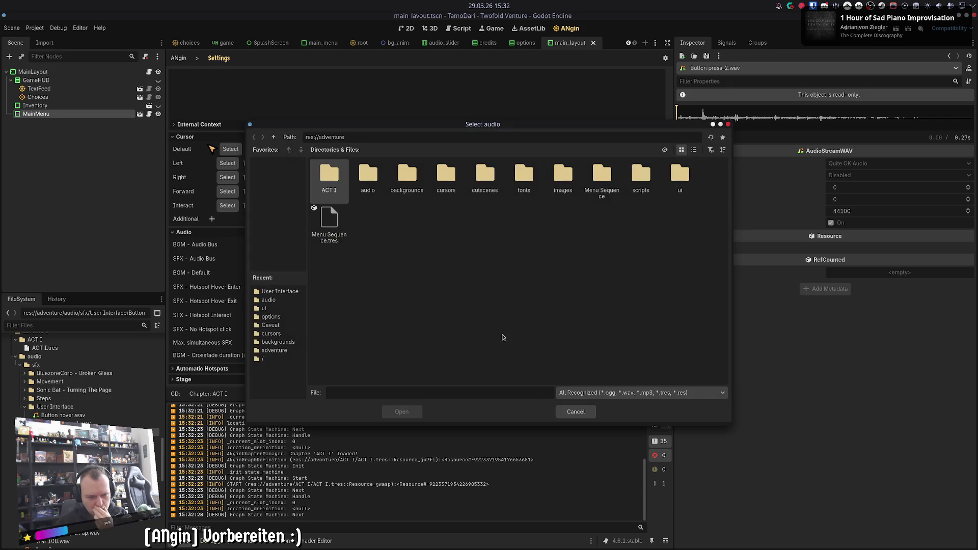
double_click(377, 189)
double_click(333, 192)
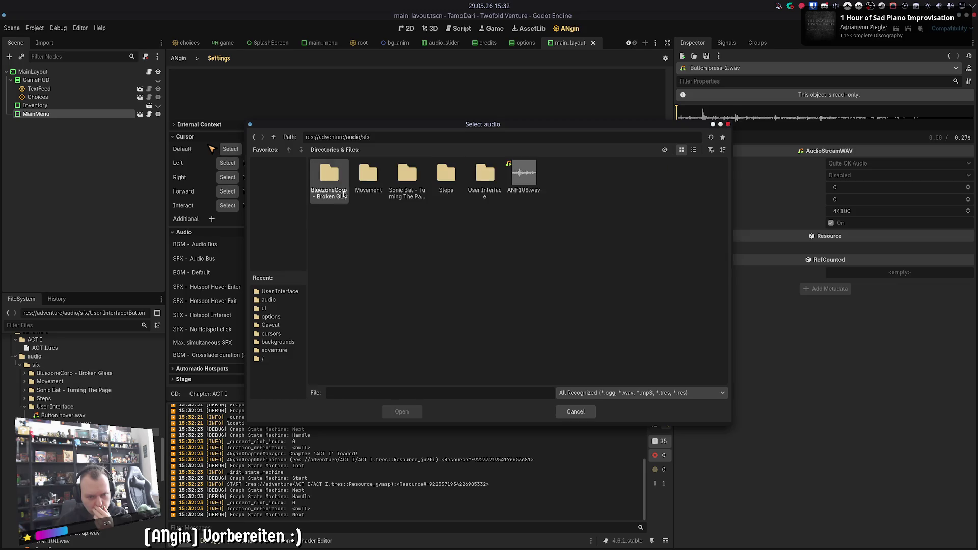
double_click(327, 194)
click(274, 137)
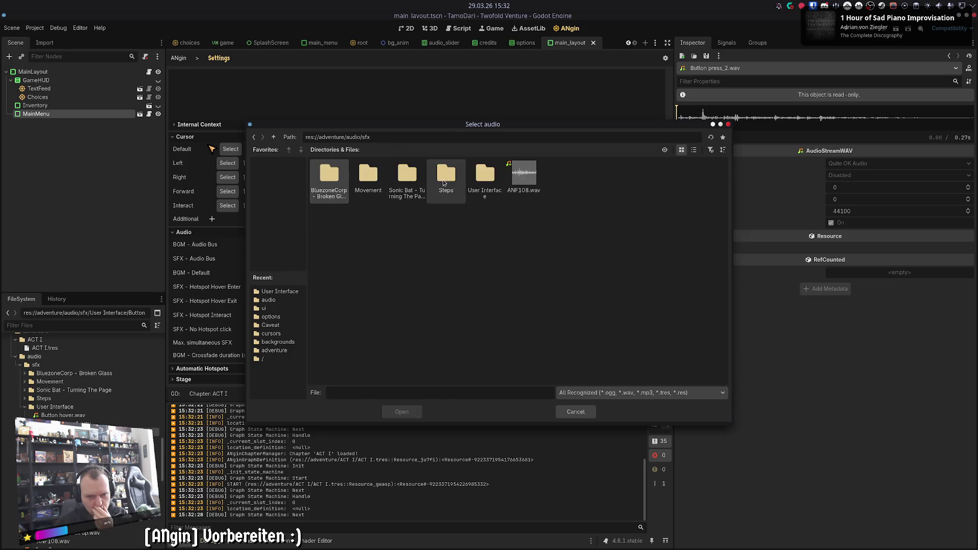
double_click(484, 178)
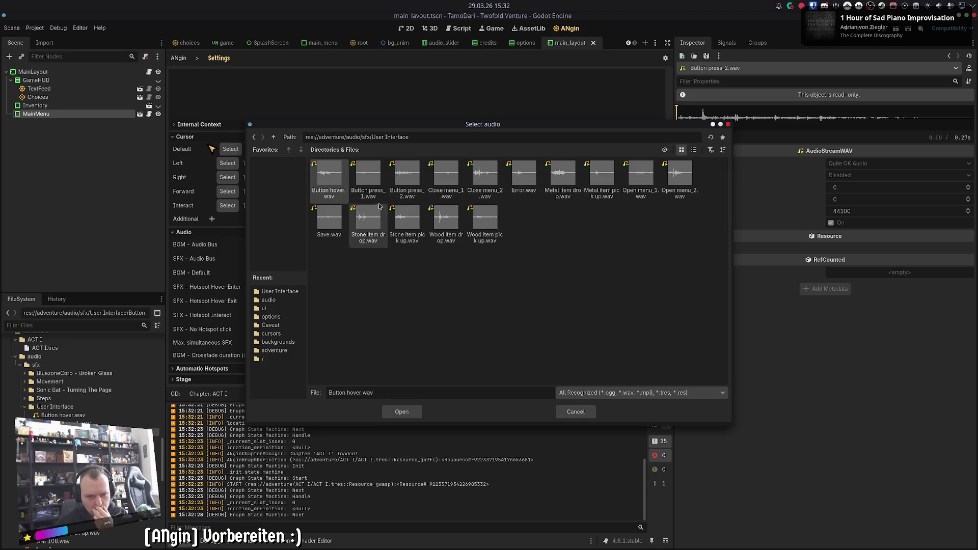
double_click(367, 178)
key(ctrl+s)
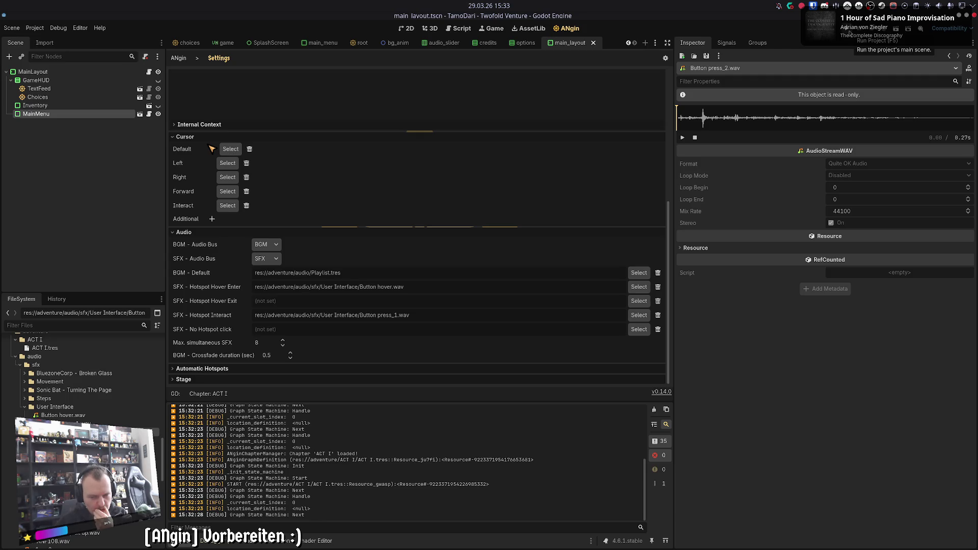
click(849, 32)
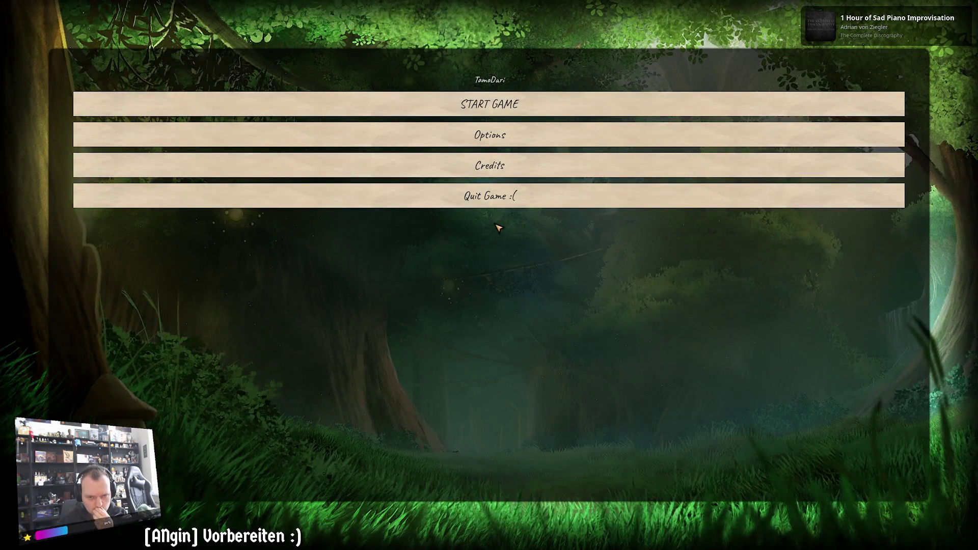
Play from START GAME through CONTINUE to the intro screen, then stop the game.
click(504, 103)
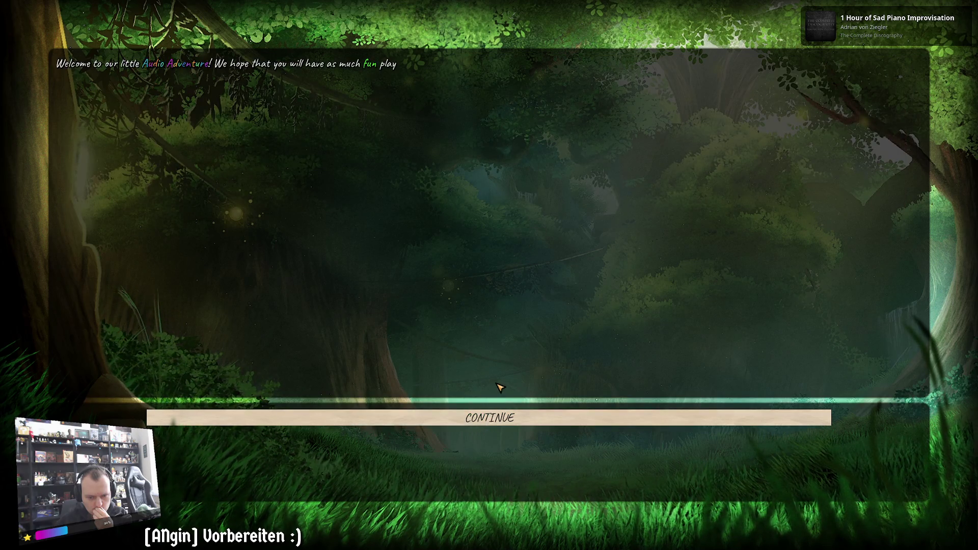
click(493, 418)
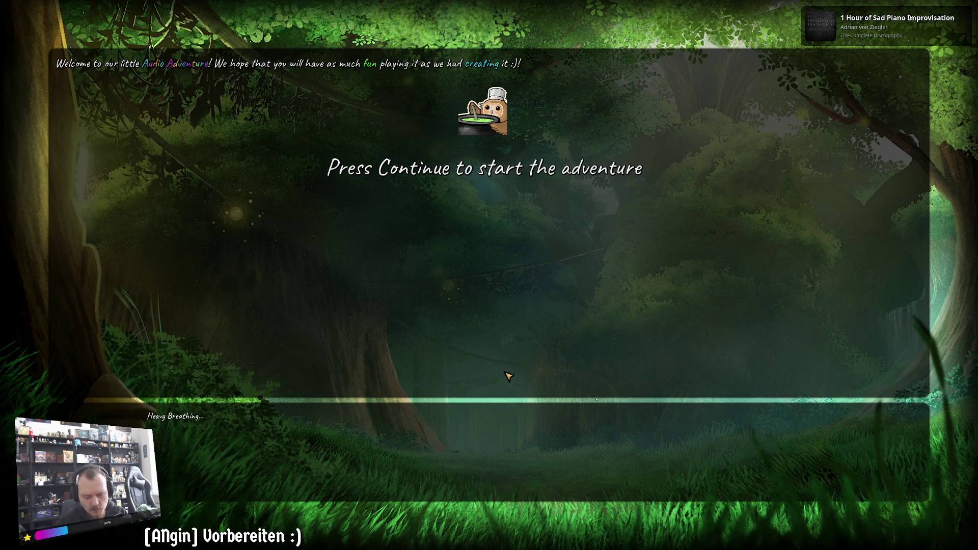
key(F8)
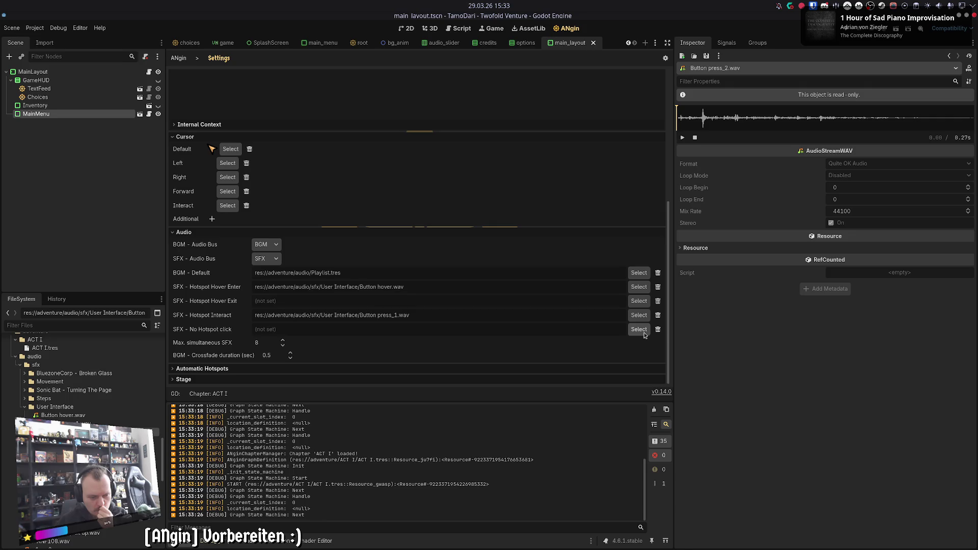
Preview Button press_1.wav, then step through Button press_2, Error, Stone and Metal item drop sounds.
click(102, 423)
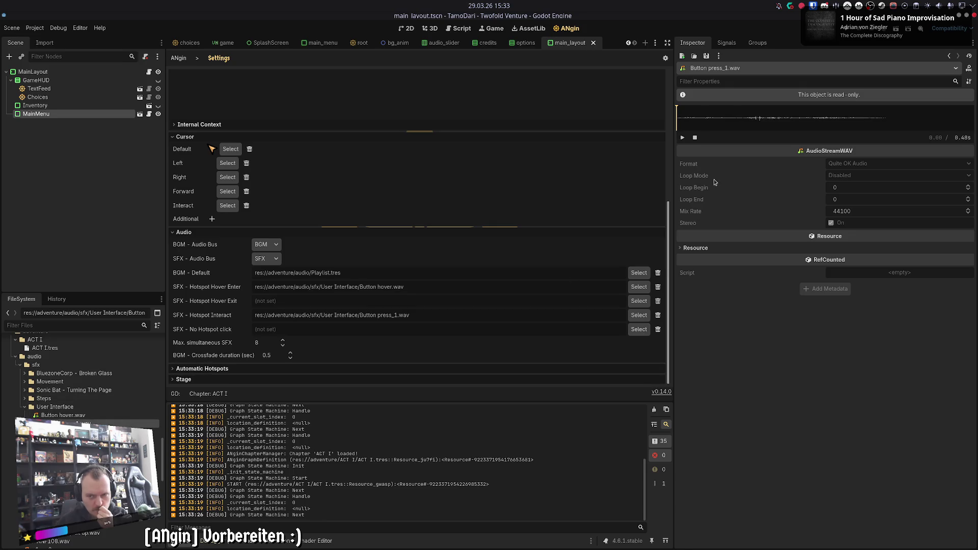
click(682, 137)
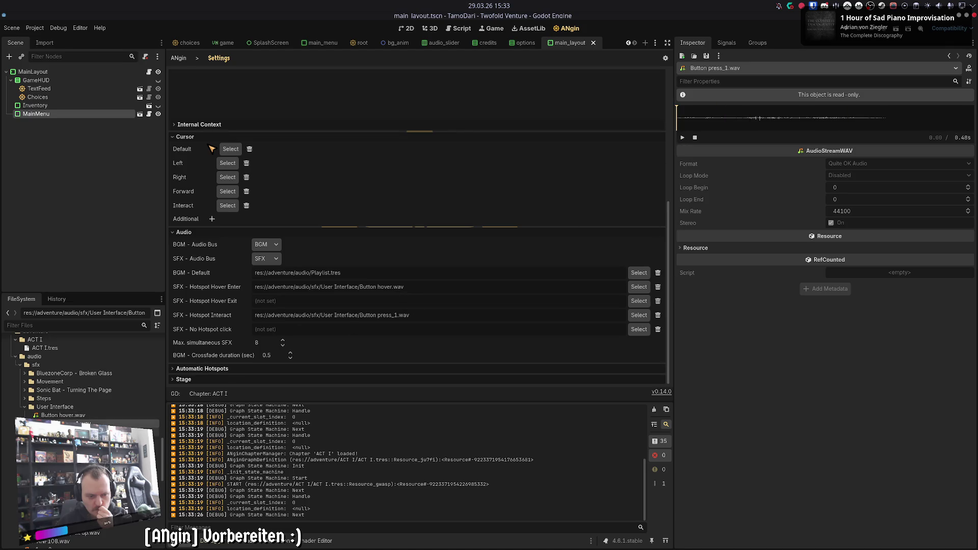
key(Down)
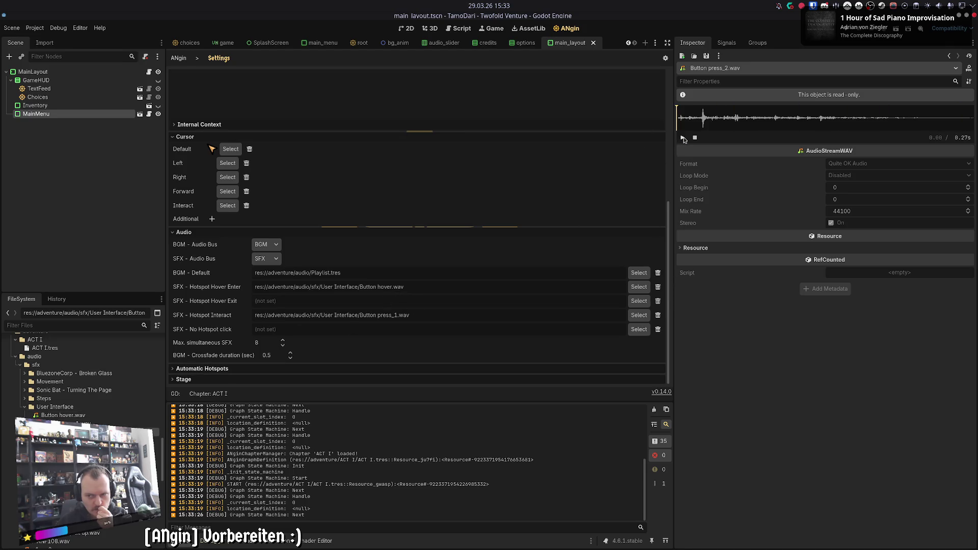
key(Down)
click(682, 137)
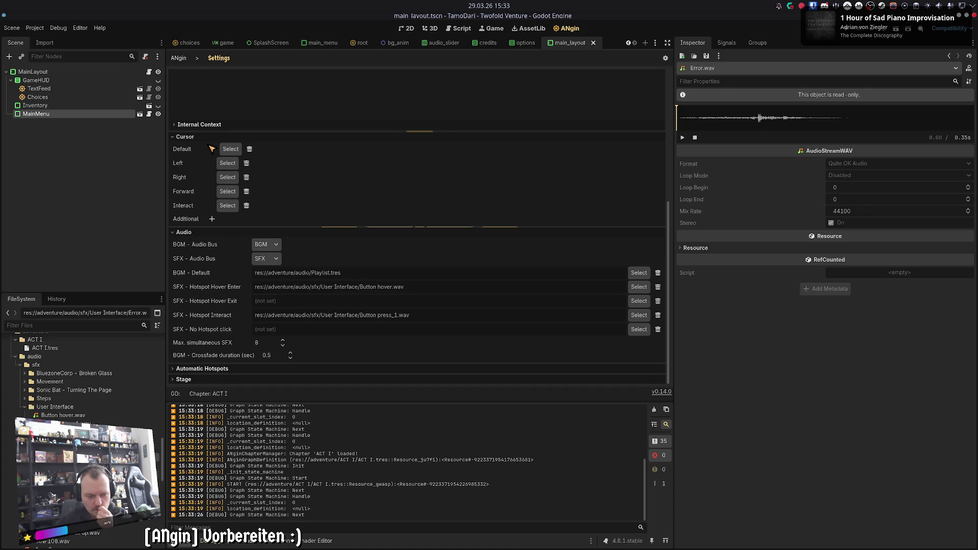
key(Down)
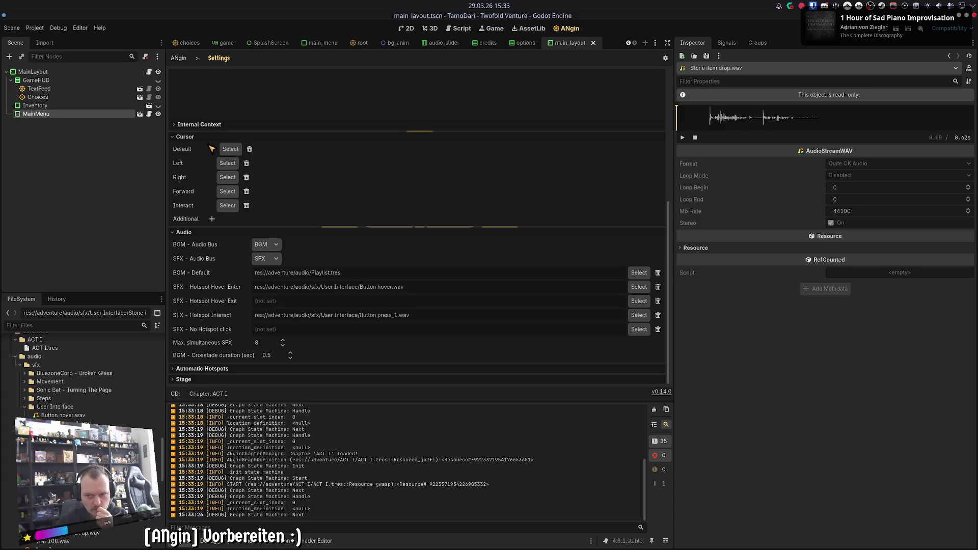
key(Up)
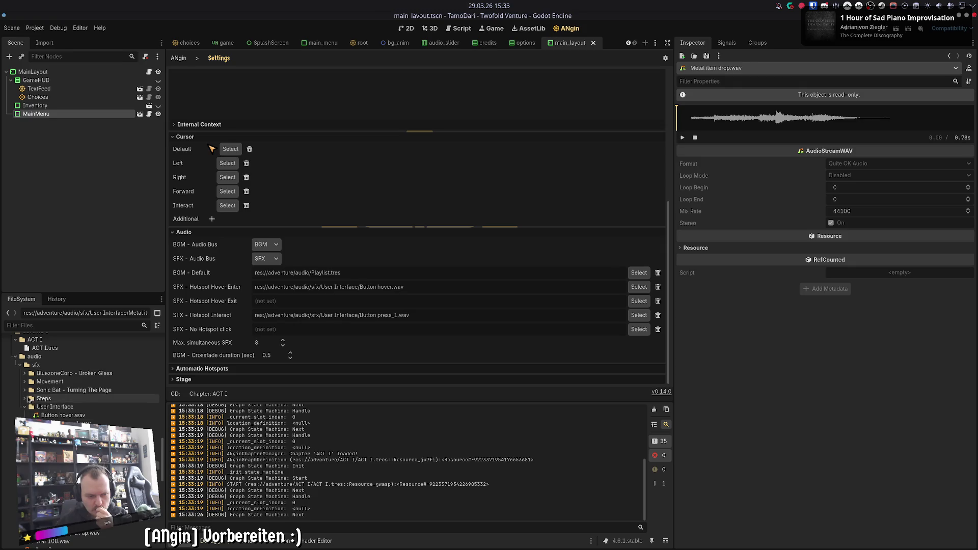
Browse the pencil and typewriter sounds in Sonic Bat - Turning The Page, then collapse it.
click(26, 390)
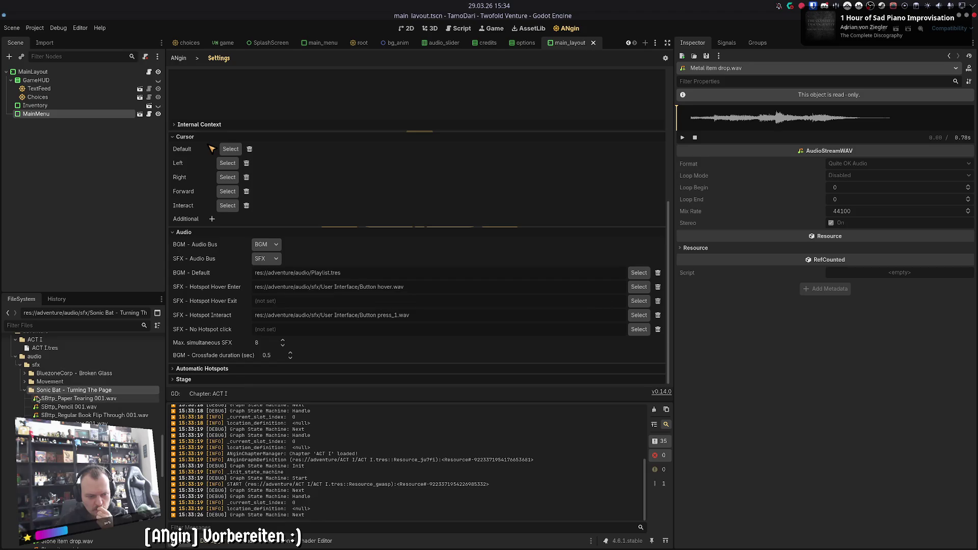
click(42, 399)
click(44, 408)
key(Down)
key(Down)
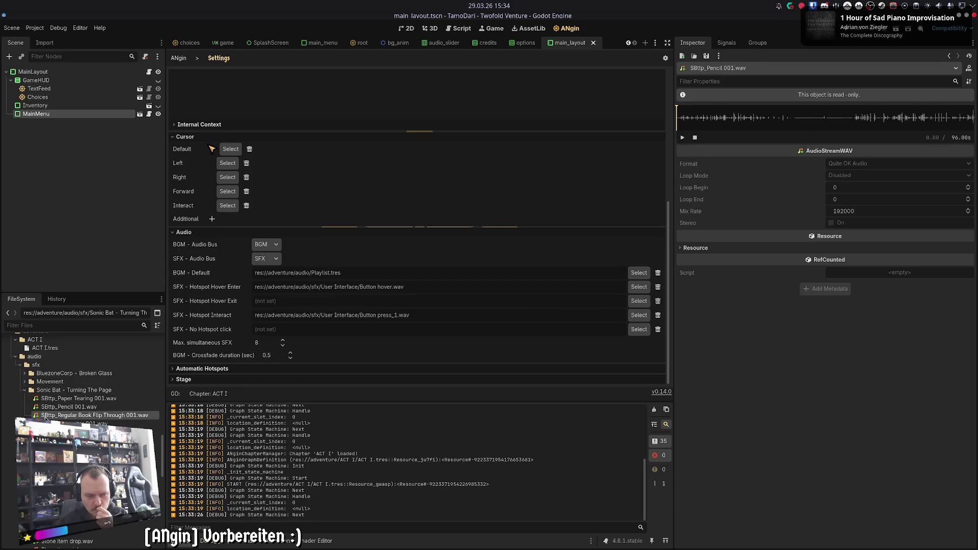
key(Left)
key(Left)
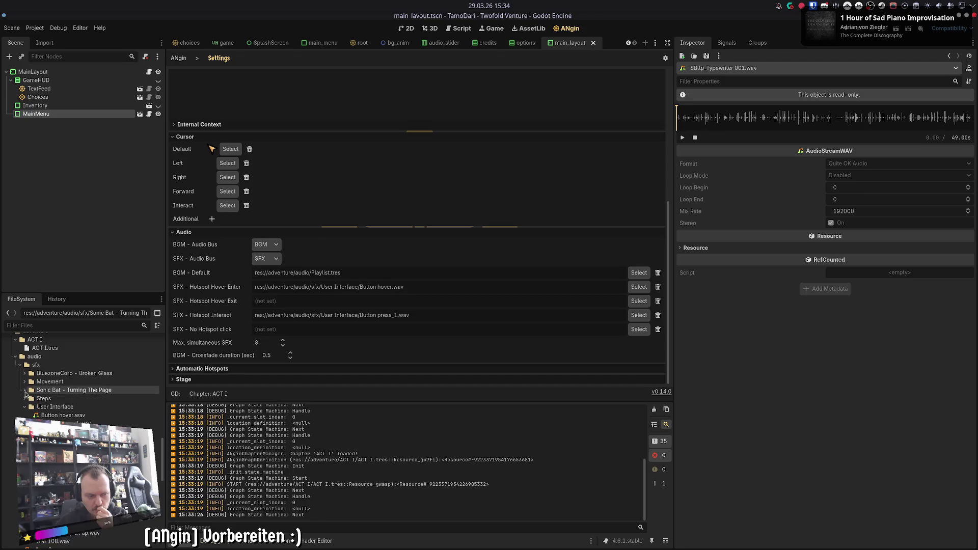
Audition ANF108, Wood item pick up/drop and Stone item pick up/drop sounds.
click(56, 448)
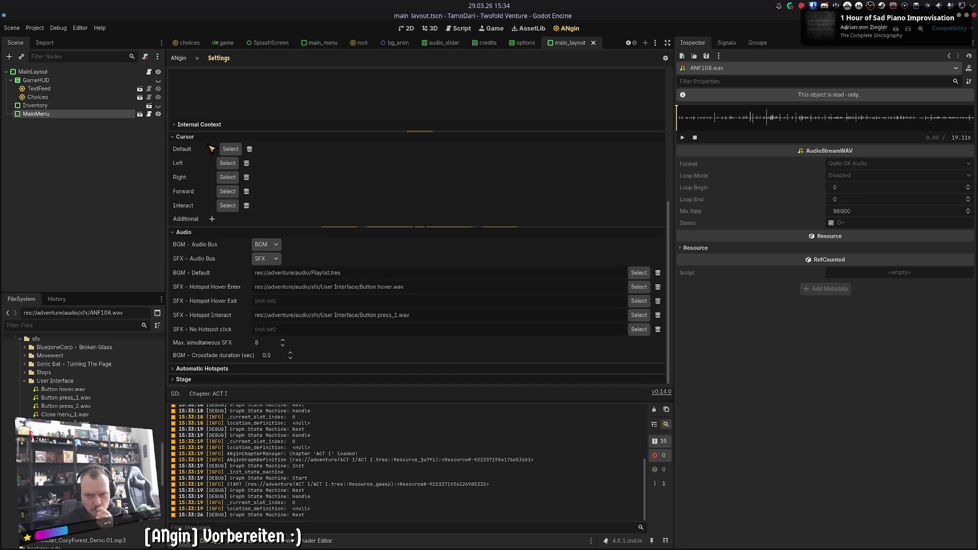
click(56, 440)
click(682, 137)
click(56, 431)
click(56, 423)
click(682, 137)
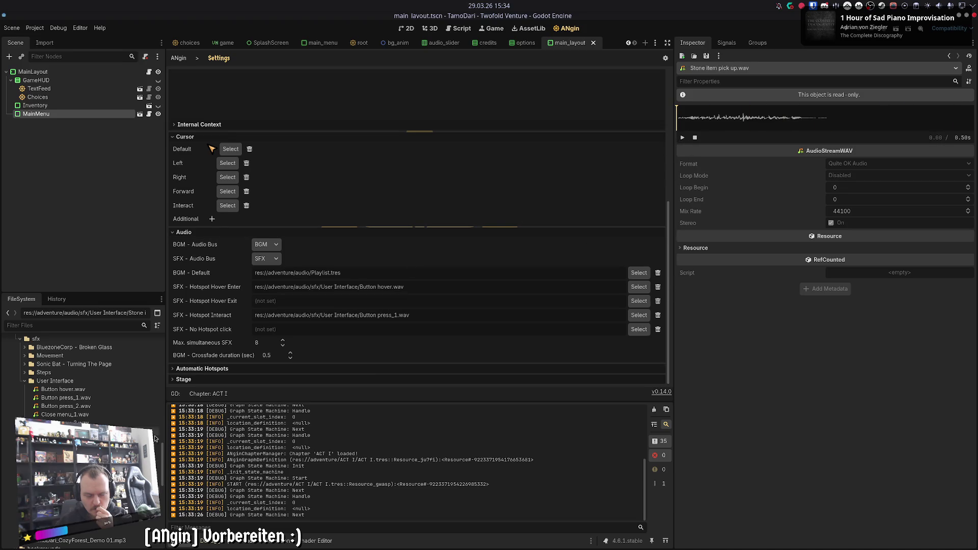
click(56, 448)
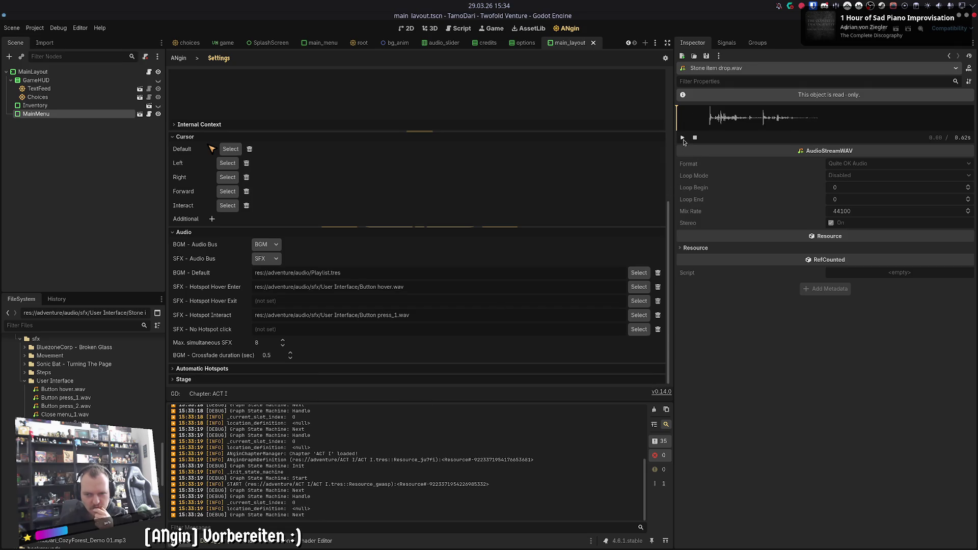
Preview Save.wav, Open menu_1.wav and Open menu_2.wav.
key(Up)
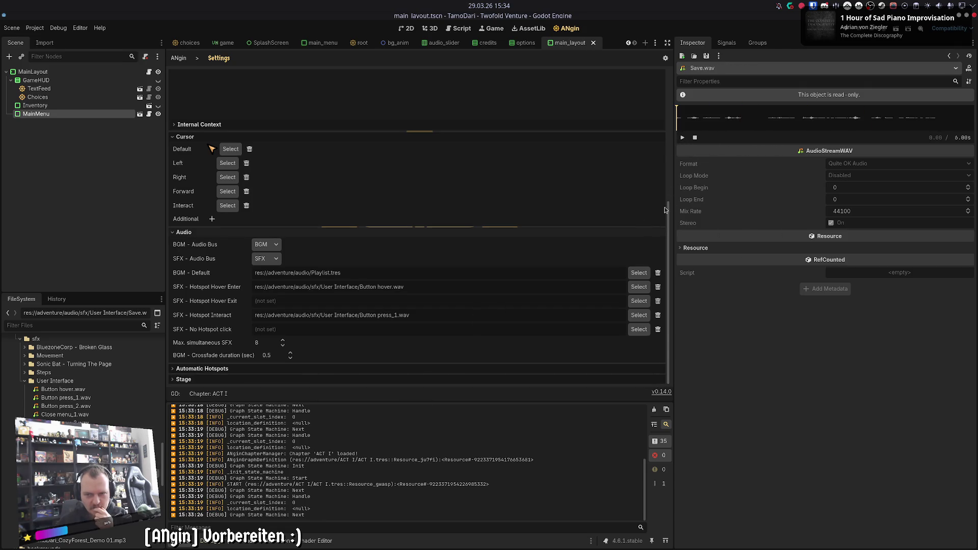
click(683, 138)
click(695, 138)
click(76, 439)
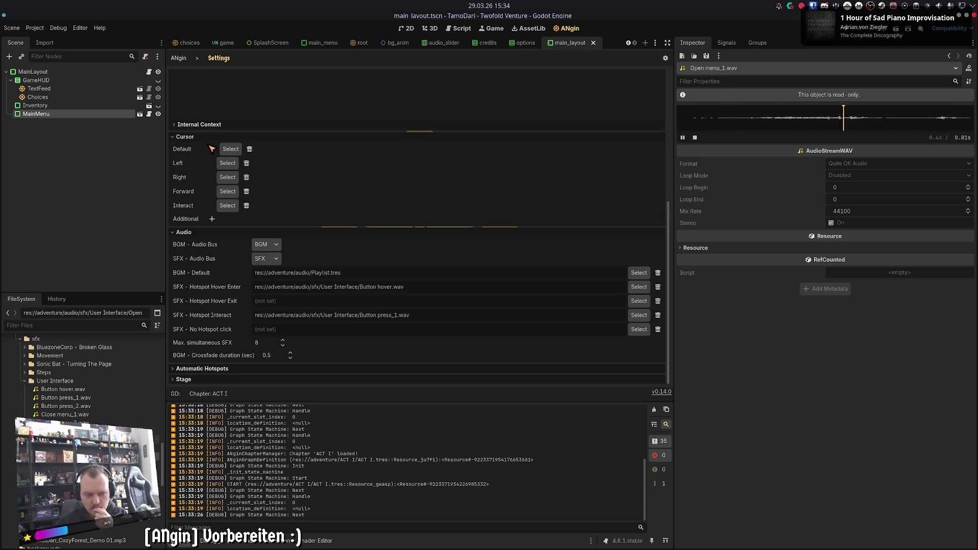
key(Down)
click(683, 138)
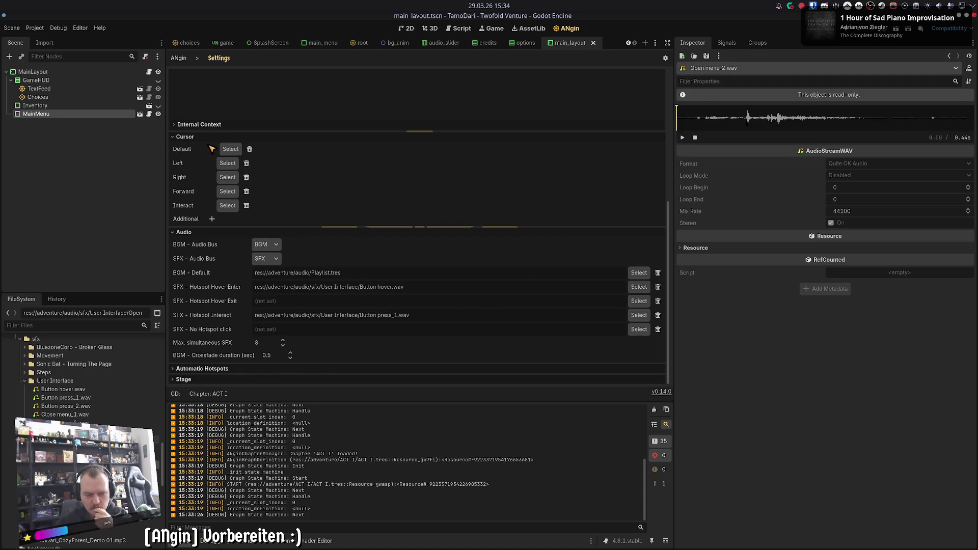
Compare Metal item drop, Close menu_2 and Error.wav, then choose a sound for SFX - No Hotspot click.
key(Up)
click(683, 138)
key(Up)
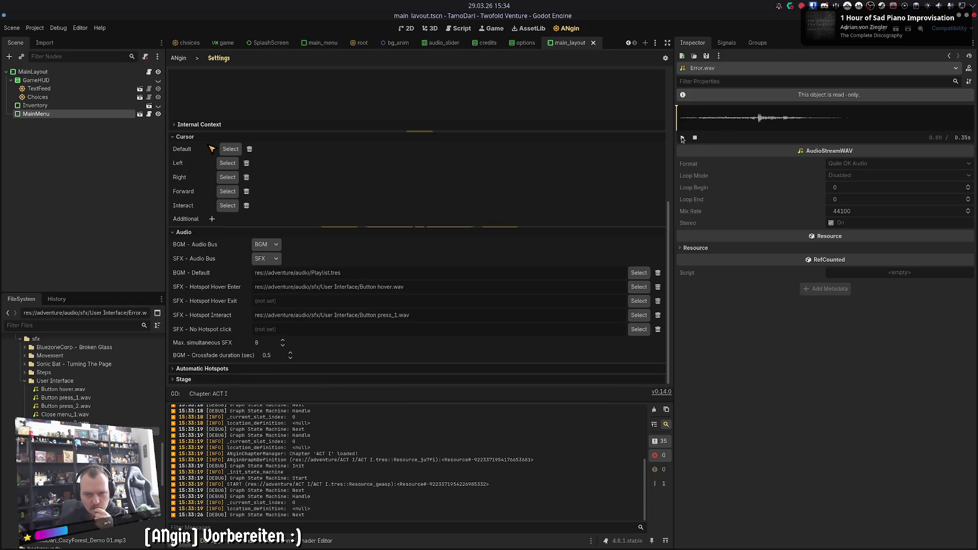
key(Up)
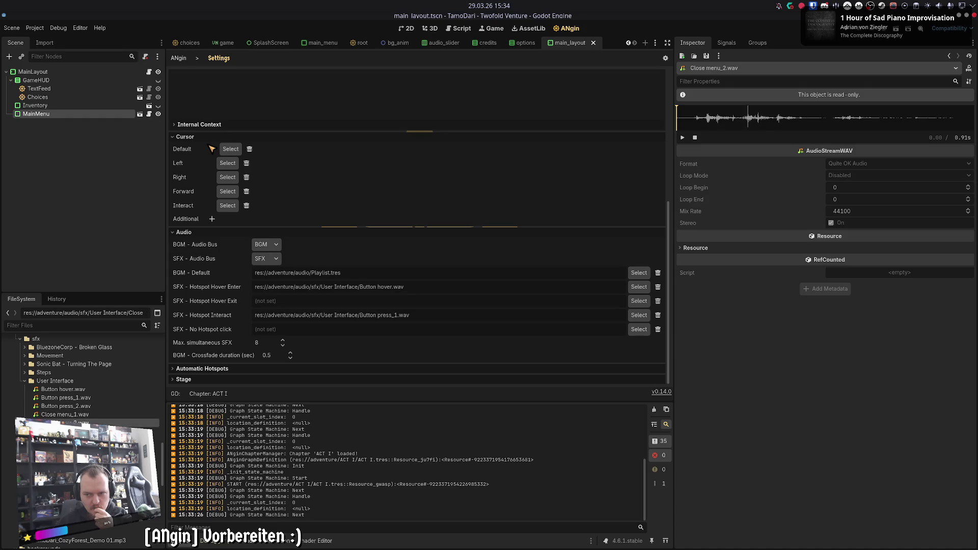
click(683, 137)
key(Down)
click(683, 138)
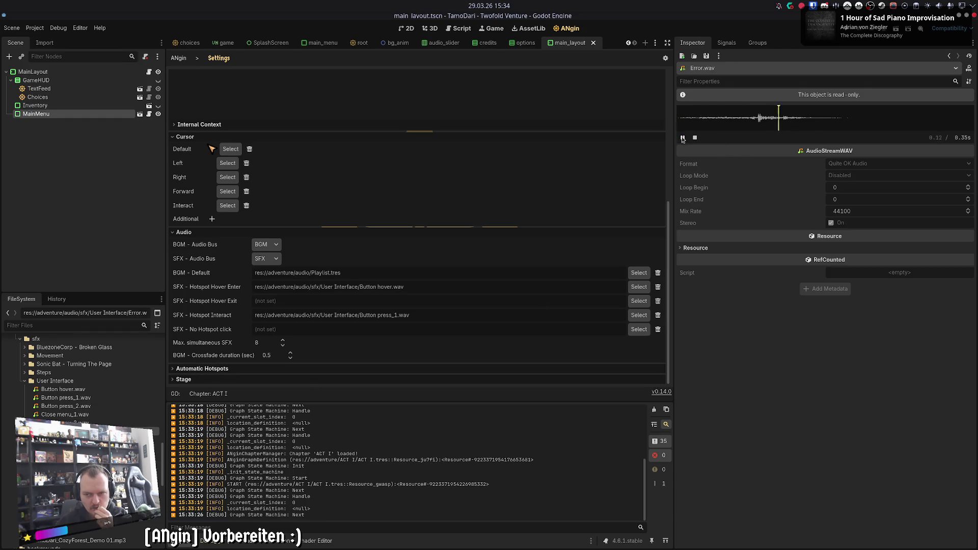
click(682, 138)
click(638, 329)
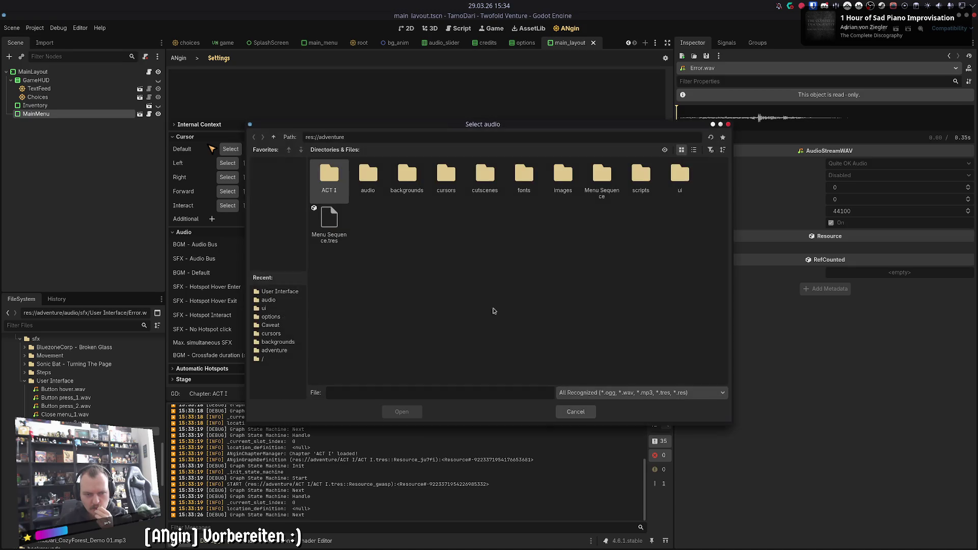
Assign audio/sfx/User Interface/Error.wav as the SFX - No Hotspot click sound and run the game.
double_click(367, 178)
double_click(338, 192)
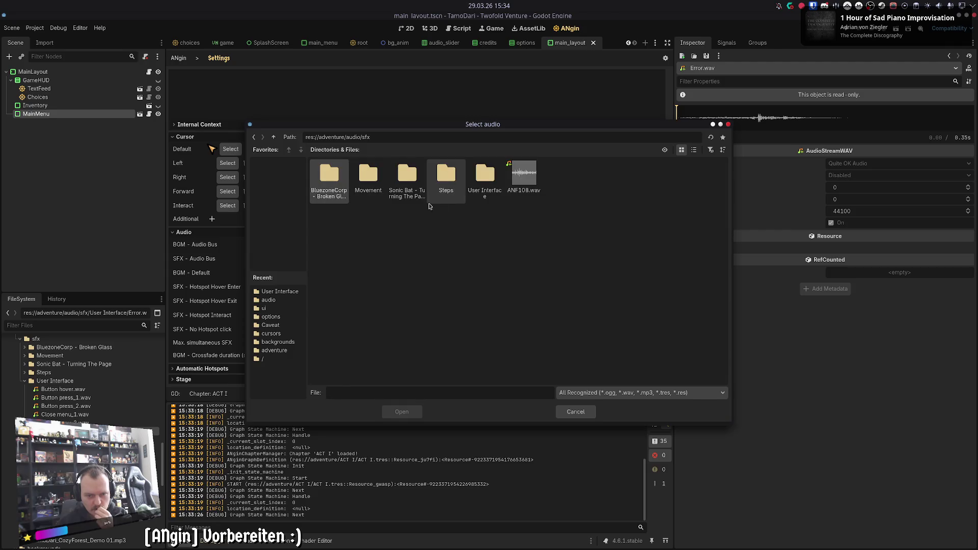
double_click(484, 178)
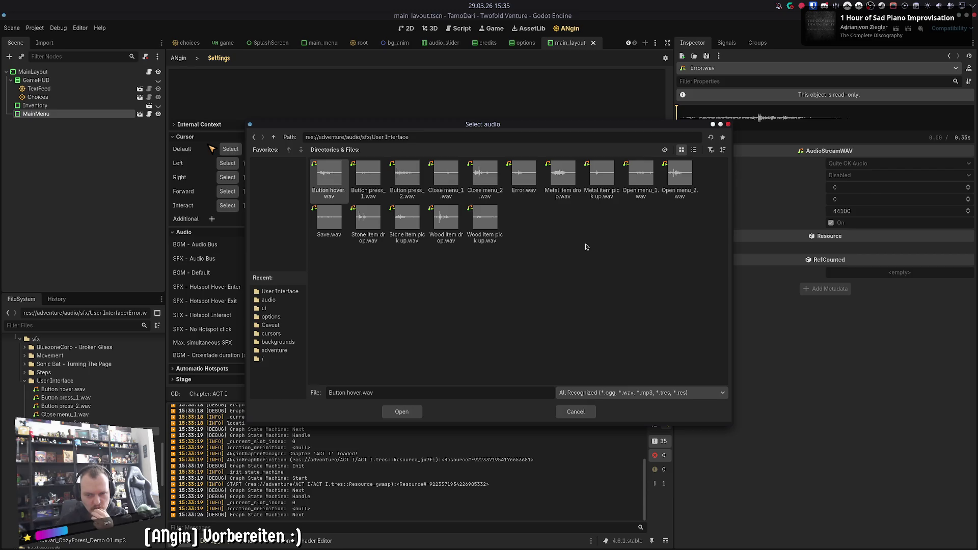
double_click(524, 175)
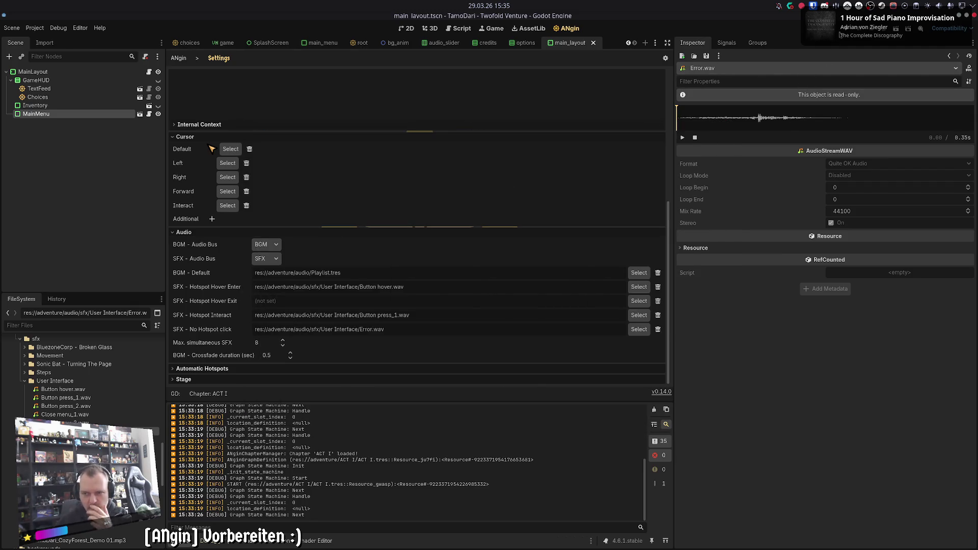
key(F5)
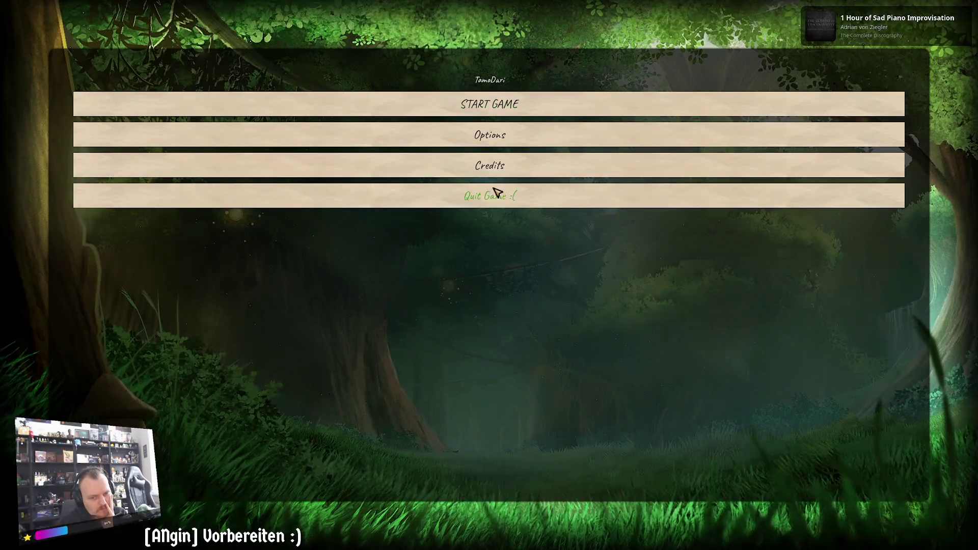
Start the game, lower the Options SFX volume slider to about 30%, and resume.
click(489, 165)
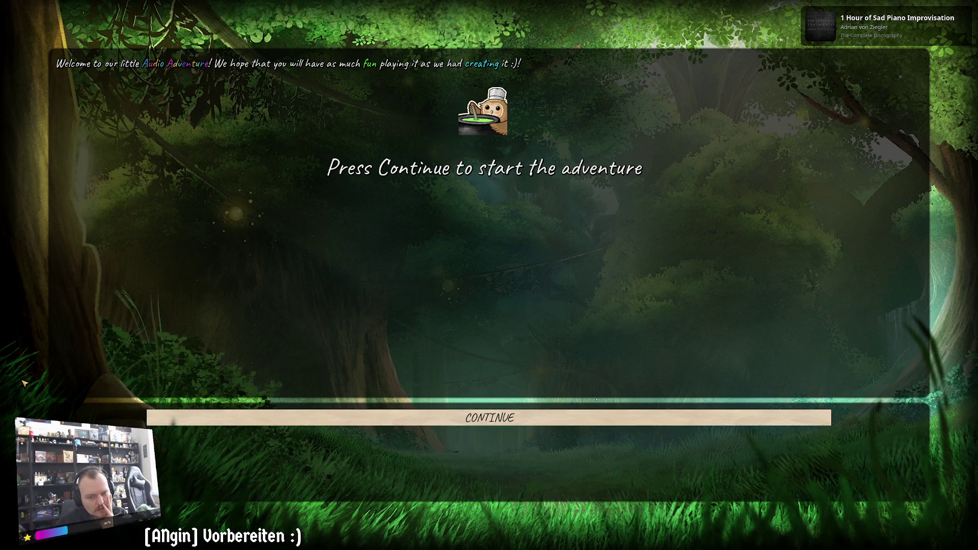
click(354, 412)
click(497, 134)
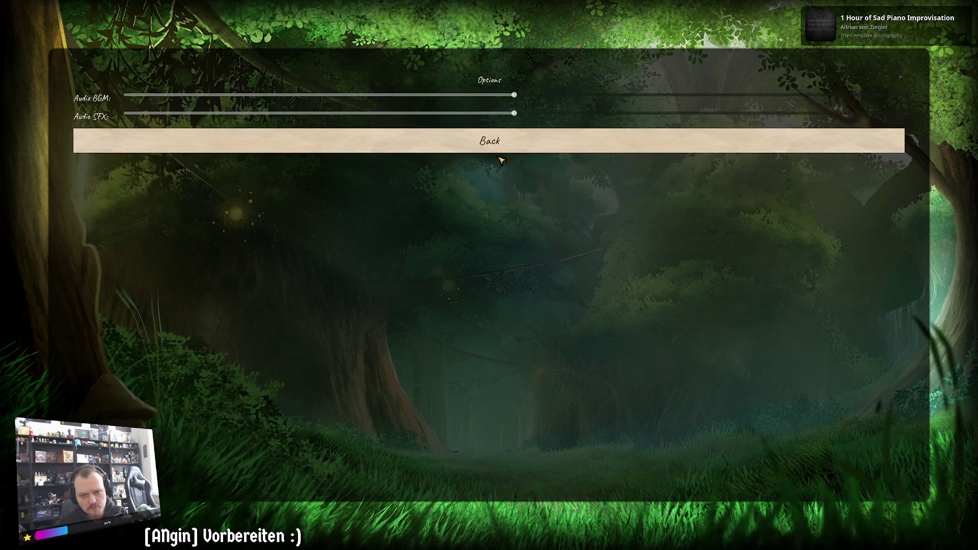
drag(512, 114, 240, 114)
click(370, 147)
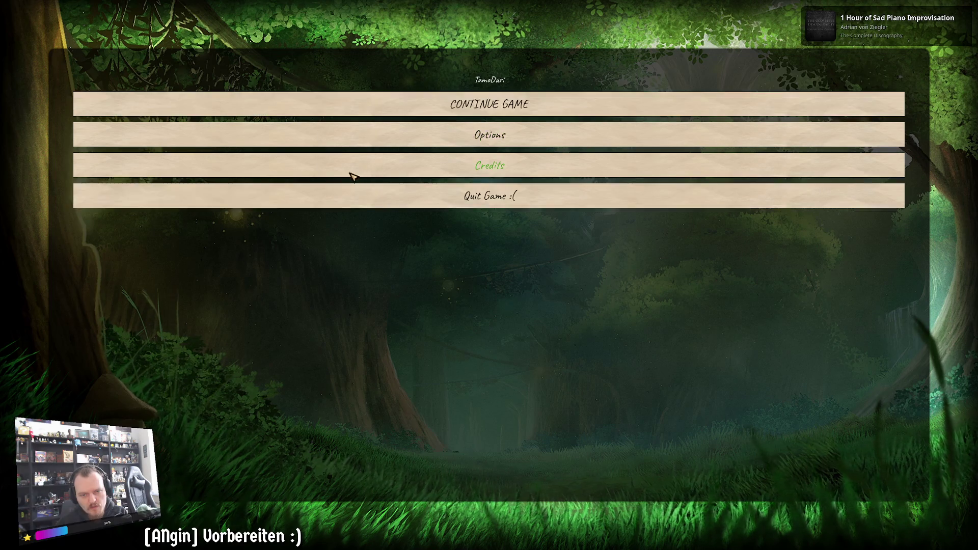
click(350, 173)
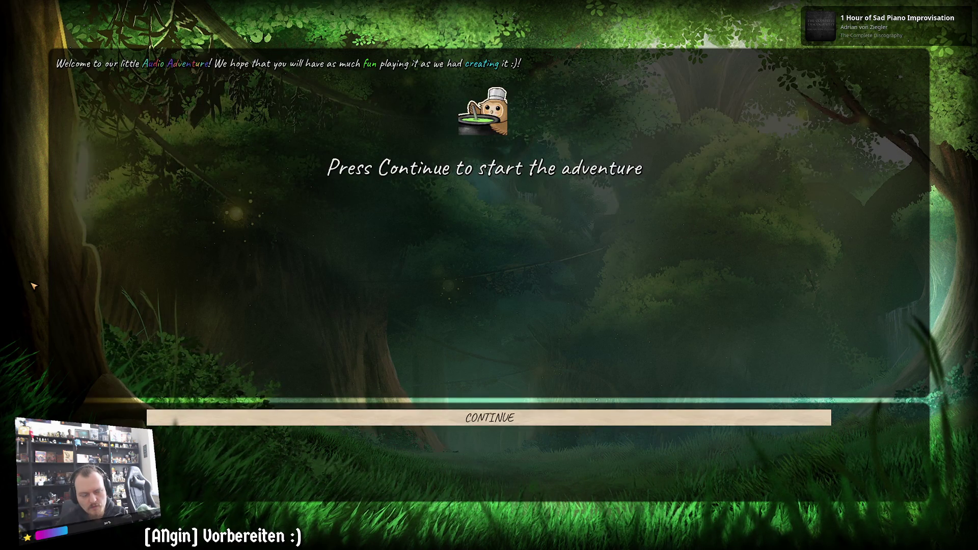
Raise the SFX slider back to full, continue past the welcome screen, and stop the game.
click(356, 418)
click(435, 131)
drag(244, 113, 510, 120)
click(417, 140)
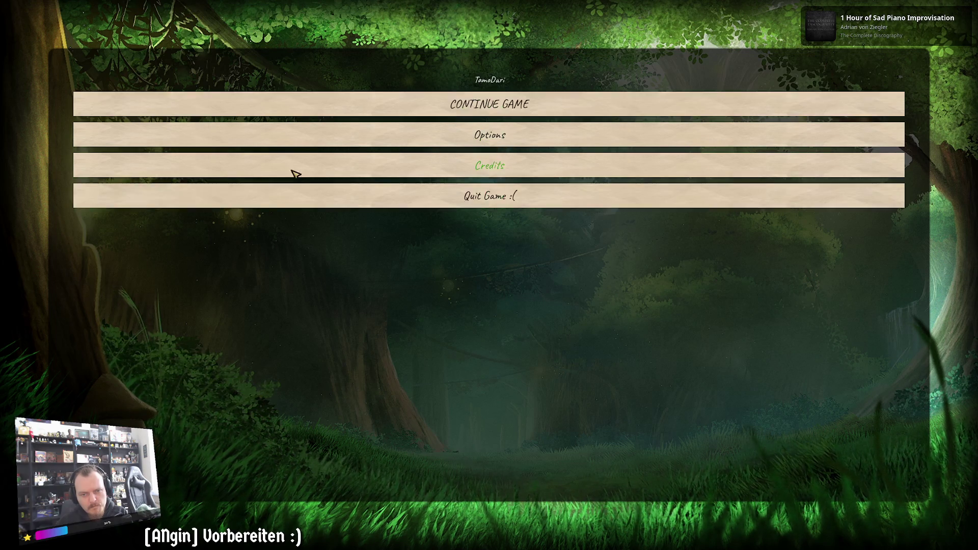
click(316, 171)
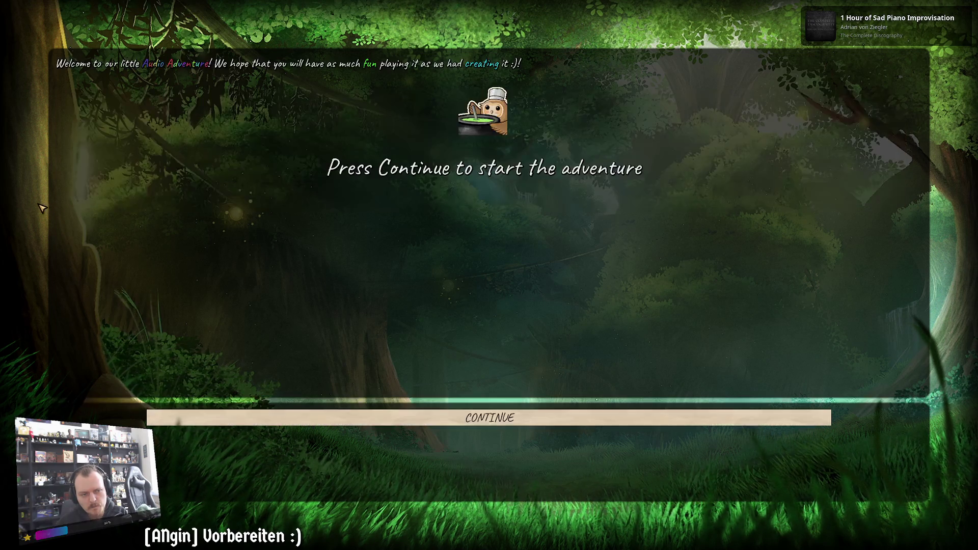
click(413, 418)
key(F8)
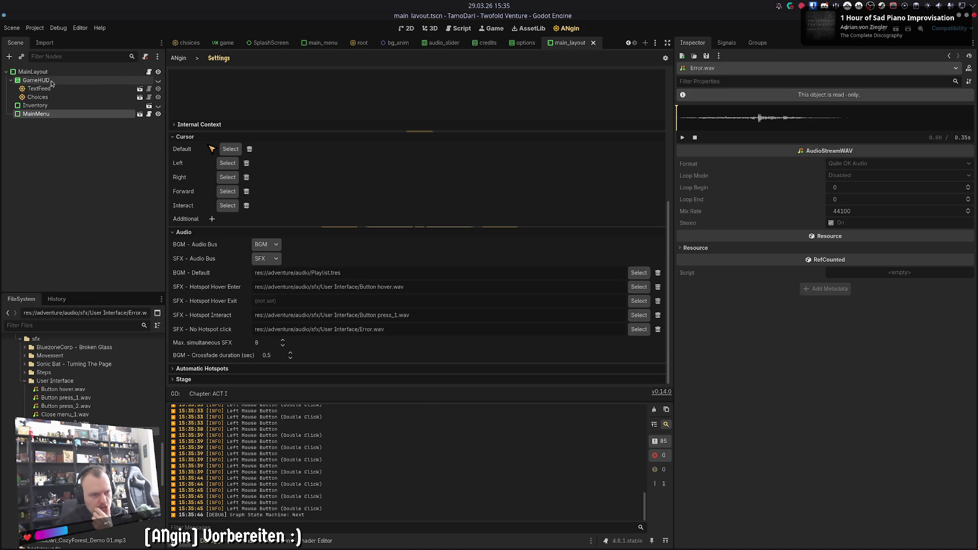
Open main_menu.tscn in the 2D workspace and launch main_menu.gd externally, caret on the _button_quit line.
click(406, 29)
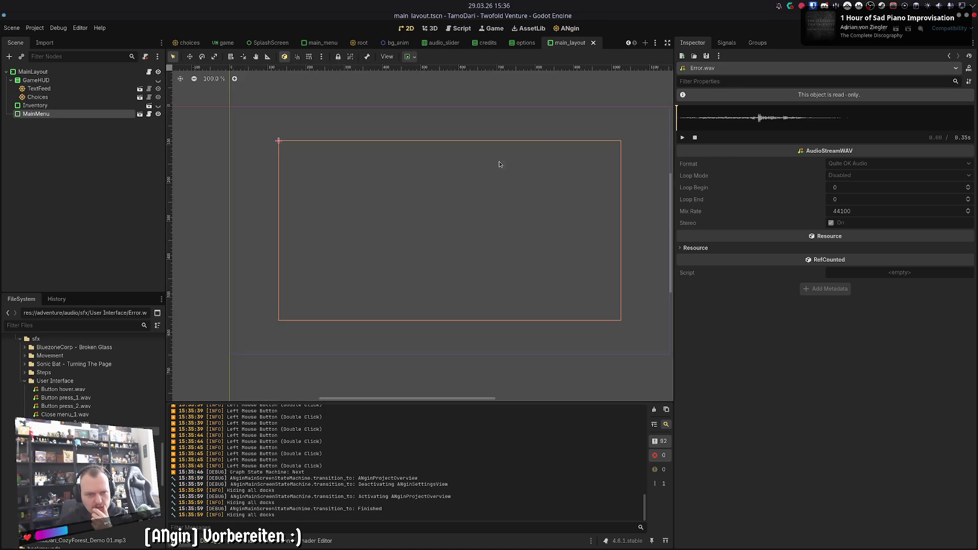
click(139, 114)
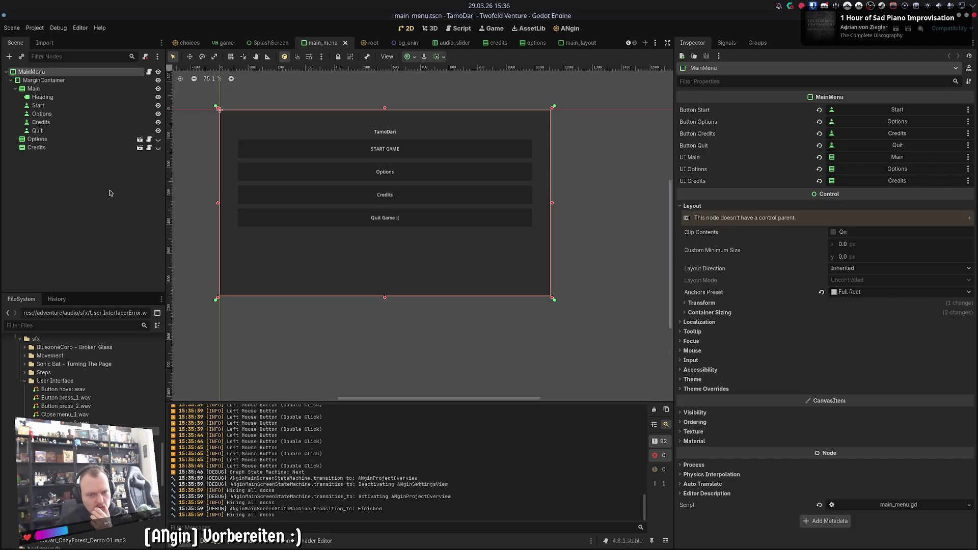
click(147, 74)
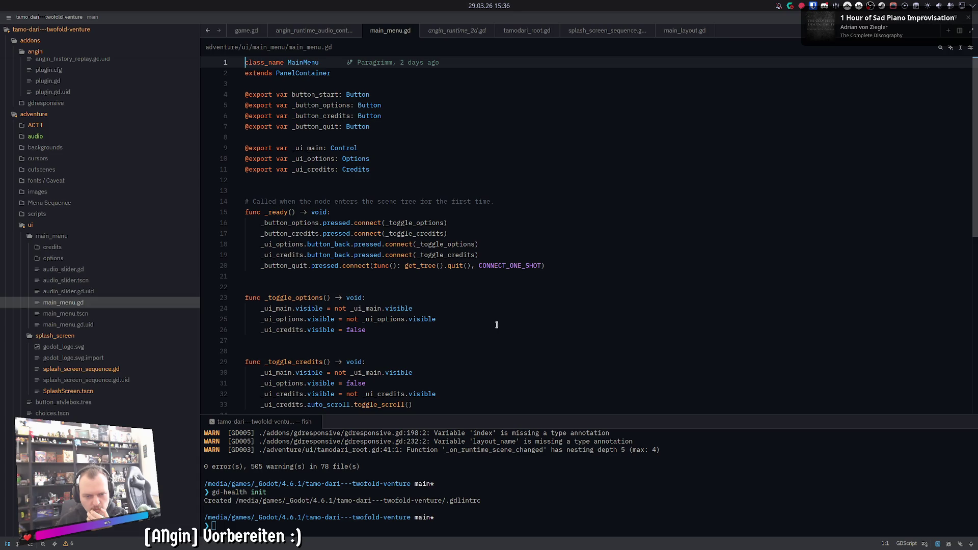
click(564, 267)
Move the _button_quit line up and start a _button_options.mouse_entered.connect line.
key(alt+Up)
key(alt+Up)
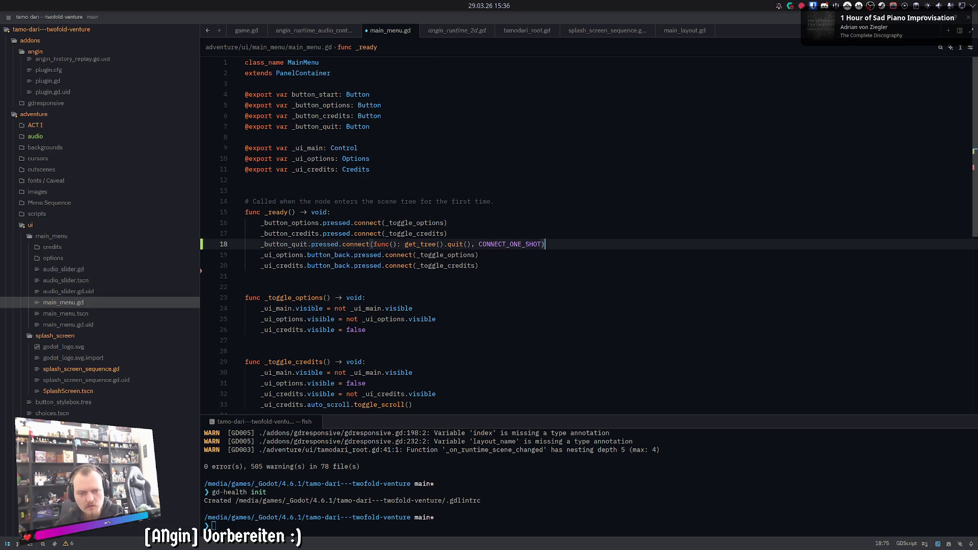
key(Return)
key(Up)
key(Up)
key(Up)
key(End)
key(Return)
text(_button_op)
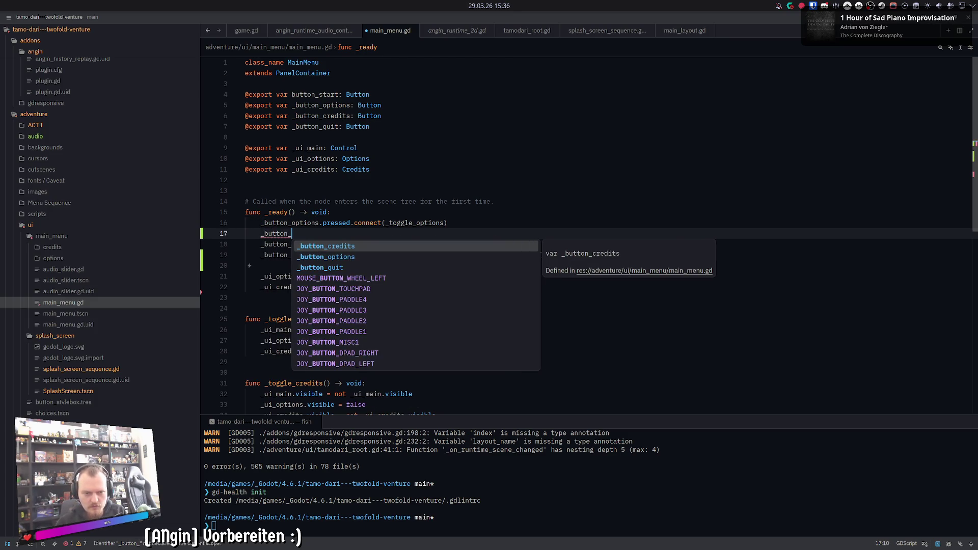
key(Tab)
text(.mousee)
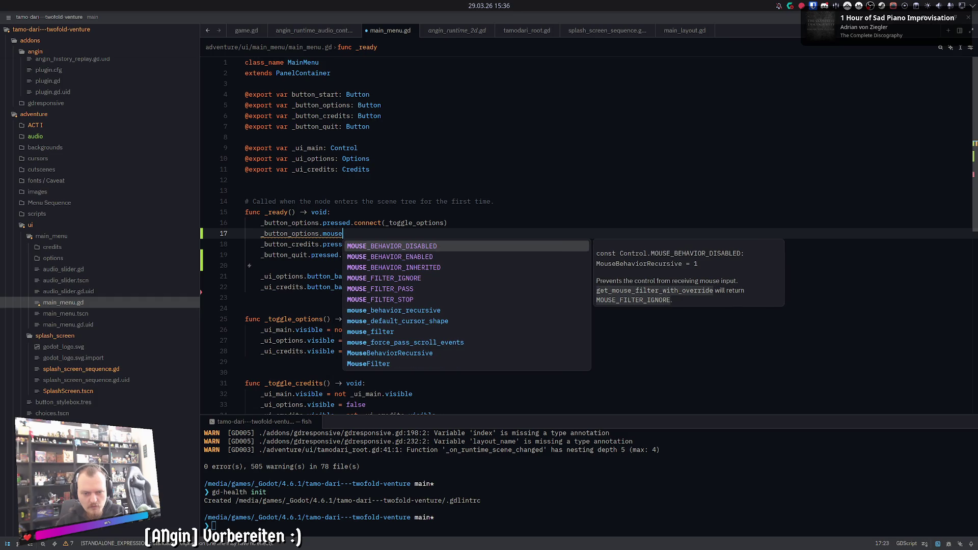
text(n)
key(Tab)
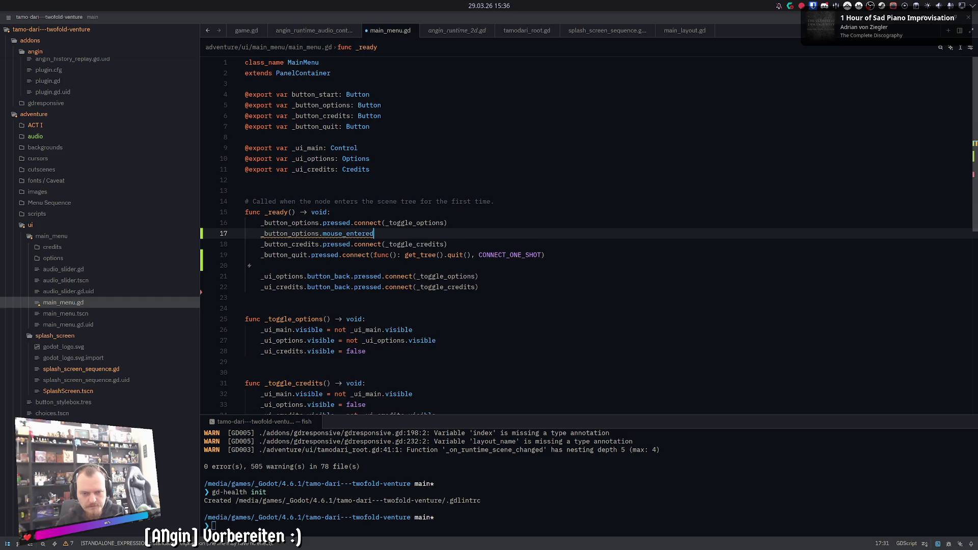
text(.conn)
key(Tab)
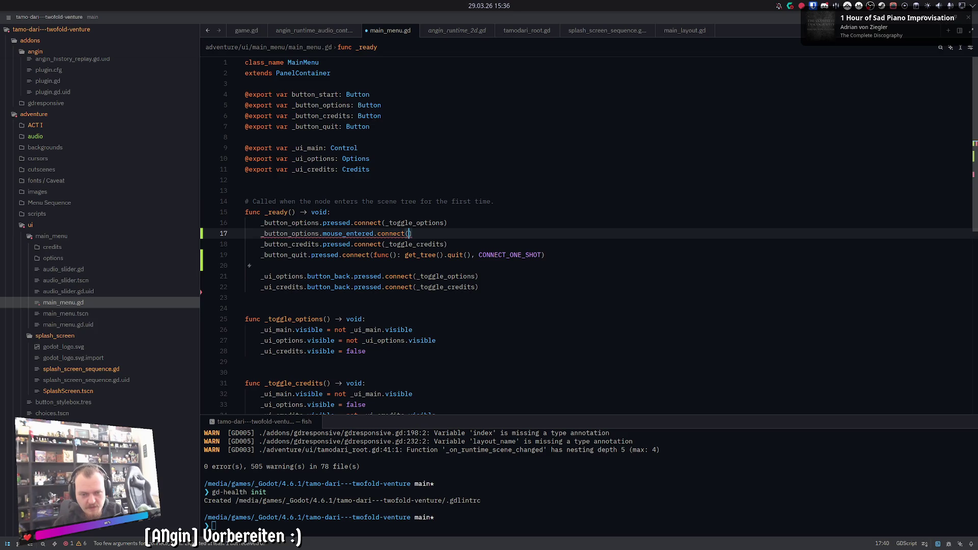
Write the lambda func(): ANgin., correcting the member from Audio to RuntimeController.
text(func()
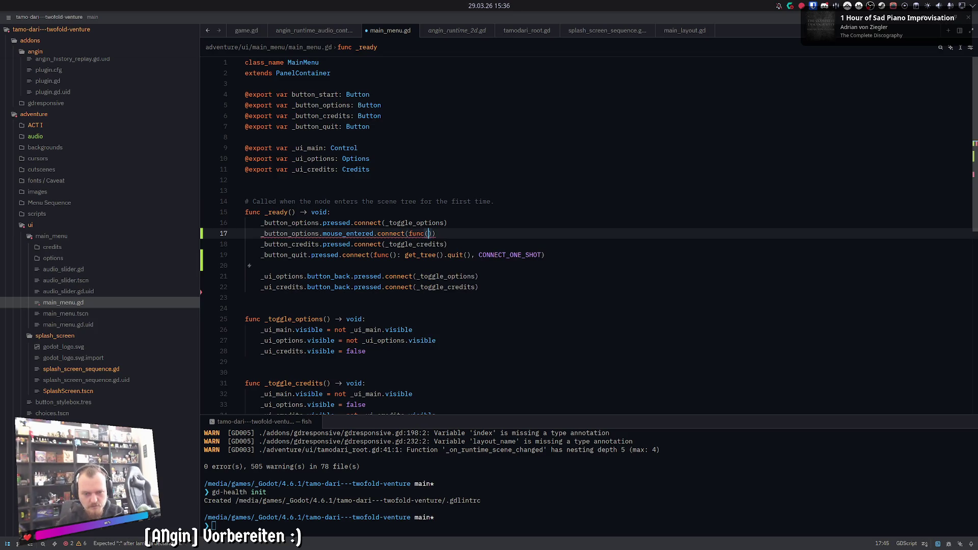
text(): ANgin)
text(.Audio)
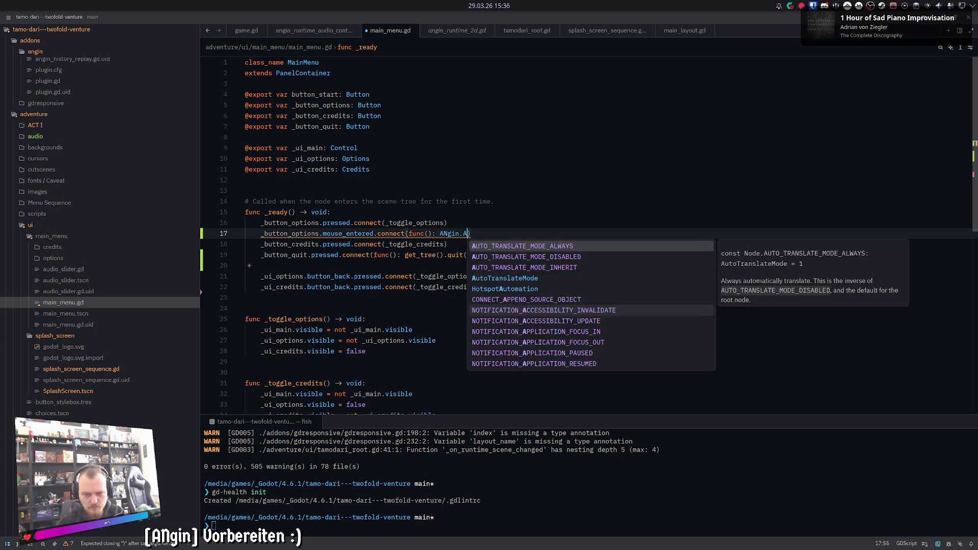
key(BackSpace)
key(BackSpace)
key(BackSpace)
key(Escape)
text(Audi)
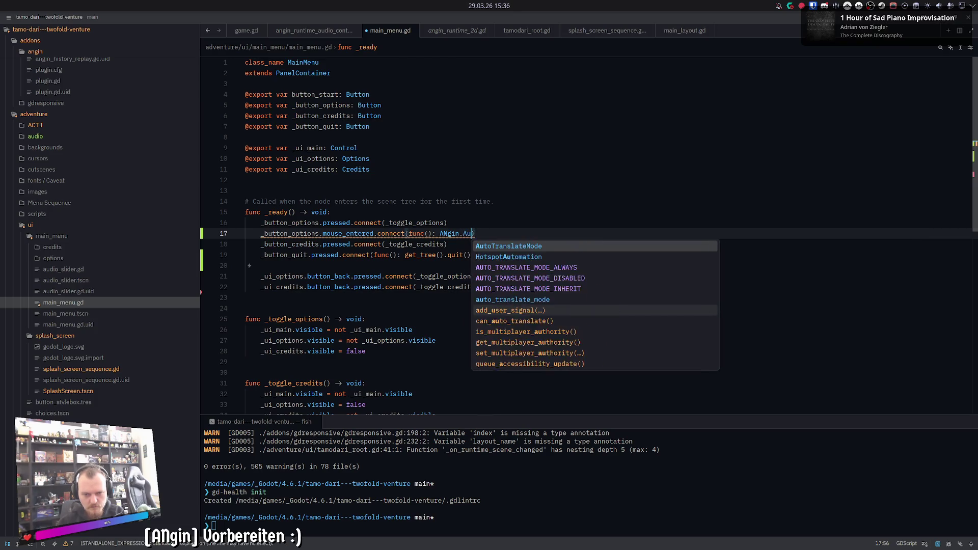
key(BackSpace)
key(BackSpace)
key(BackSpace)
key(Escape)
text(Run)
key(BackSpace)
key(BackSpace)
key(BackSpace)
text(Controller)
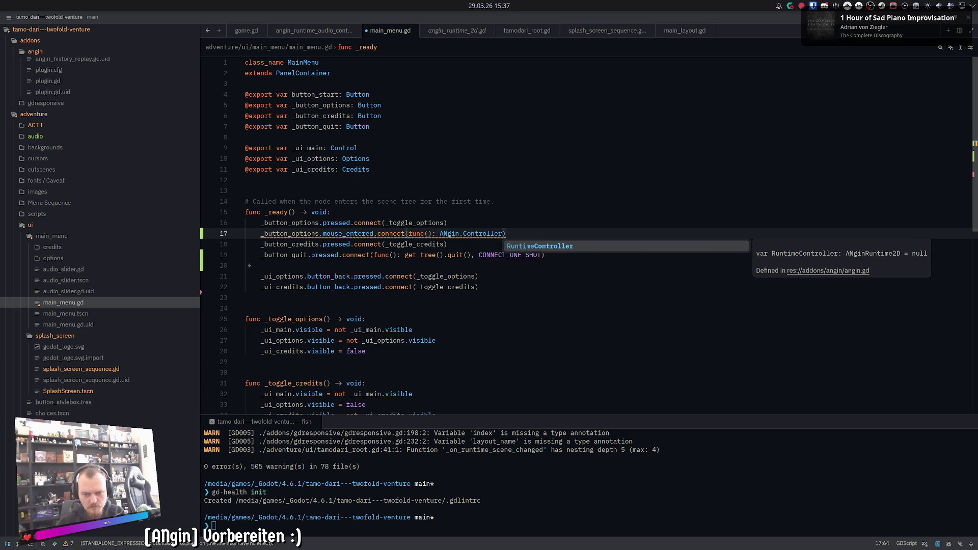
key(Return)
Remove the stray .Audio so it reads ANgin.RuntimeController, then jump to its declaration in angin.gd.
text(.Audio)
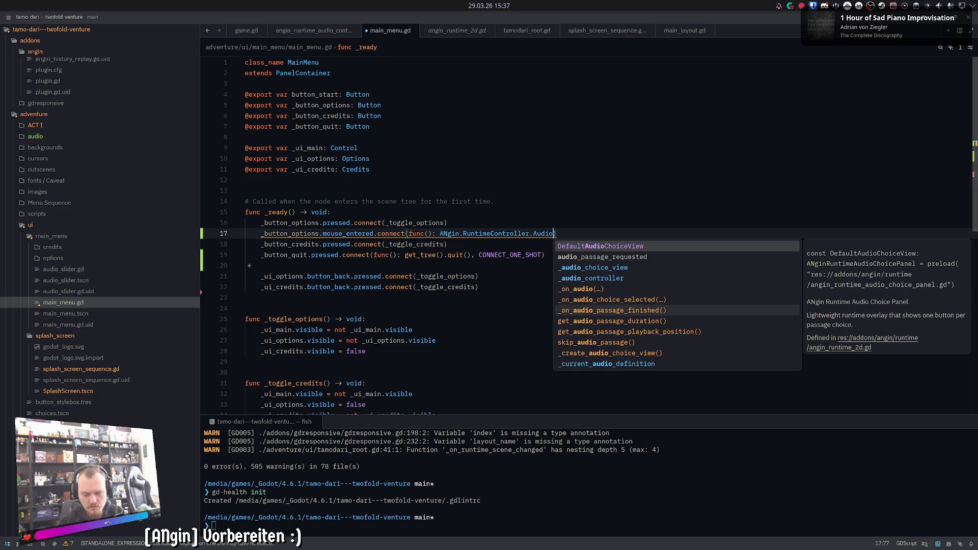
key(BackSpace)
key(BackSpace)
key(BackSpace)
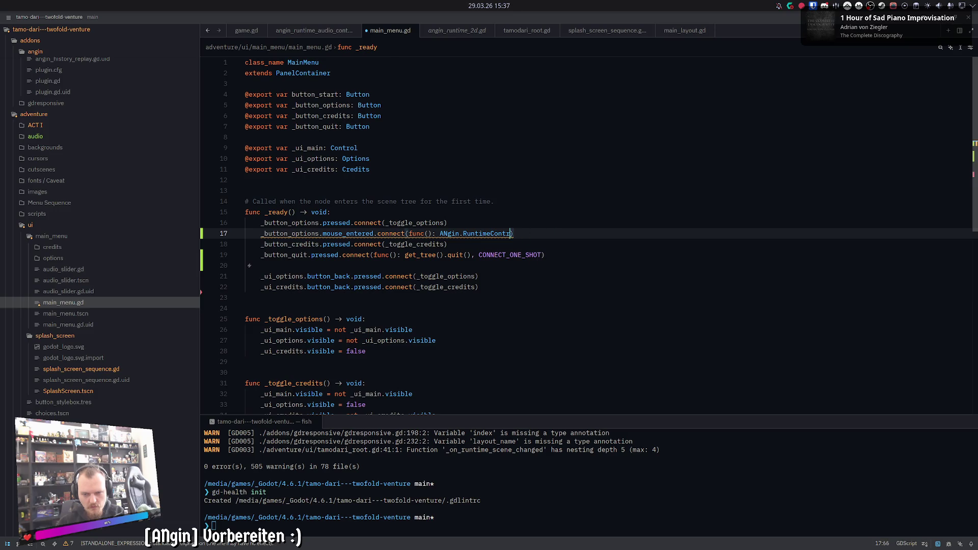
text(ontroller)
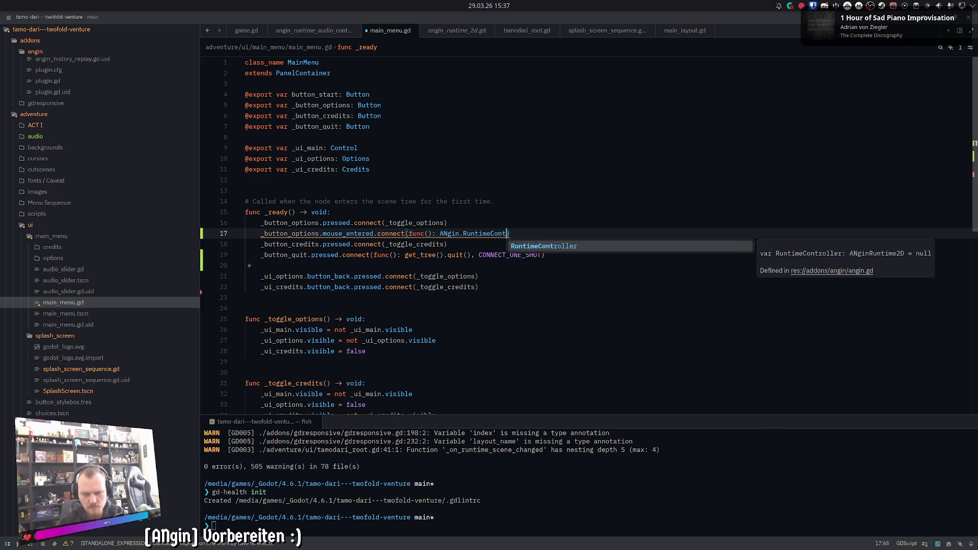
key(Return)
key(F12)
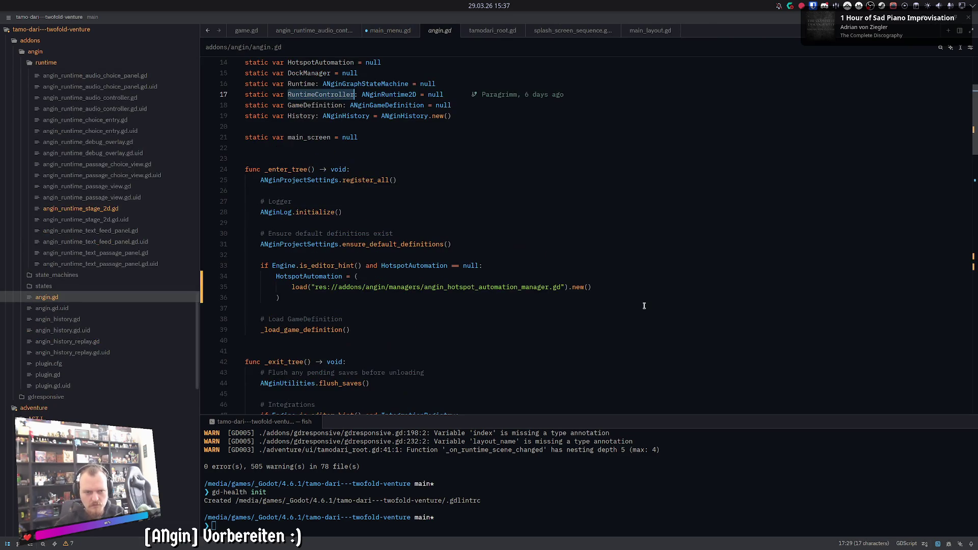
Follow ANginRuntime2D to its class definition, then on to ANginRuntimeAudioController.
scroll(437, 217, up, 3)
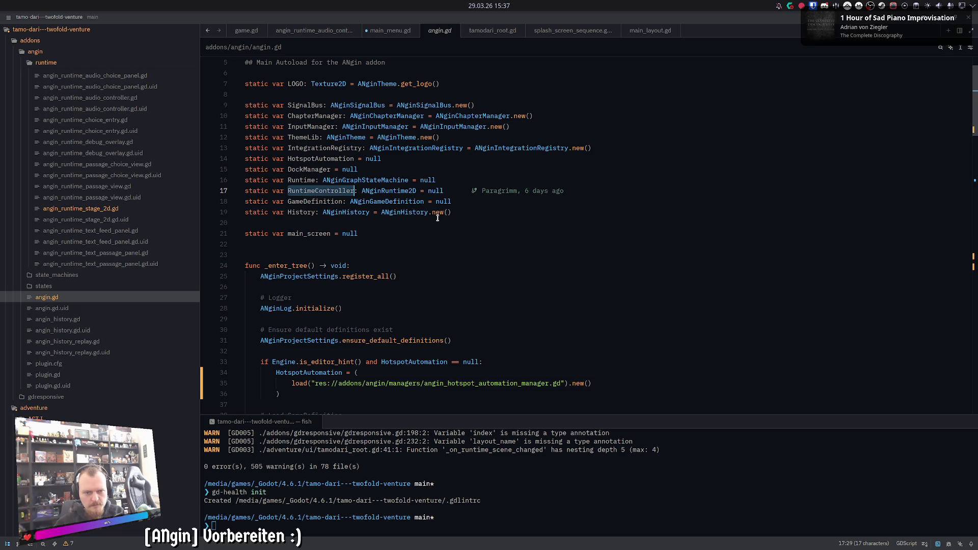
click(394, 192)
key(F12)
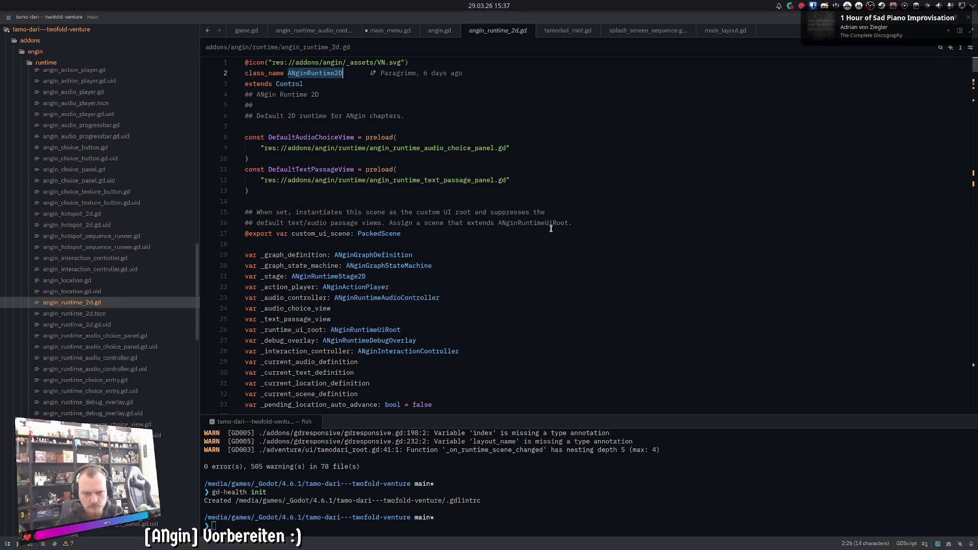
scroll(527, 275, down, 2)
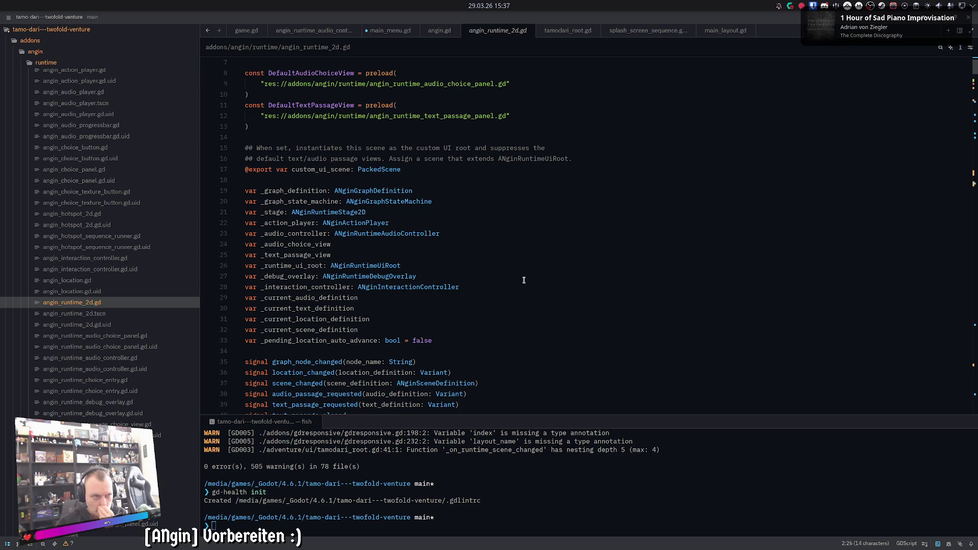
ctrl+click(407, 233)
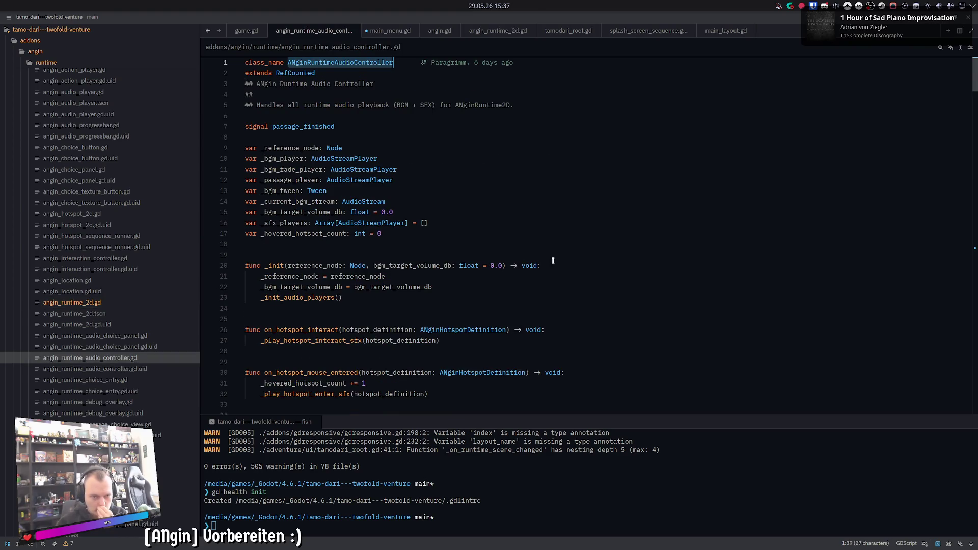
Read through the audio controller file, close it, and return to main_menu.gd at line 17's end.
scroll(552, 259, down, 4)
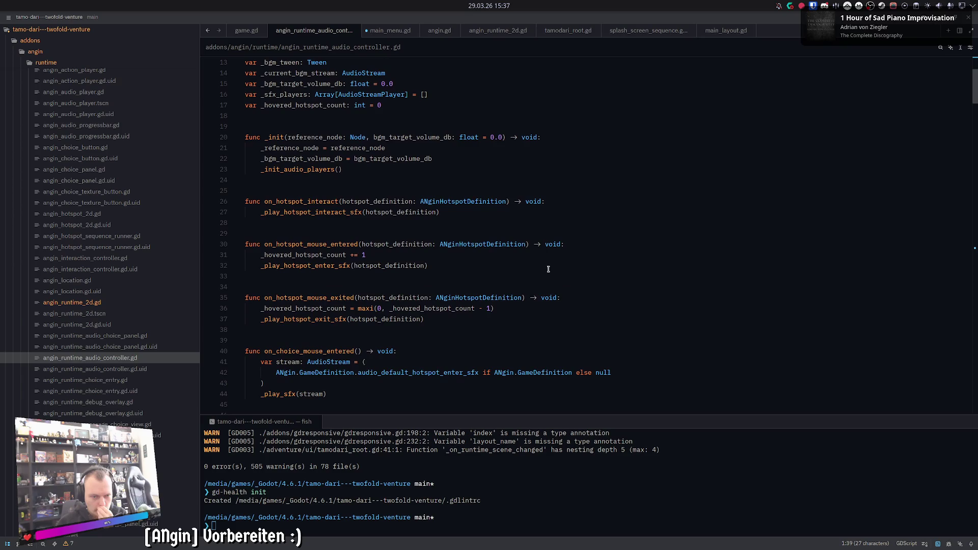
scroll(547, 270, down, 5)
scroll(545, 271, down, 3)
scroll(546, 272, up, 3)
scroll(545, 272, down, 6)
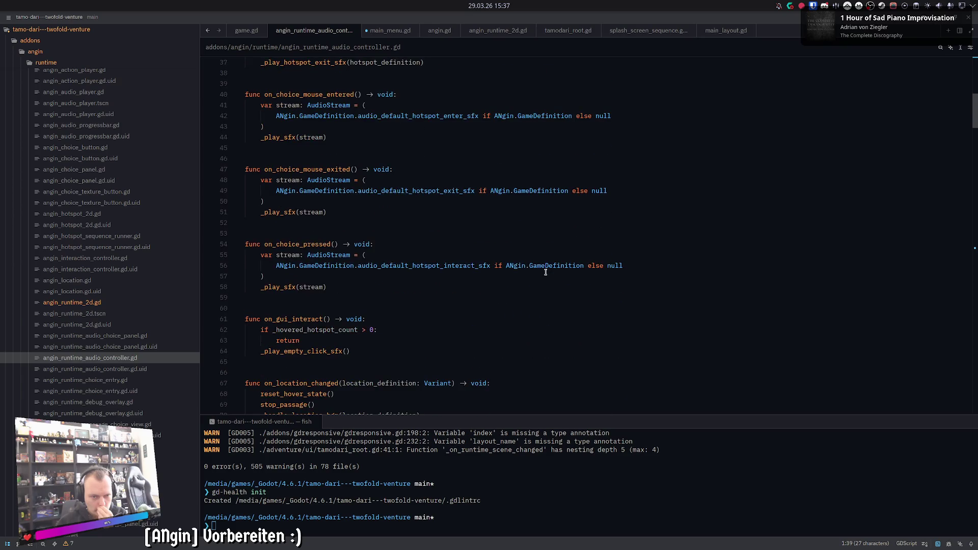
scroll(546, 272, down, 3)
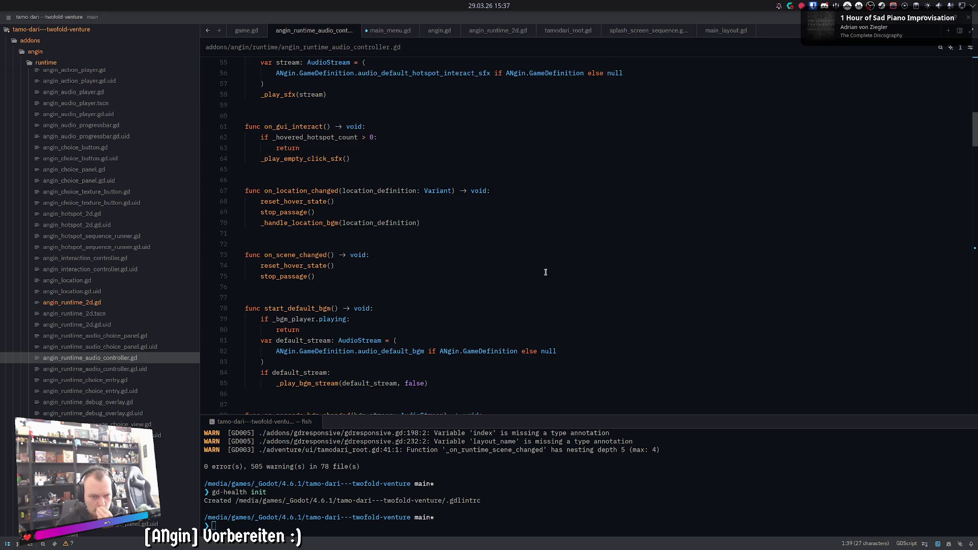
scroll(545, 272, down, 4)
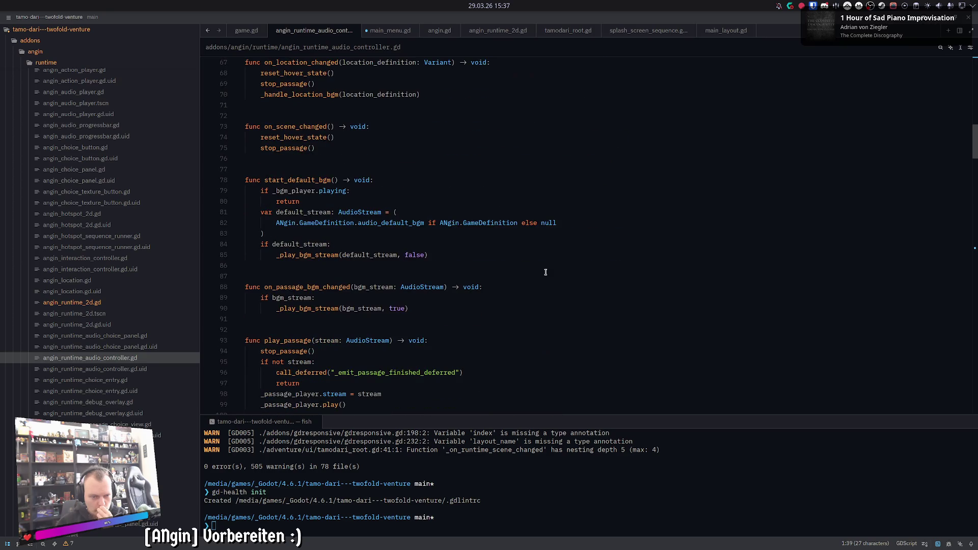
scroll(546, 272, down, 8)
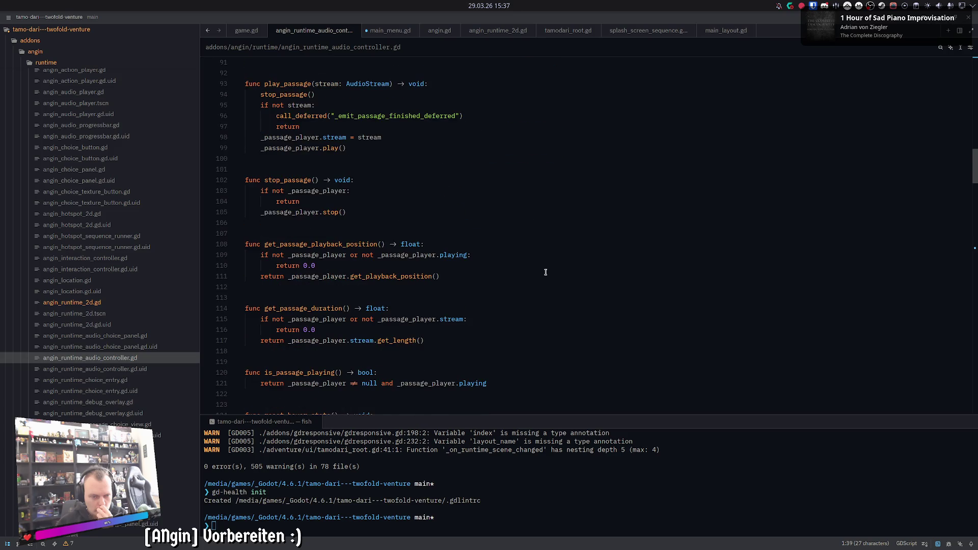
scroll(545, 272, down, 13)
scroll(545, 273, down, 11)
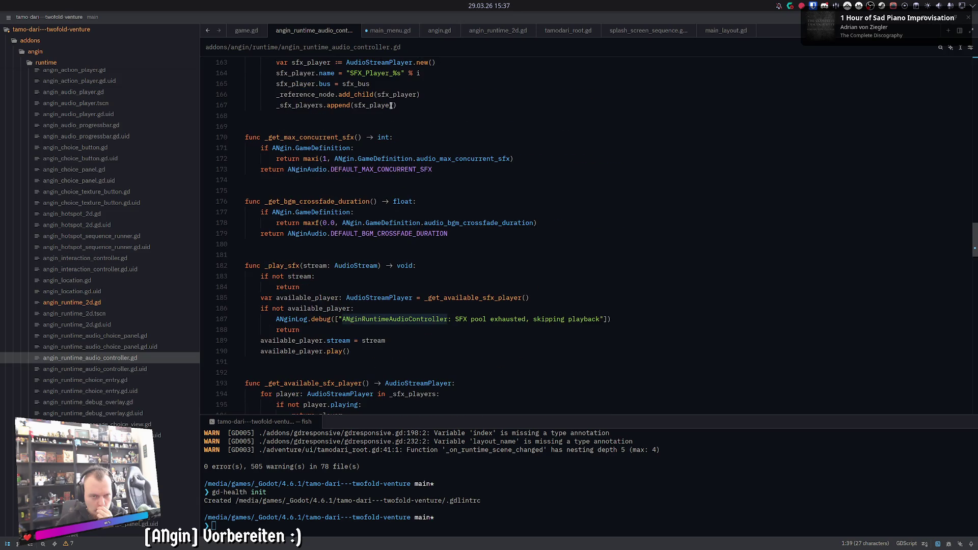
click(356, 31)
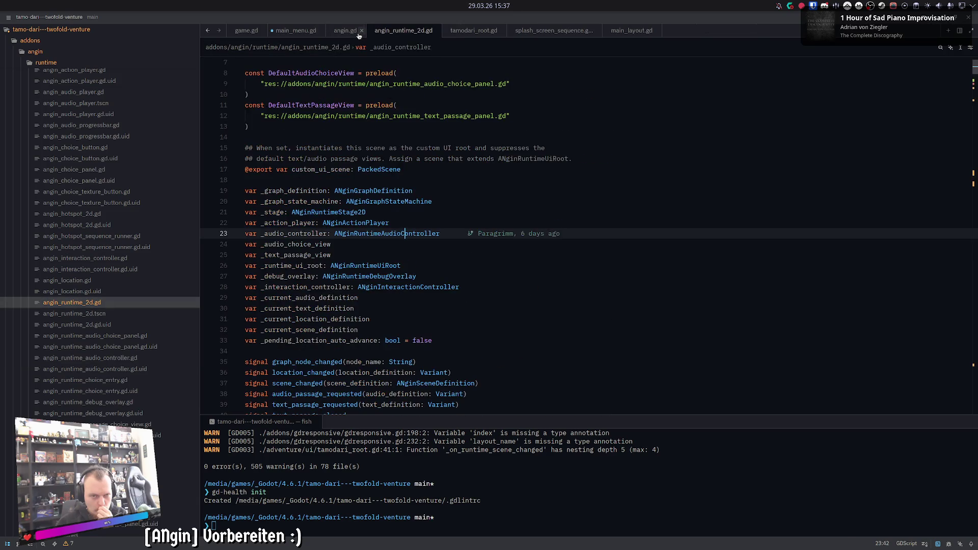
click(298, 31)
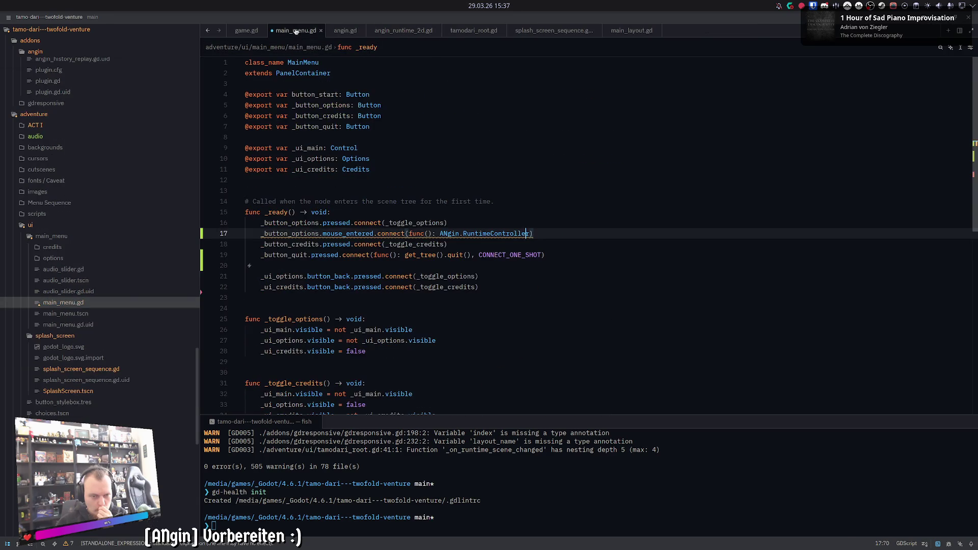
click(545, 235)
drag(440, 233, 529, 234)
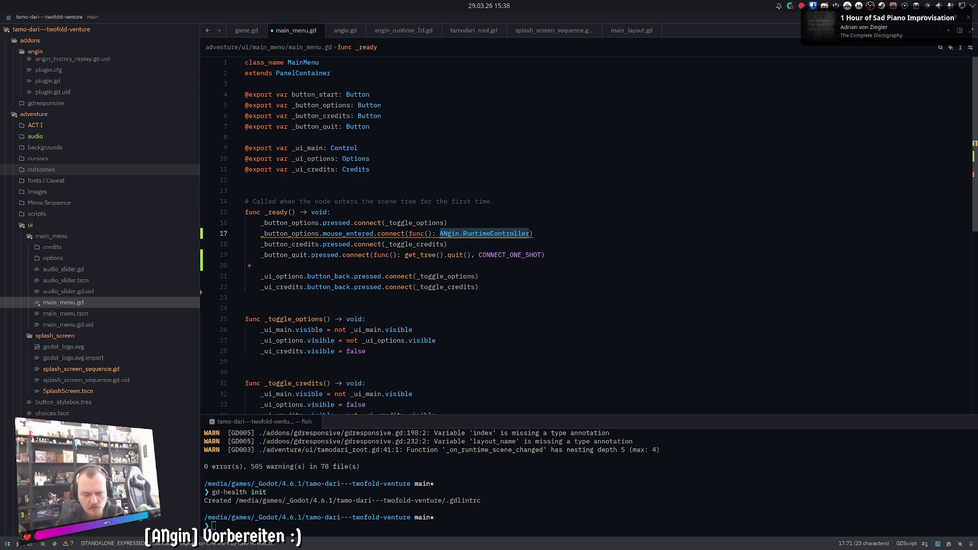
click(483, 233)
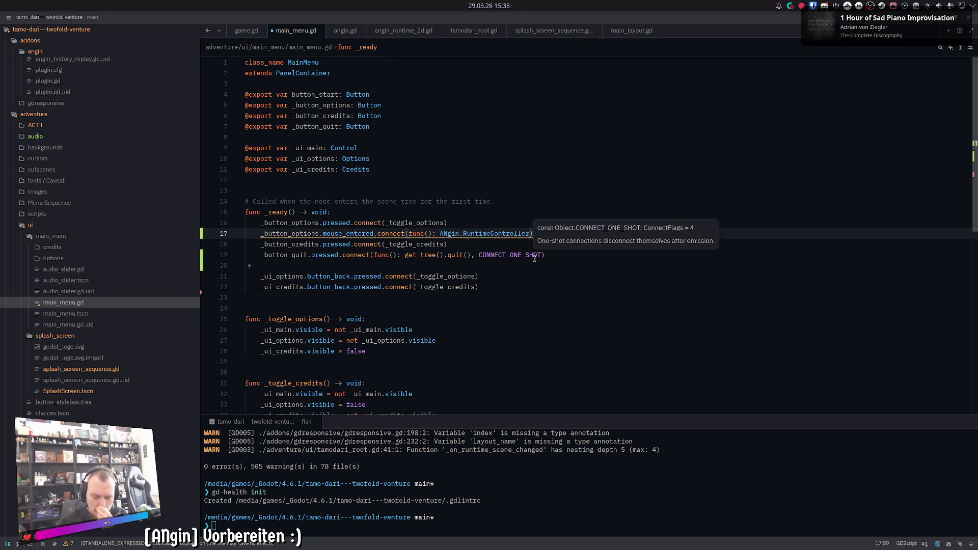
Follow definitions from angin.gd through ANginRuntime2D to the ANginRuntimeAudioController class.
ctrl+click(482, 233)
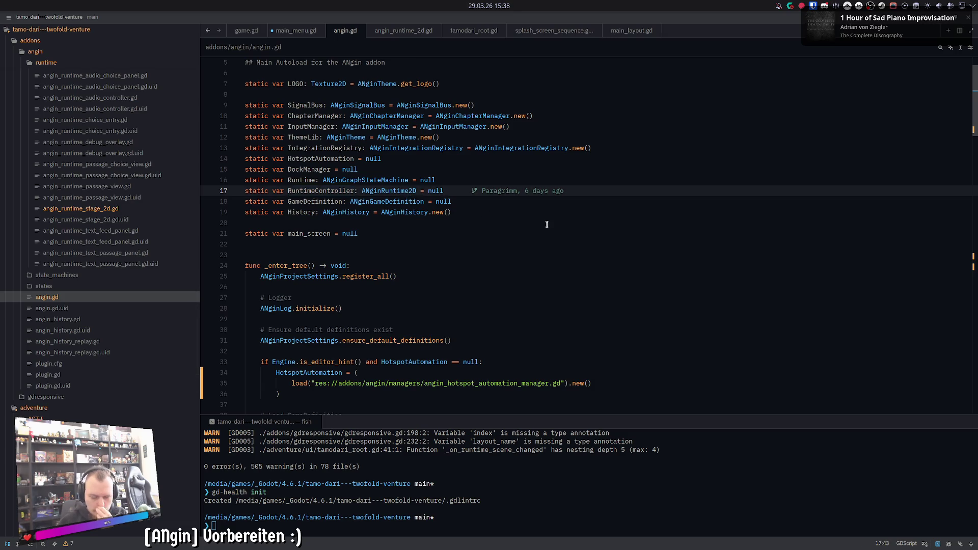
ctrl+click(413, 192)
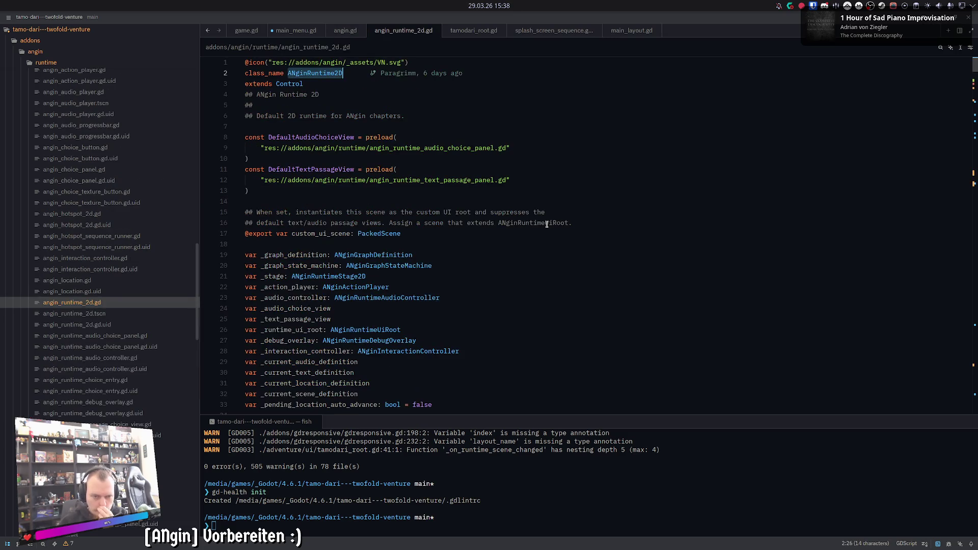
ctrl+click(380, 297)
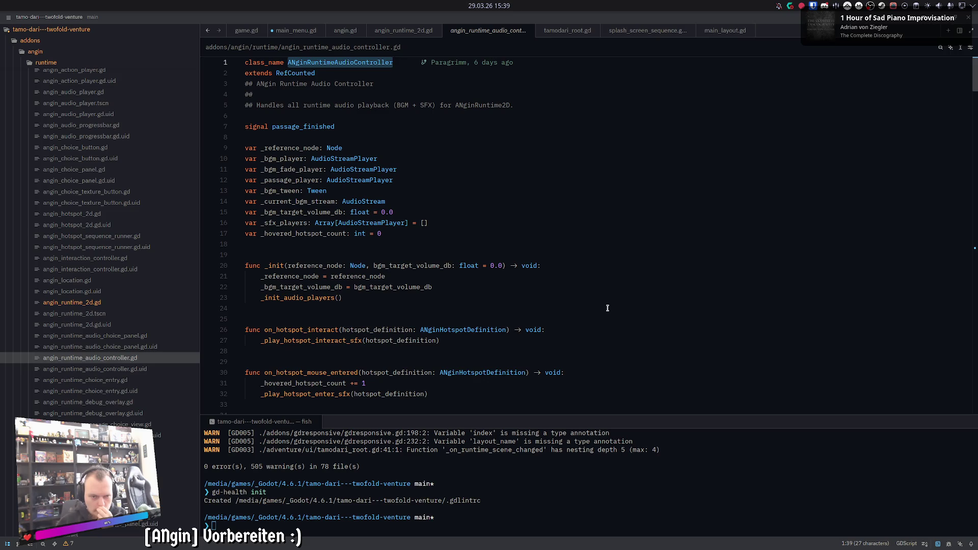
double_click(286, 222)
Scroll down to func _play_sfx and put the caret at the underscore of its name.
scroll(541, 295, down, 10)
scroll(541, 295, down, 15)
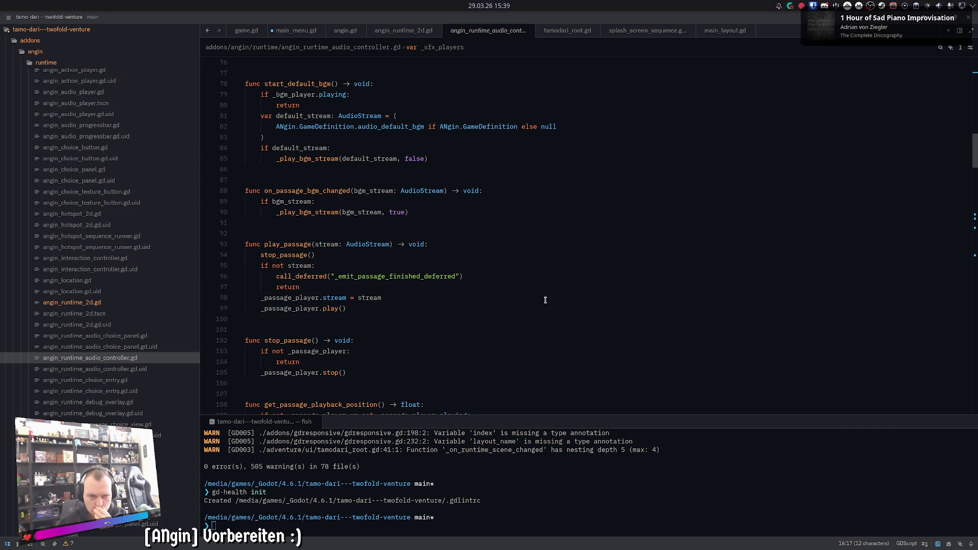
scroll(545, 300, down, 8)
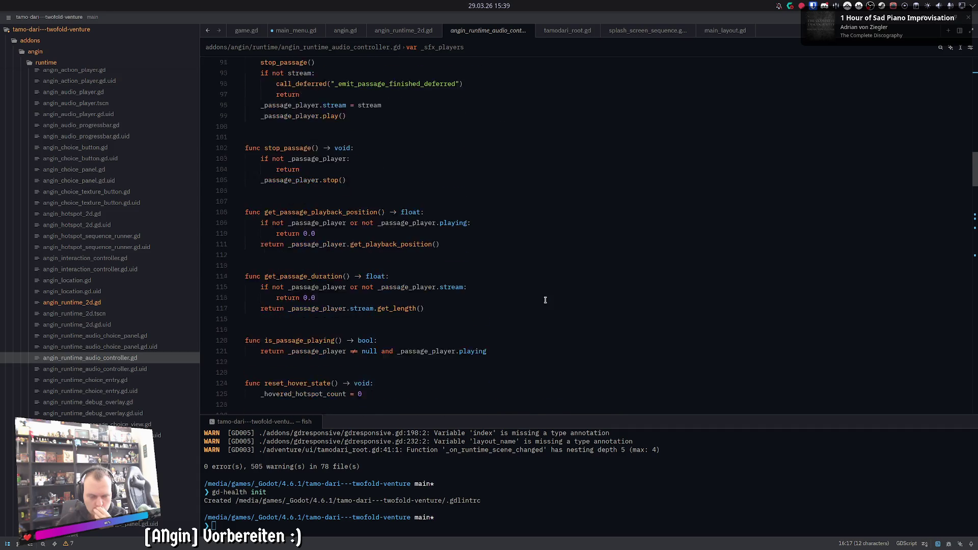
scroll(545, 300, down, 8)
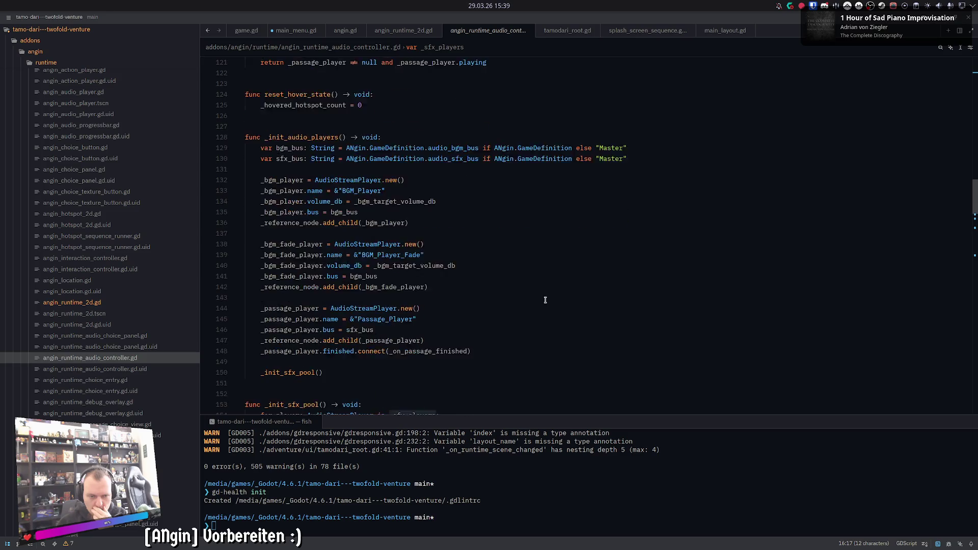
scroll(525, 283, down, 6)
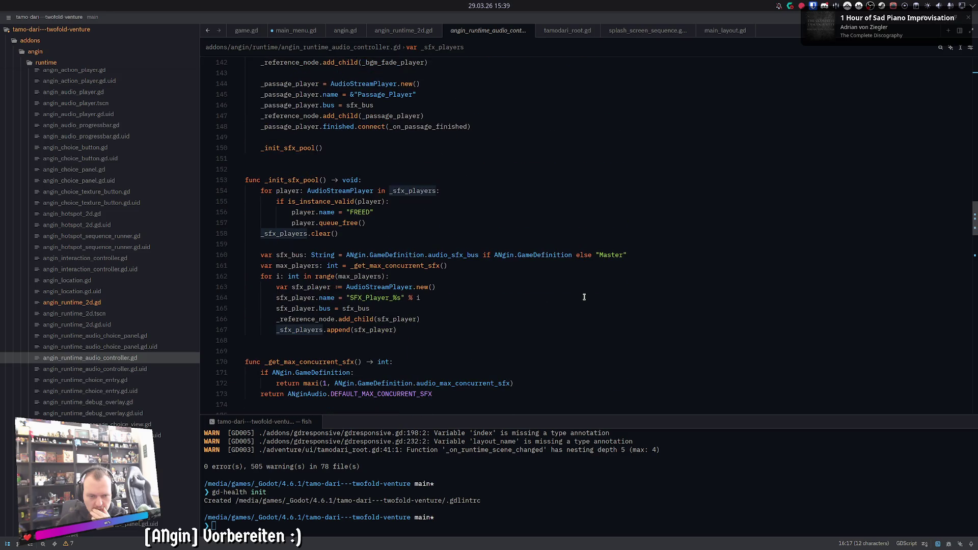
scroll(584, 297, down, 3)
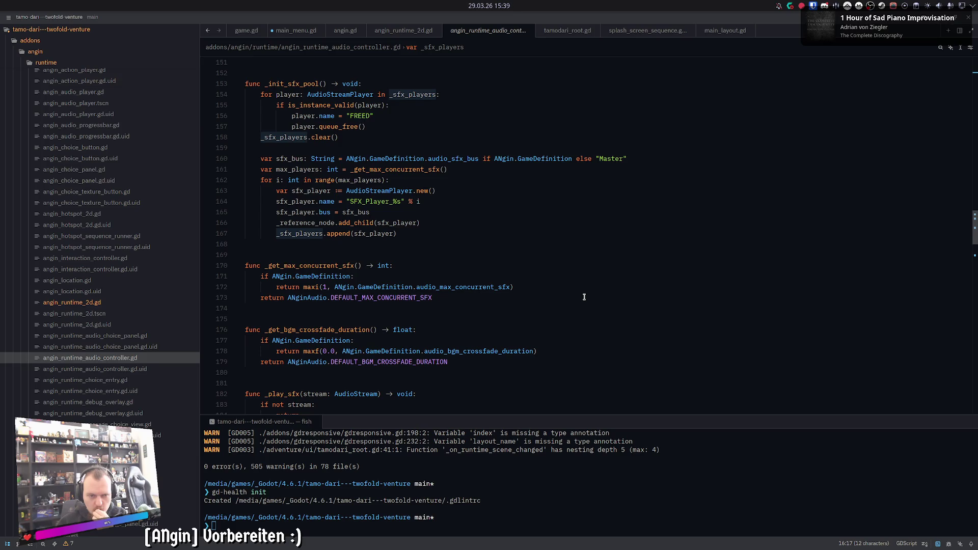
scroll(584, 297, down, 7)
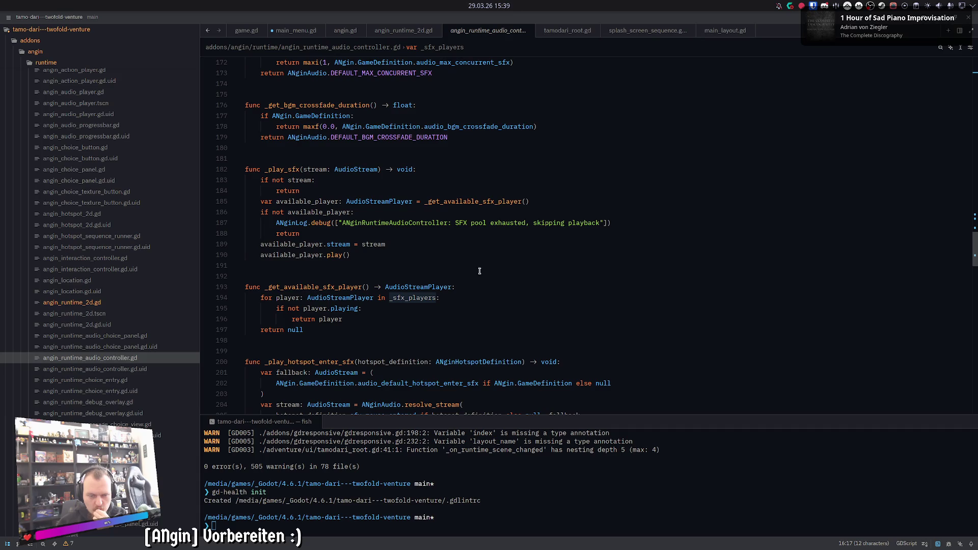
click(376, 259)
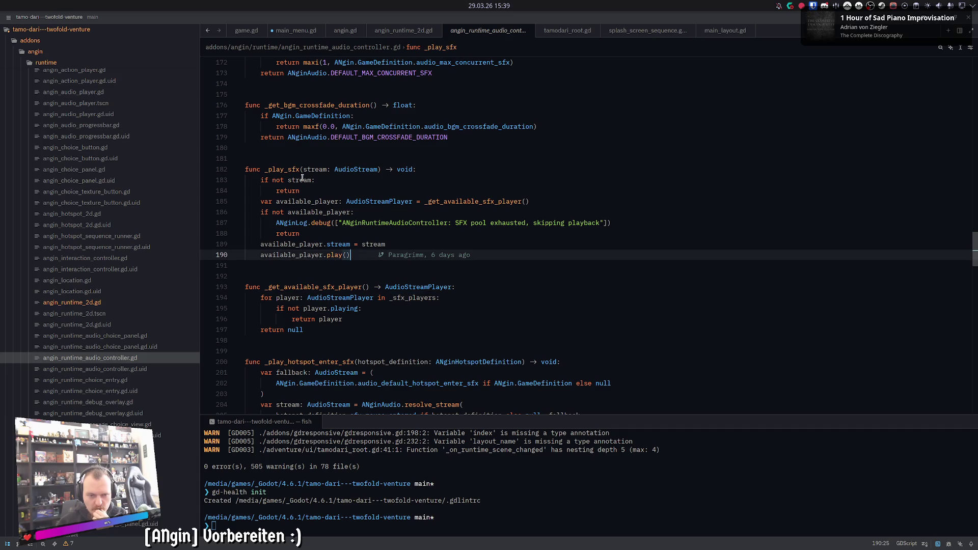
key(Up)
key(Up)
key(Up)
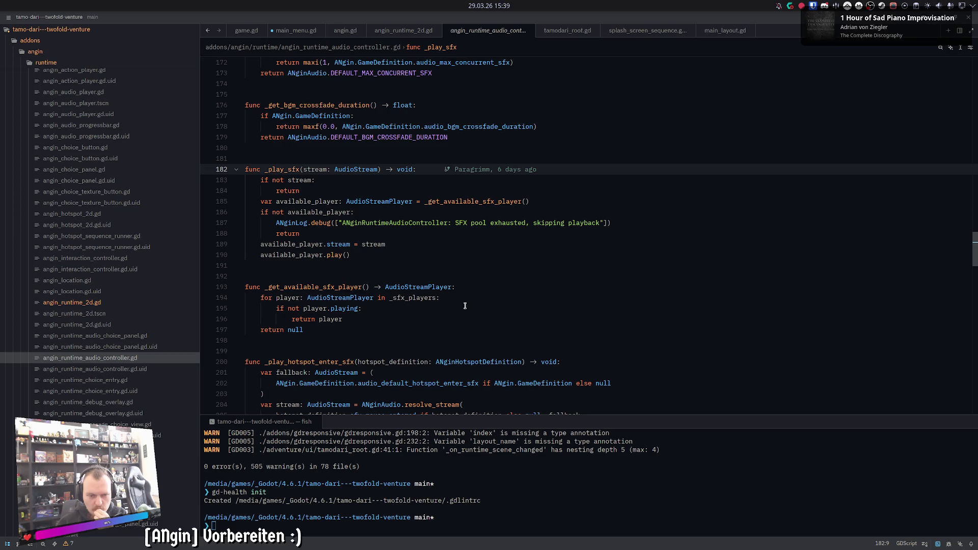
scroll(465, 306, up, 3)
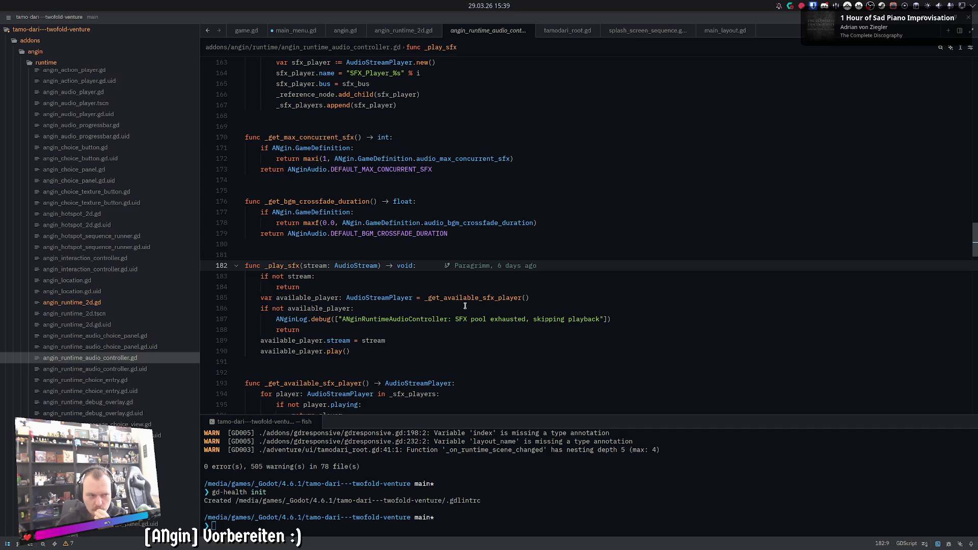
key(Left)
key(Left)
Drop the underscore from the _play_sfx definition and its calls on lines 207, 217, 227 and 234.
key(BackSpace)
scroll(358, 289, down, 5)
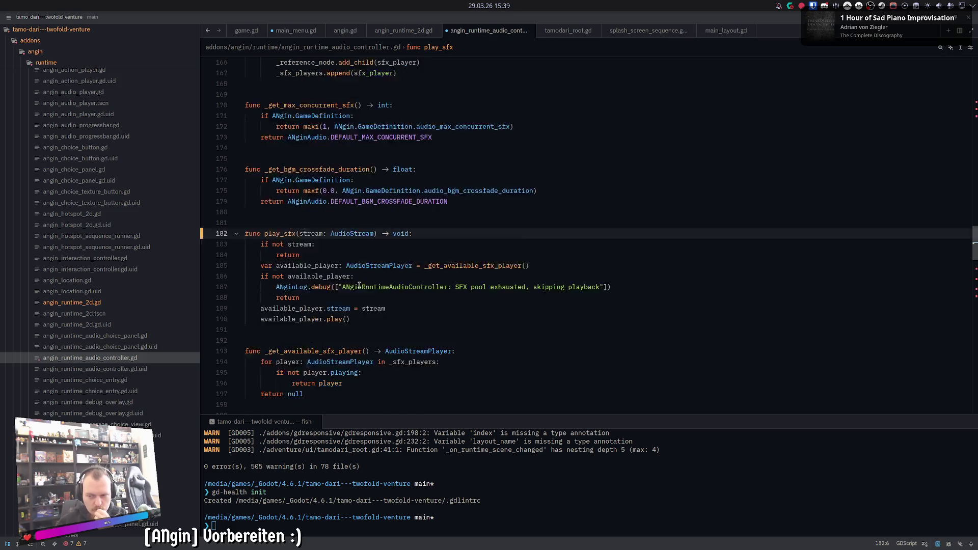
click(265, 373)
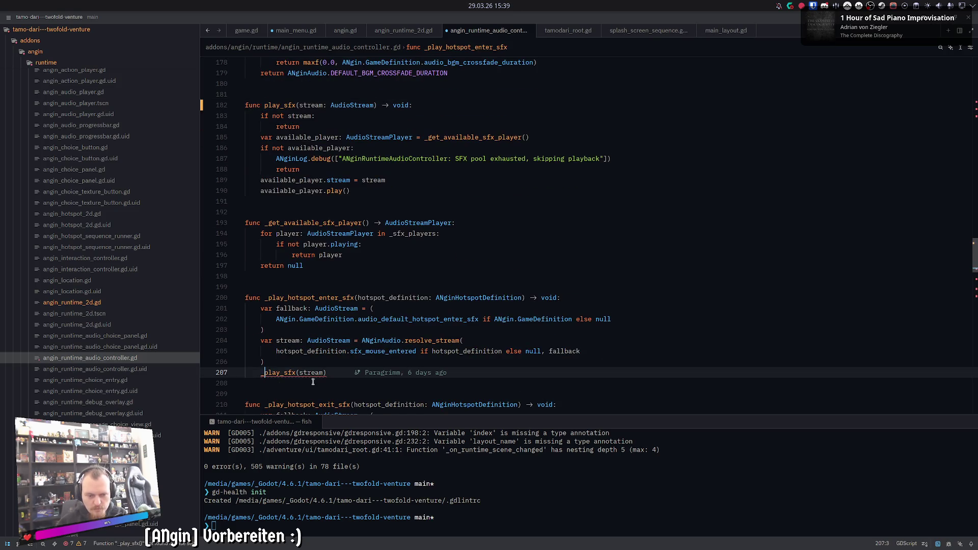
key(BackSpace)
scroll(275, 347, down, 5)
click(278, 322)
key(Home)
key(Delete)
double_click(278, 322)
key(ctrl+c)
scroll(359, 330, down, 5)
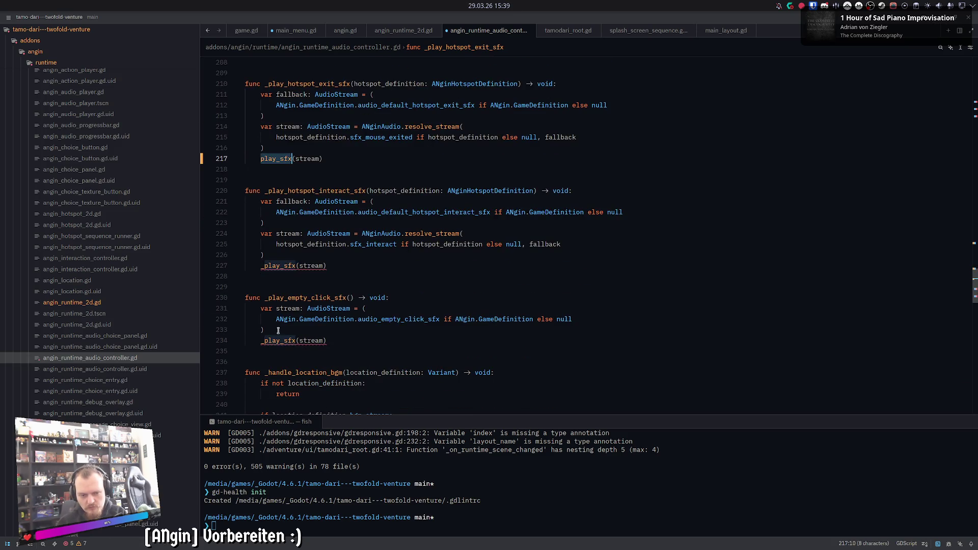
key(ctrl+d)
key(ctrl+v)
key(ctrl+d)
key(ctrl+v)
Rename the _play_sfx calls on lines 44, 51 and 58 to play_sfx.
scroll(398, 335, down, 5)
scroll(402, 344, up, 20)
scroll(408, 354, up, 20)
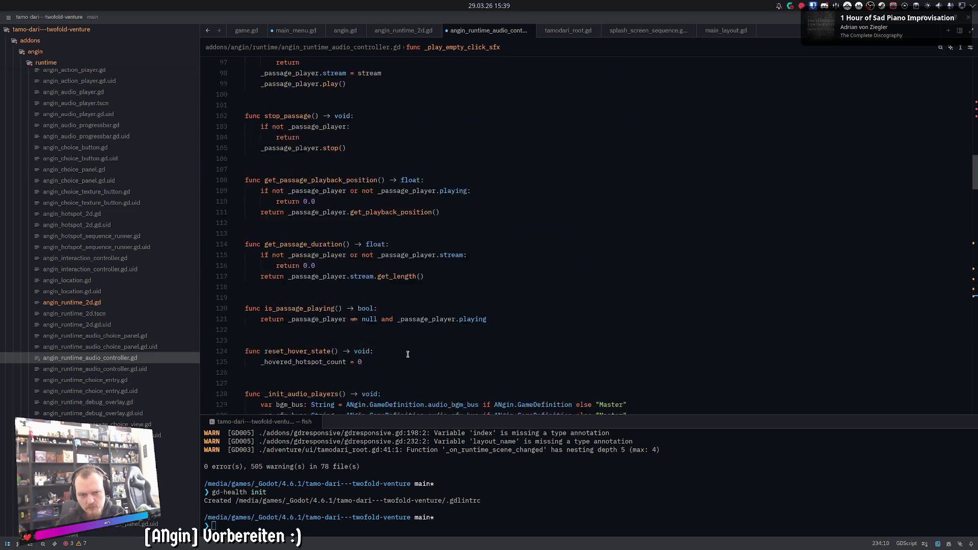
double_click(285, 170)
key(ctrl+d)
key(ctrl+v)
double_click(288, 316)
key(ctrl+v)
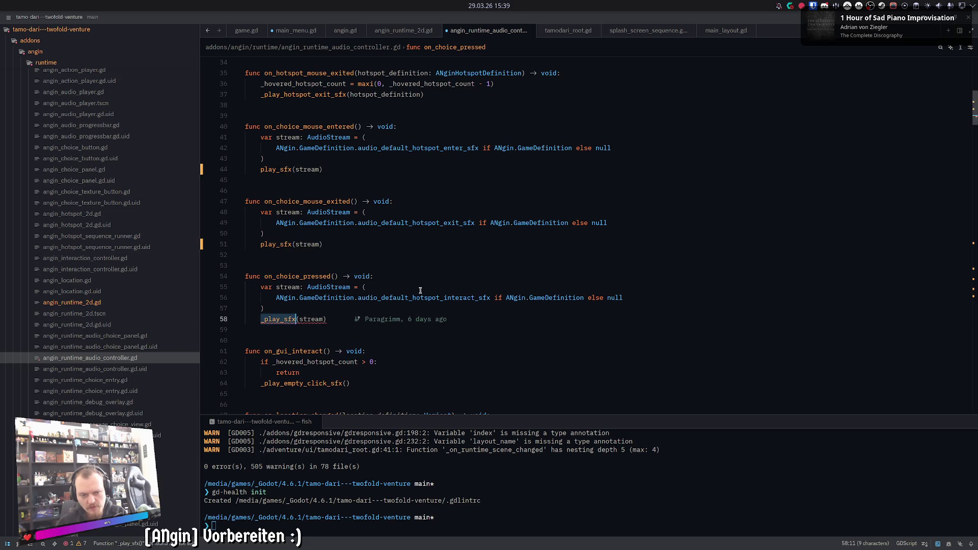
scroll(453, 283, up, 9)
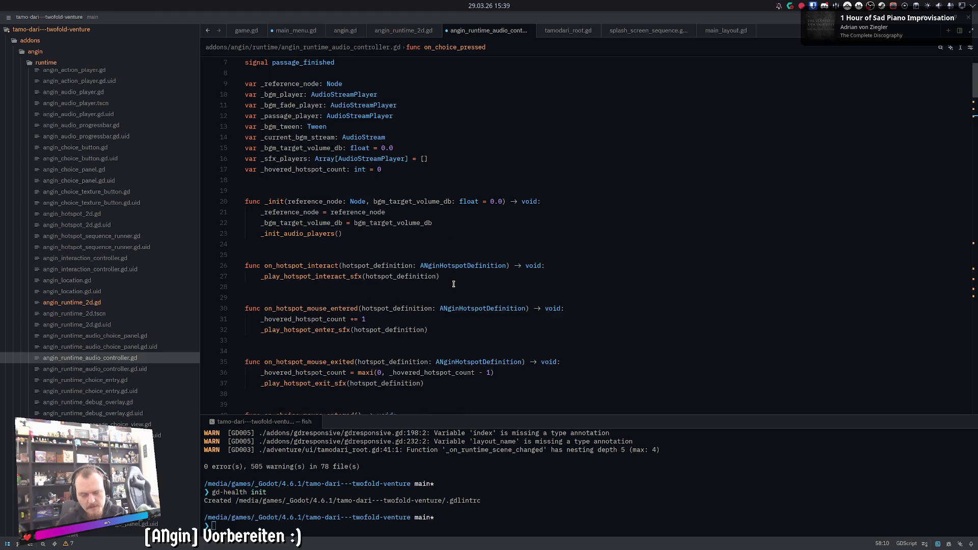
scroll(436, 252, up, 2)
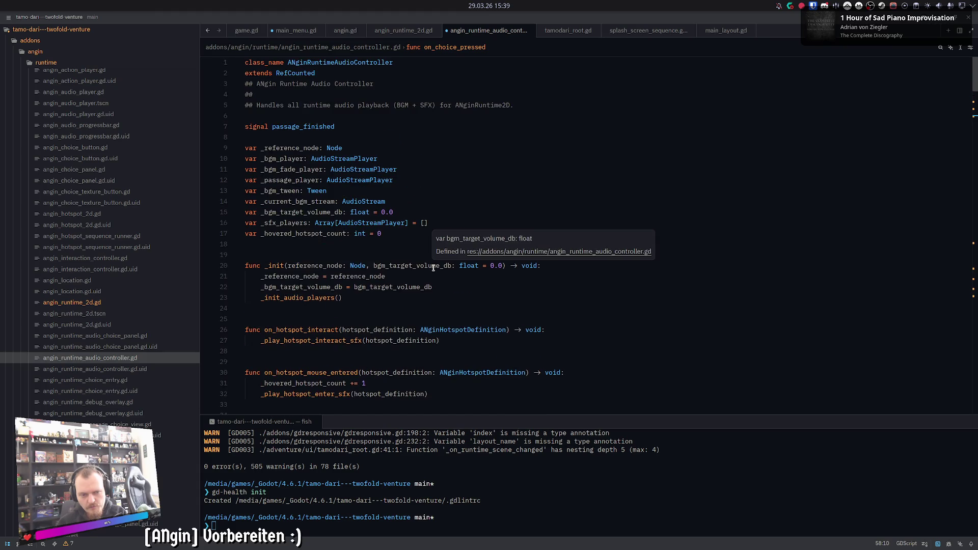
scroll(434, 267, down, 4)
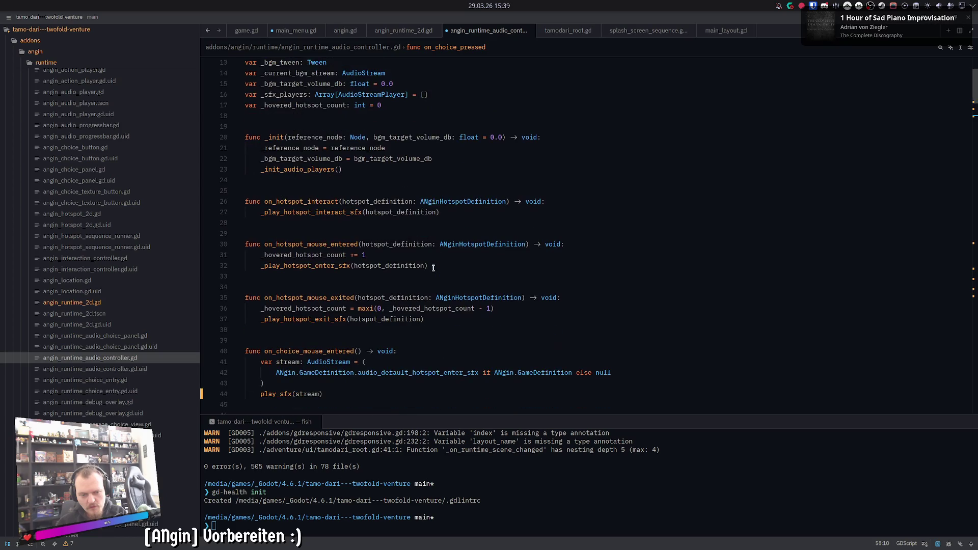
Verify the play_sfx definition, then rename _audio_controller to audio_controller in angin_runtime_2d.gd.
key(F3)
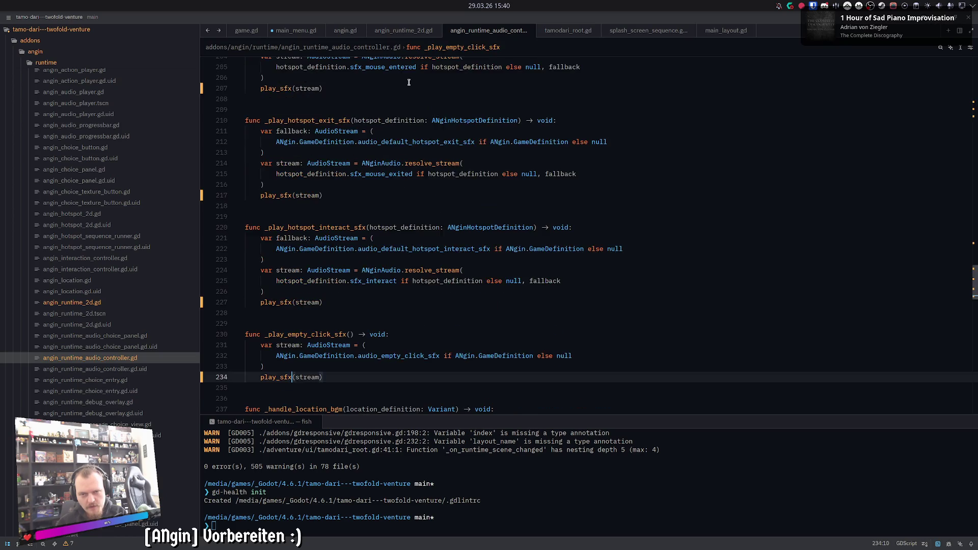
key(F12)
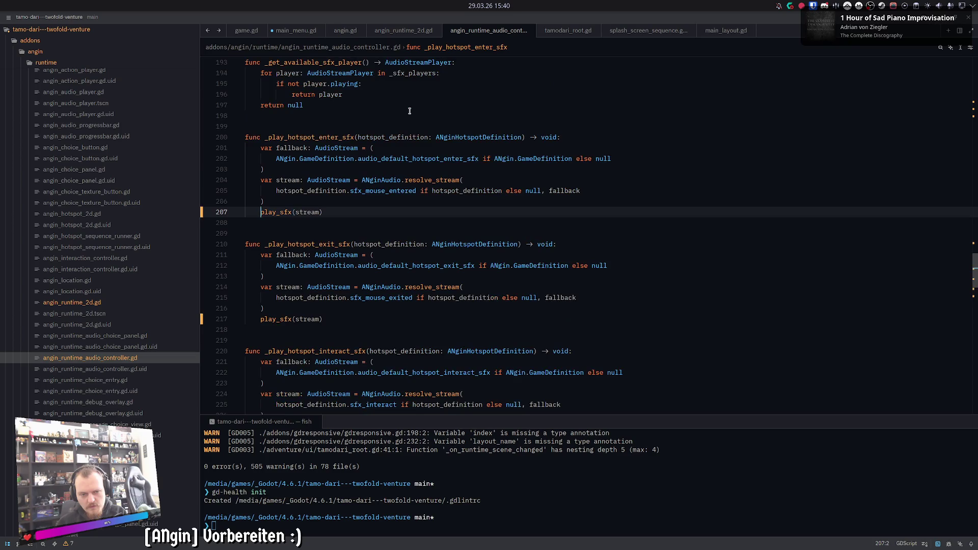
key(ctrl+alt+minus)
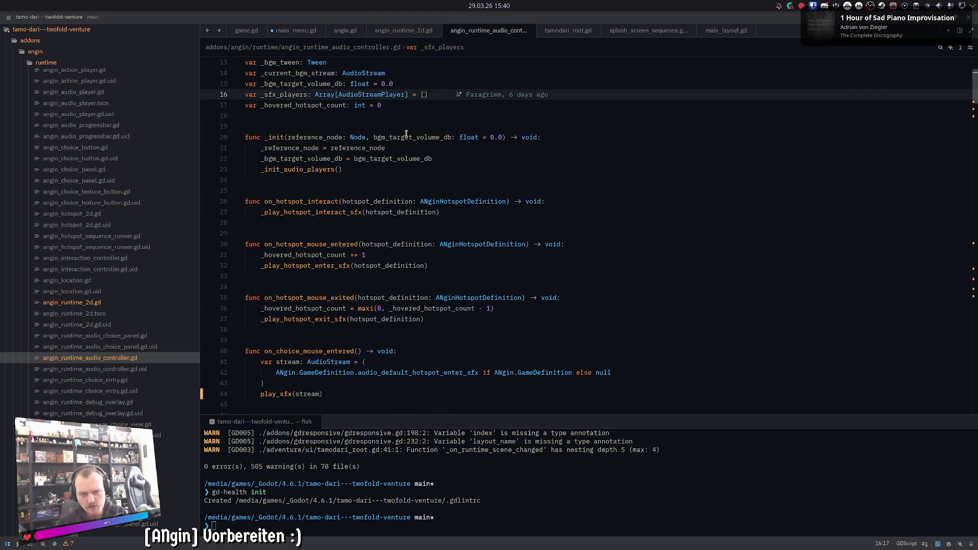
key(ctrl+alt+minus)
click(261, 298)
key(Delete)
key(alt+Up)
key(alt+Up)
key(alt+Up)
key(alt+Up)
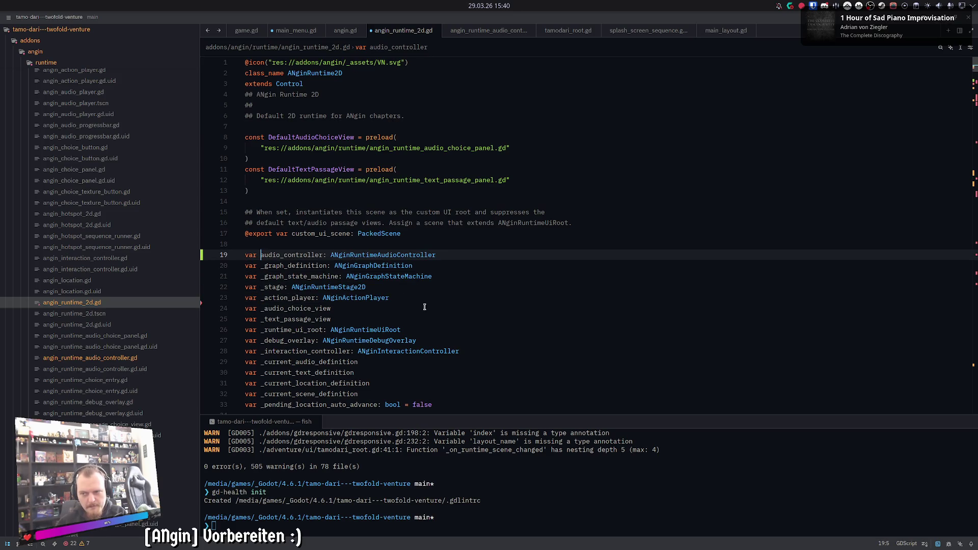
Attempt replacing _audio_controller on lines 54 and 57, undoing the mistaken play_sfx text.
scroll(286, 158, down, 3)
double_click(285, 159)
scroll(508, 303, down, 10)
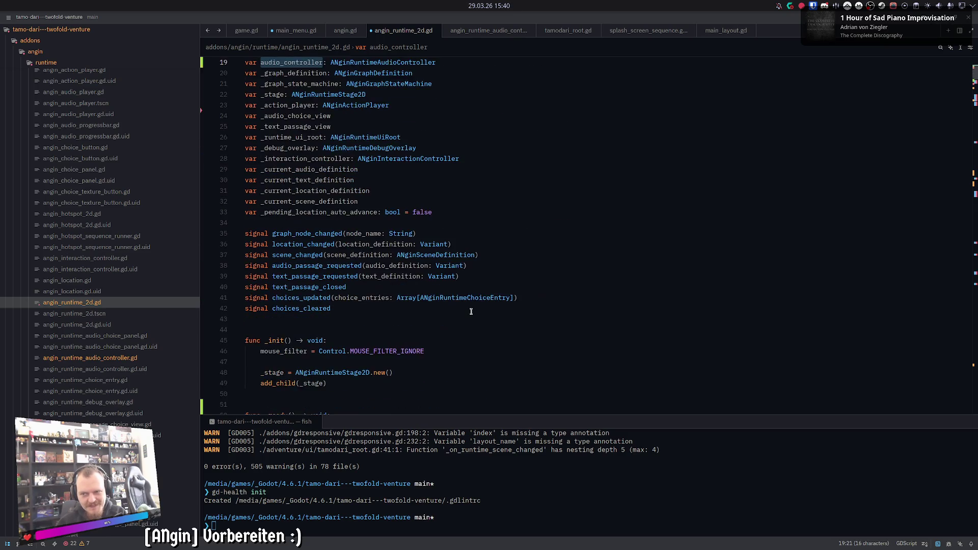
double_click(296, 211)
key(ctrl+d)
text(play_sfx, _refresh_runtime, _reload_location)
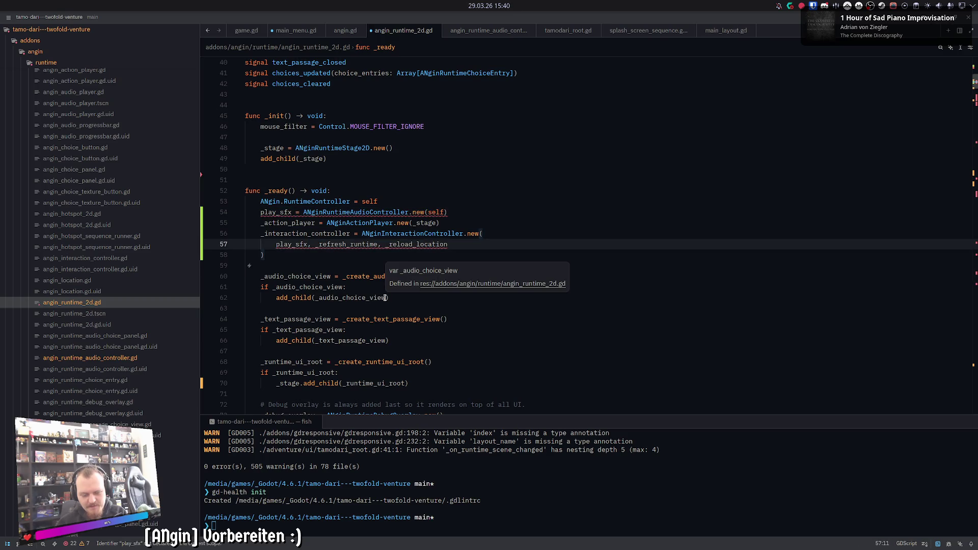
click(289, 212)
key(ctrl+z)
Copy audio_controller from line 19 and paste it over _audio_controller on lines 54 and 57.
scroll(333, 265, up, 4)
scroll(334, 265, up, 7)
double_click(292, 190)
key(ctrl+c)
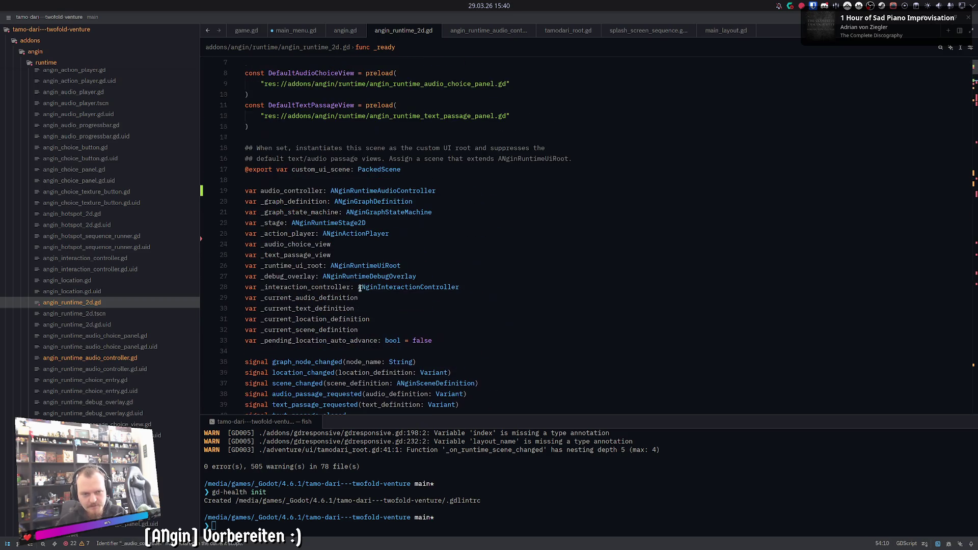
scroll(353, 317, down, 9)
double_click(294, 276)
key(ctrl+d)
key(ctrl+v)
Replace _audio_controller with audio_controller on lines 86, 89, 92 and 95.
scroll(424, 334, down, 4)
scroll(424, 333, down, 10)
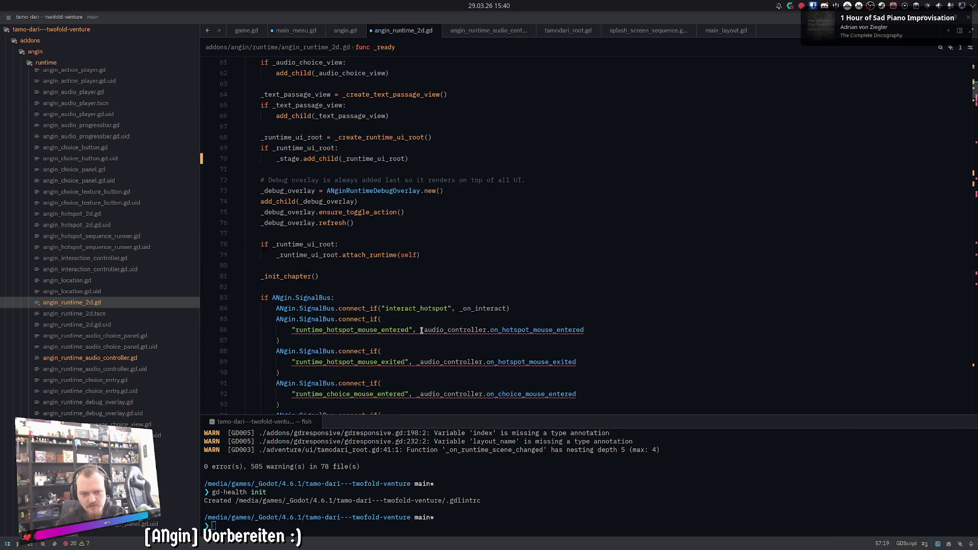
double_click(448, 169)
key(ctrl+v)
double_click(444, 201)
key(ctrl+v)
double_click(444, 233)
key(ctrl+v)
double_click(450, 265)
key(ctrl+v)
key(ctrl+f)
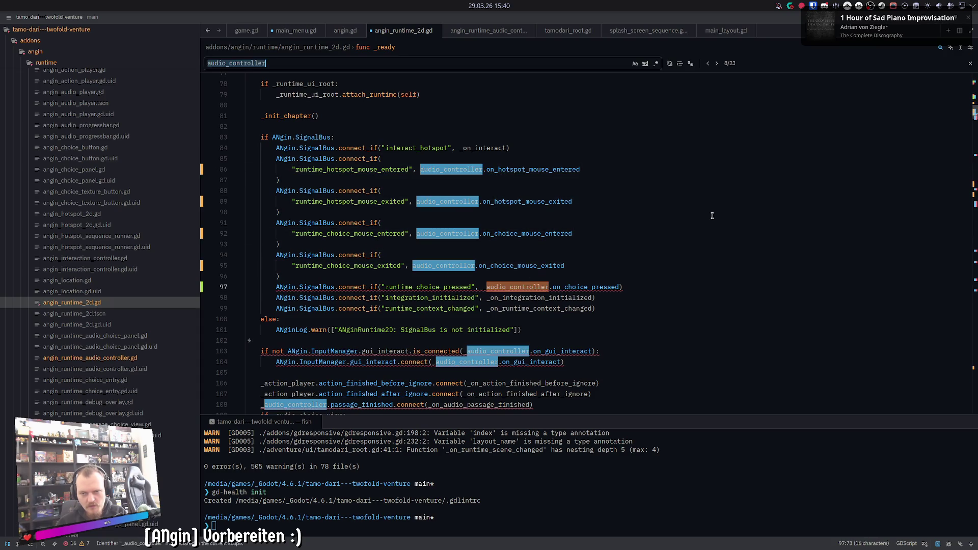
Set Find/Replace to swap _audio_controller for audio_controller and replace the line 97 match.
click(670, 65)
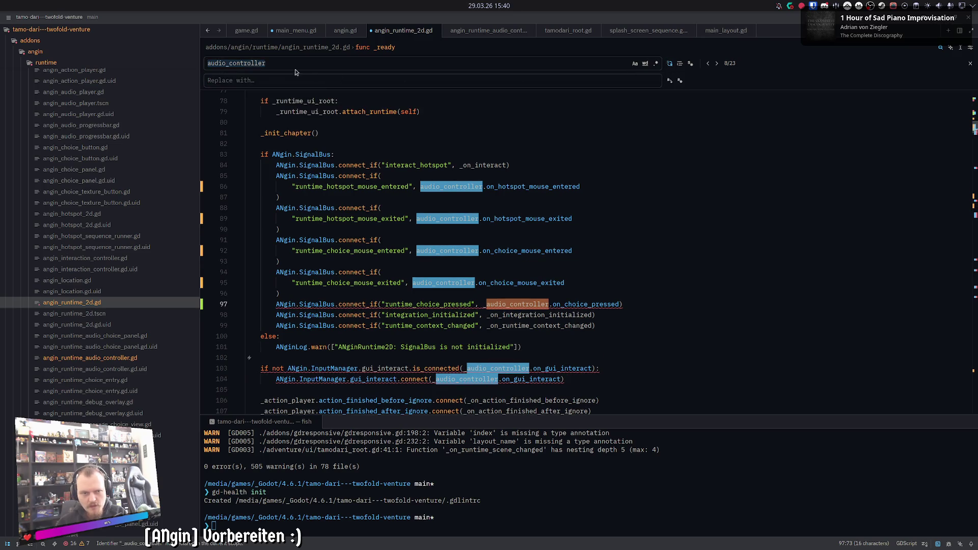
key(shift+Return)
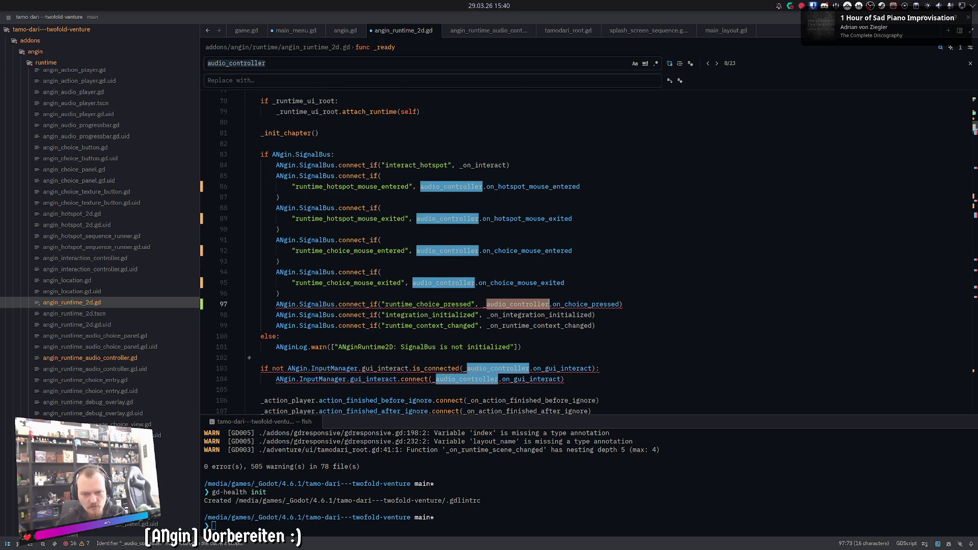
click(235, 80)
key(ctrl+v)
click(221, 66)
key(Home)
text(_)
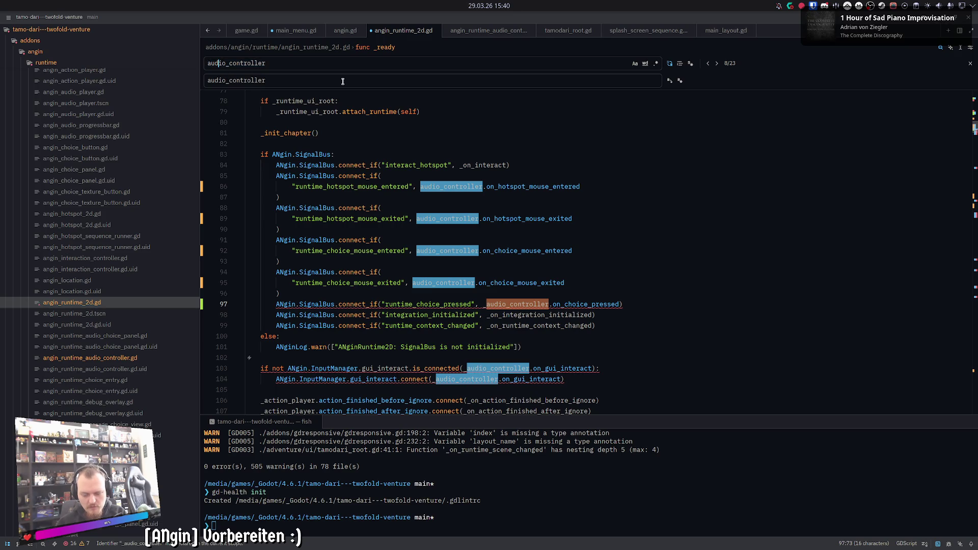
key(Tab)
key(Return)
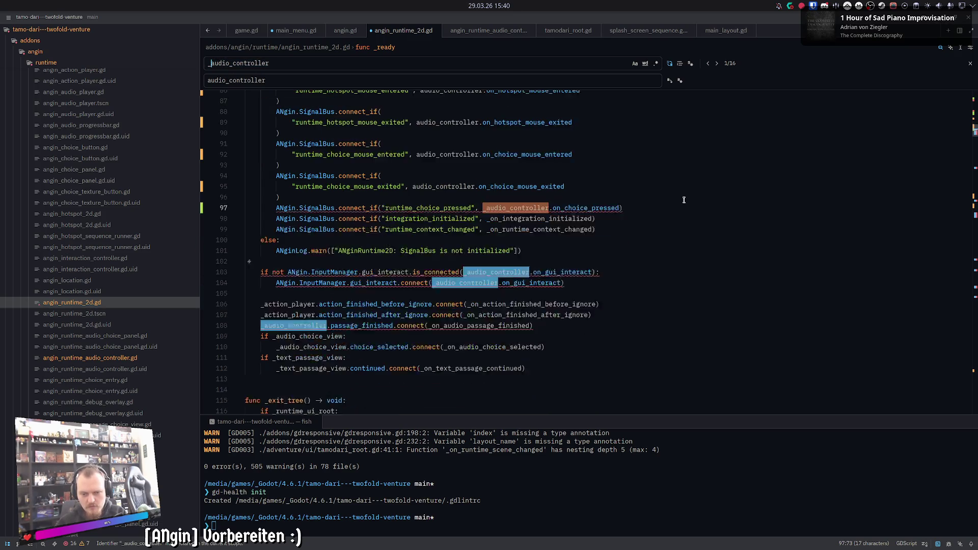
Replace each remaining _audio_controller match with audio_controller, through line 515.
click(668, 82)
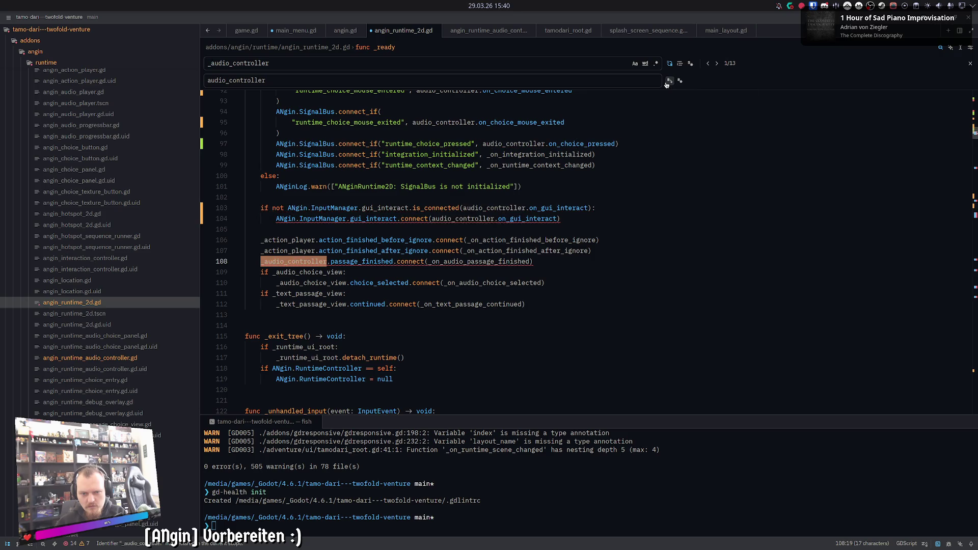
click(668, 82)
click(668, 82)
click(667, 82)
click(667, 82)
click(667, 82)
click(668, 82)
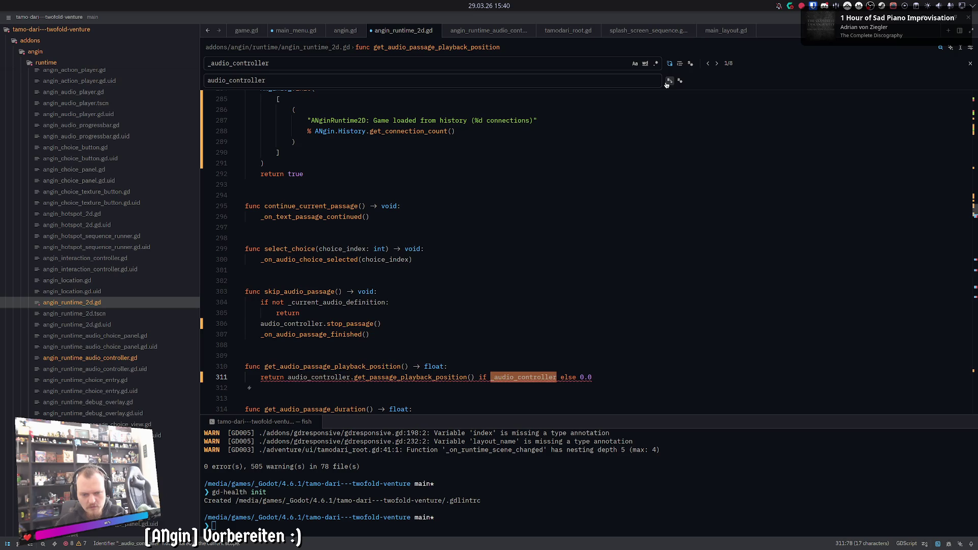
click(667, 83)
click(667, 82)
click(667, 83)
click(667, 82)
click(668, 82)
click(667, 83)
click(667, 82)
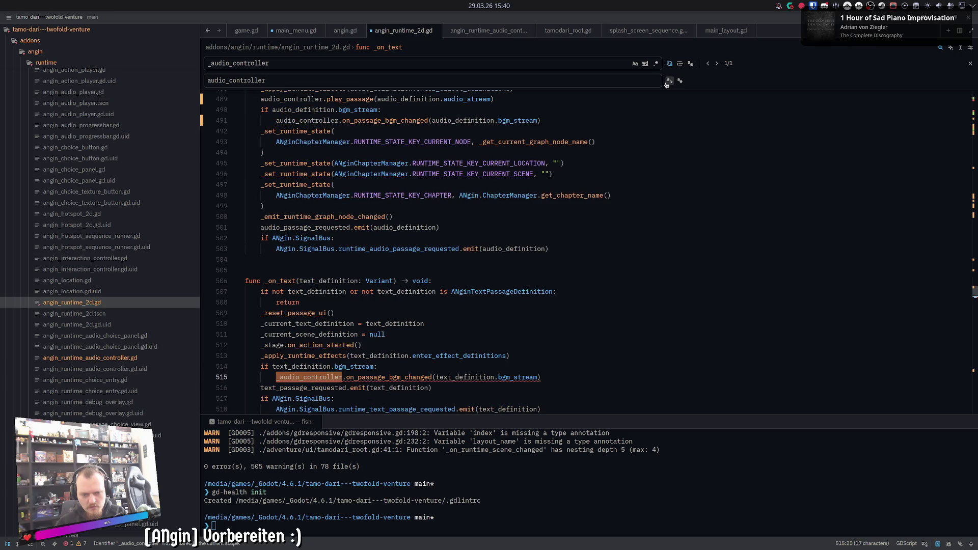
click(667, 83)
Close the find bar and save angin_runtime_2d.gd.
click(969, 62)
click(797, 150)
key(ctrl+s)
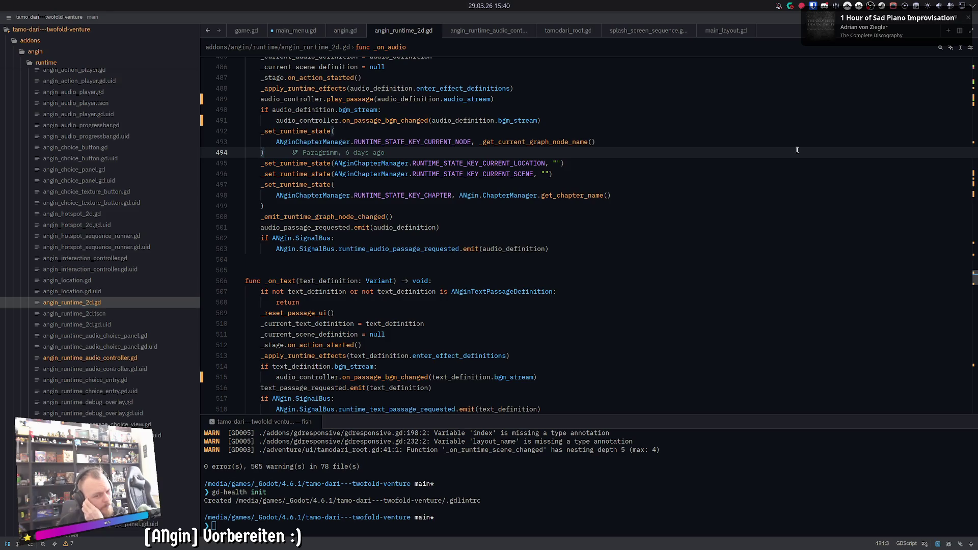
drag(975, 284, 964, 74)
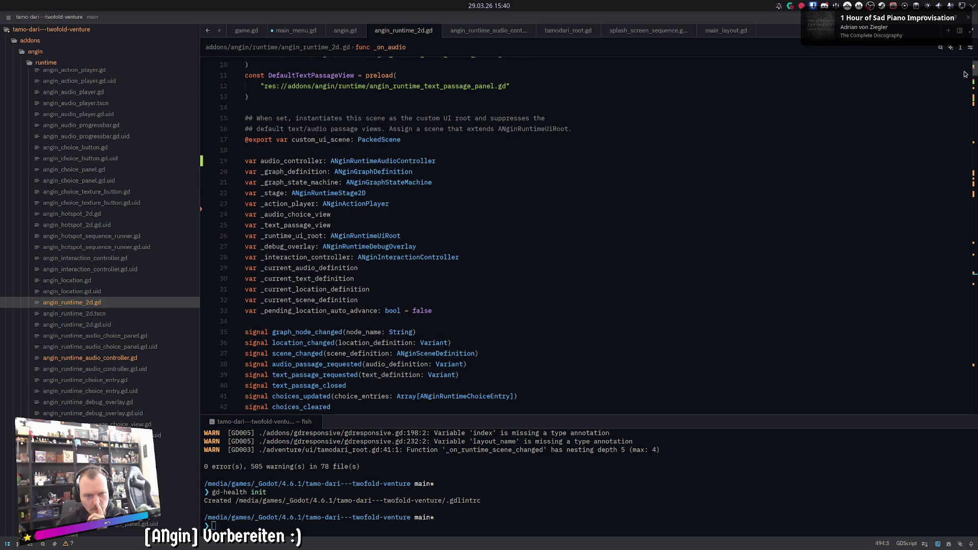
click(466, 187)
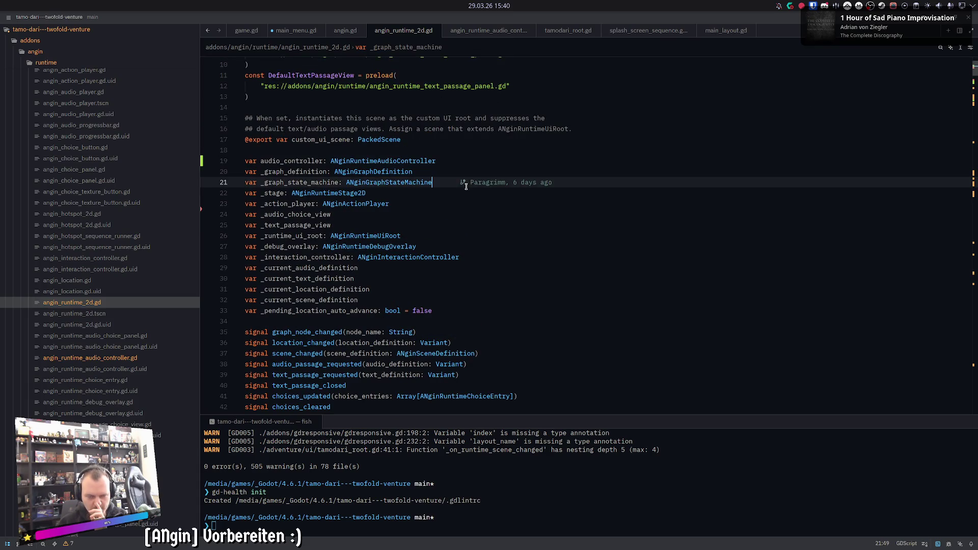
click(434, 159)
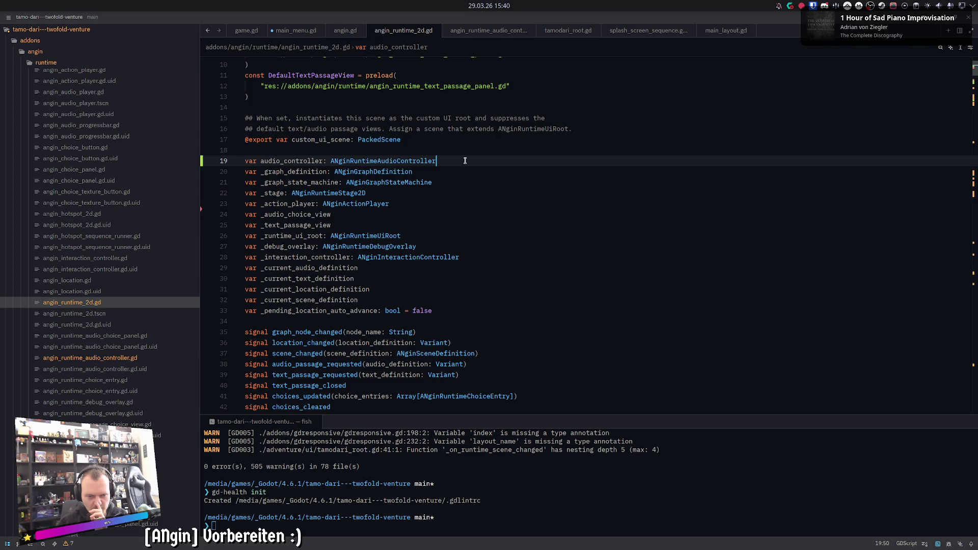
key(Return)
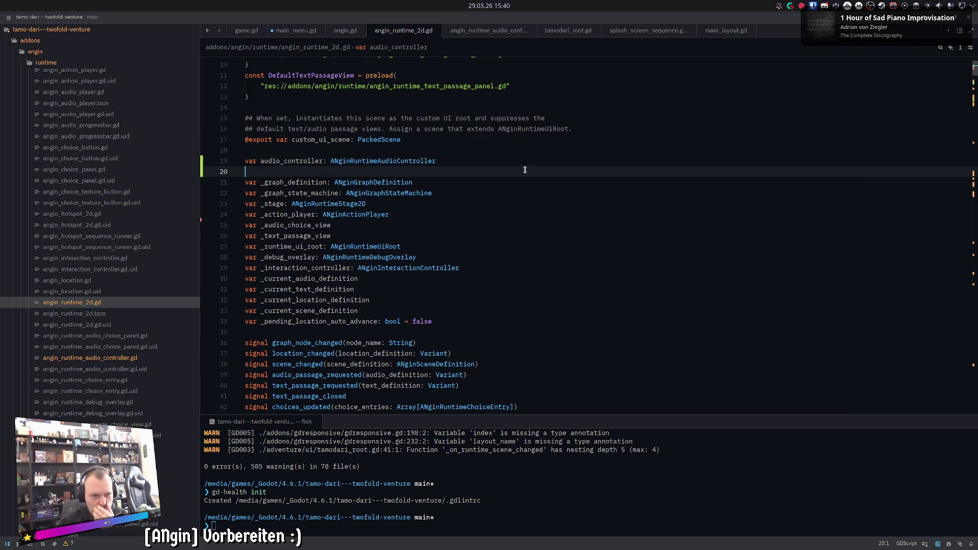
click(344, 31)
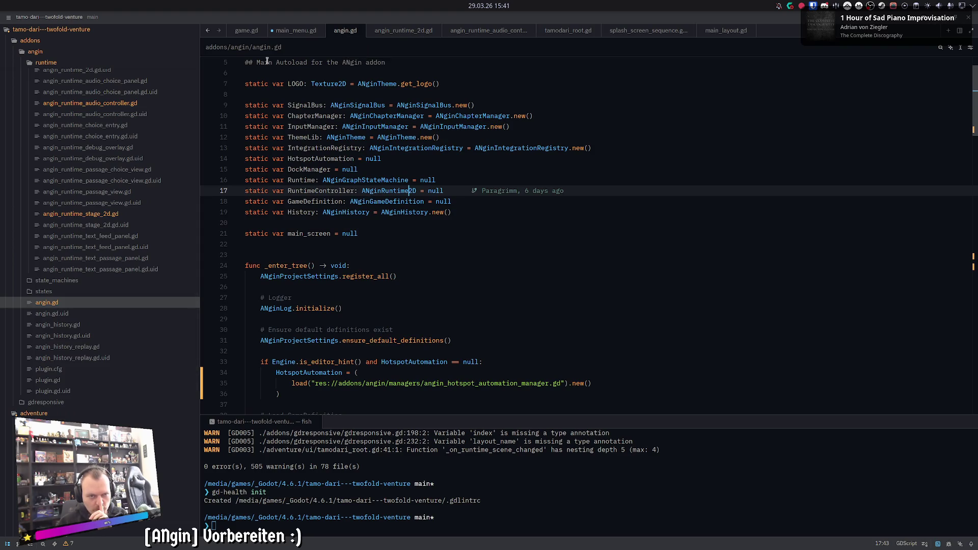
click(296, 31)
click(528, 233)
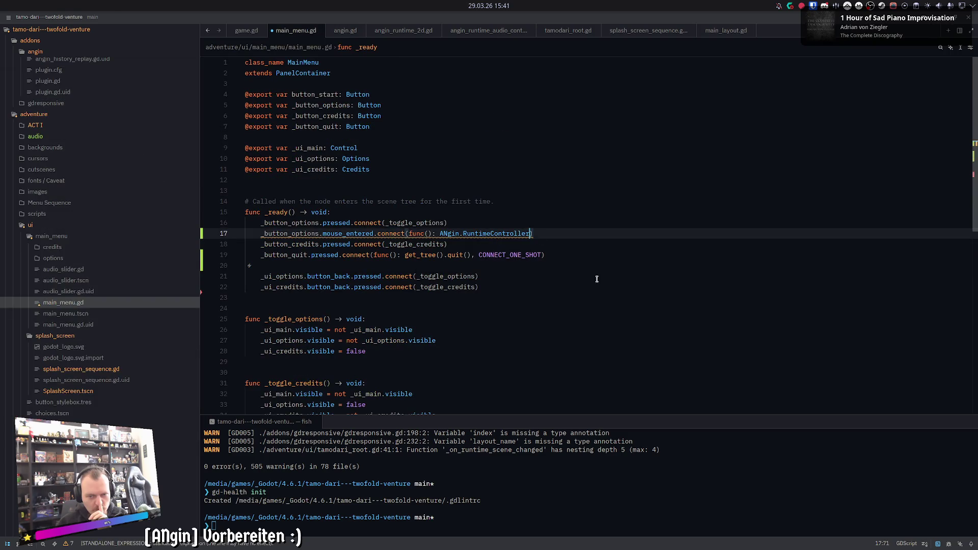
click(393, 35)
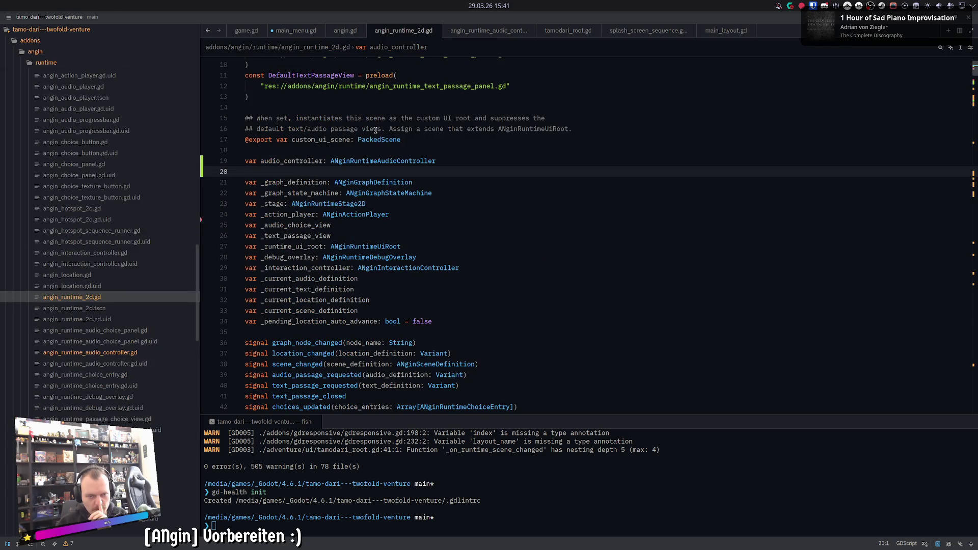
double_click(291, 160)
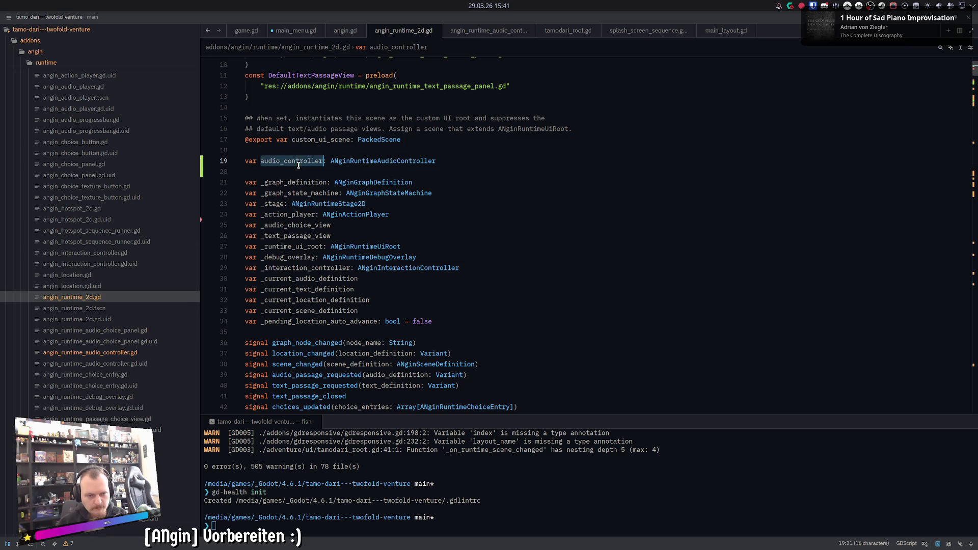
Rename the line 19 variable to AudioController.
text(AudioController)
click(278, 161)
double_click(278, 161)
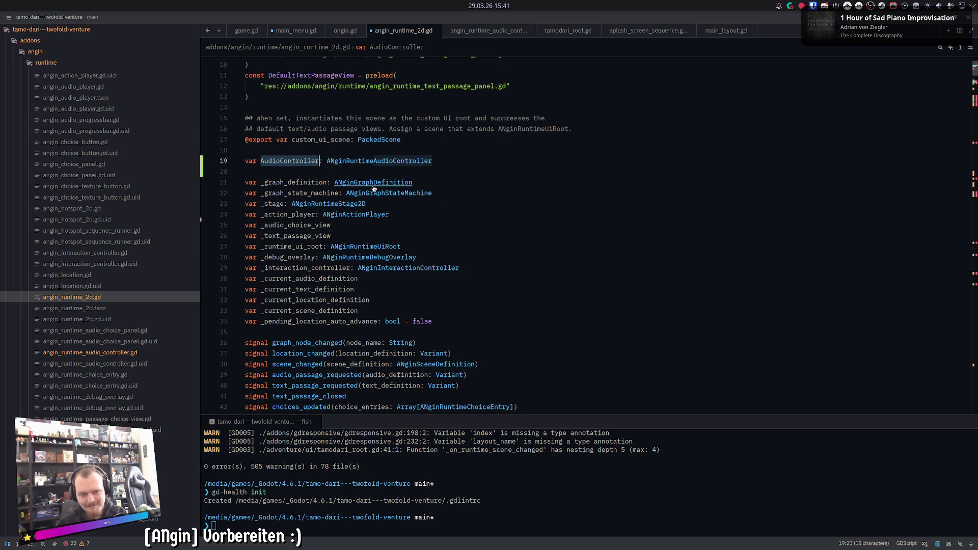
Set Find/Replace to search audio_controller and replace it with AudioController.
key(ctrl+f)
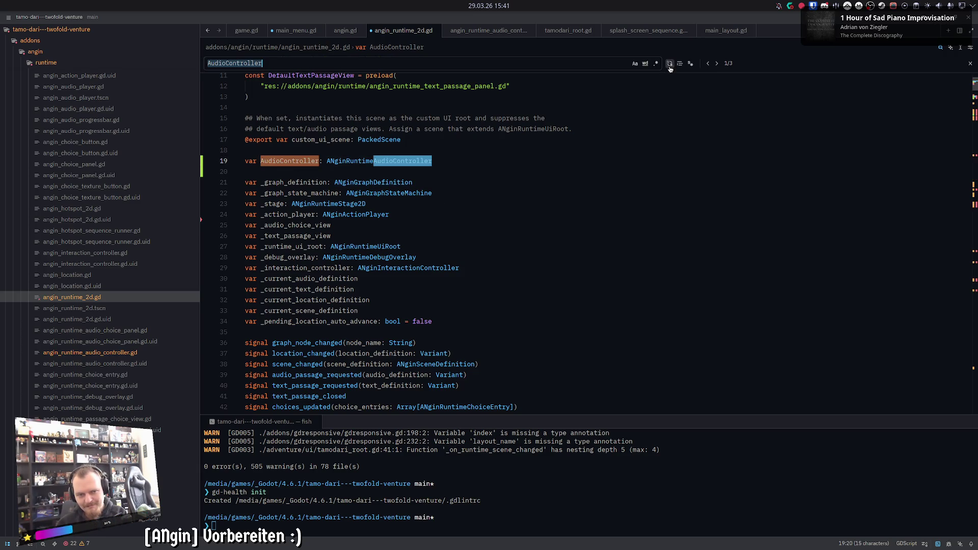
click(669, 63)
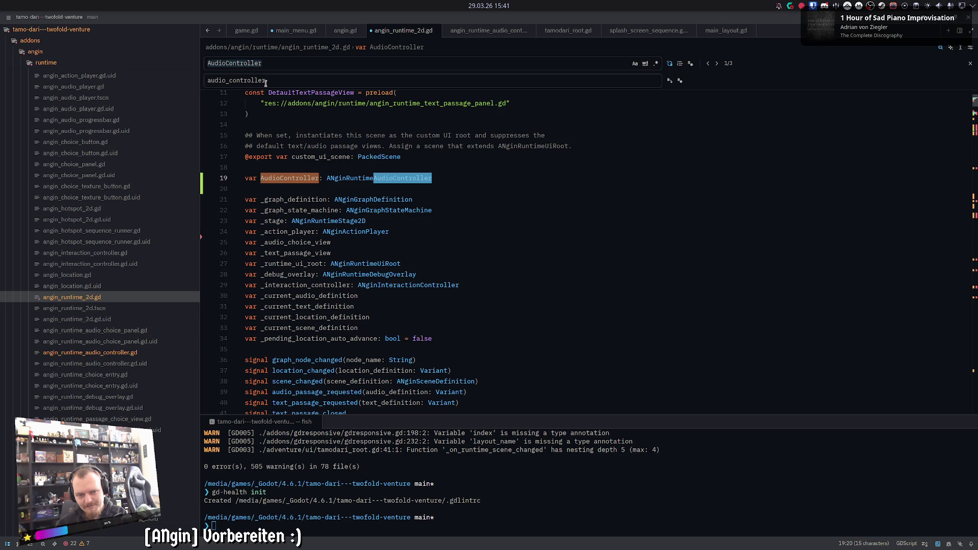
click(275, 62)
double_click(245, 64)
key(ctrl+c)
click(285, 80)
key(ctrl+v)
drag(265, 80, 207, 80)
key(ctrl+x)
click(287, 63)
key(ctrl+a)
key(ctrl+v)
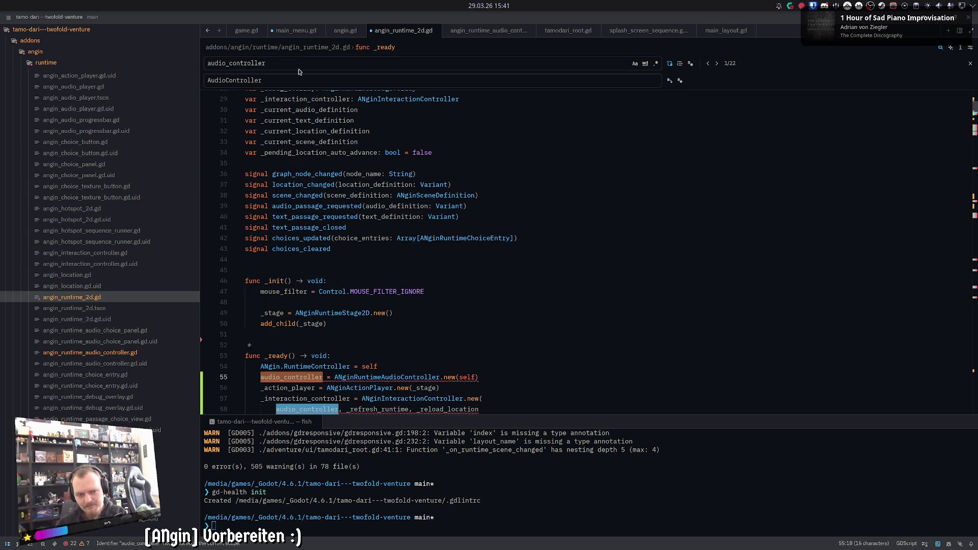
Replace every audio_controller occurrence with AudioController, then return to main_menu.gd.
click(669, 79)
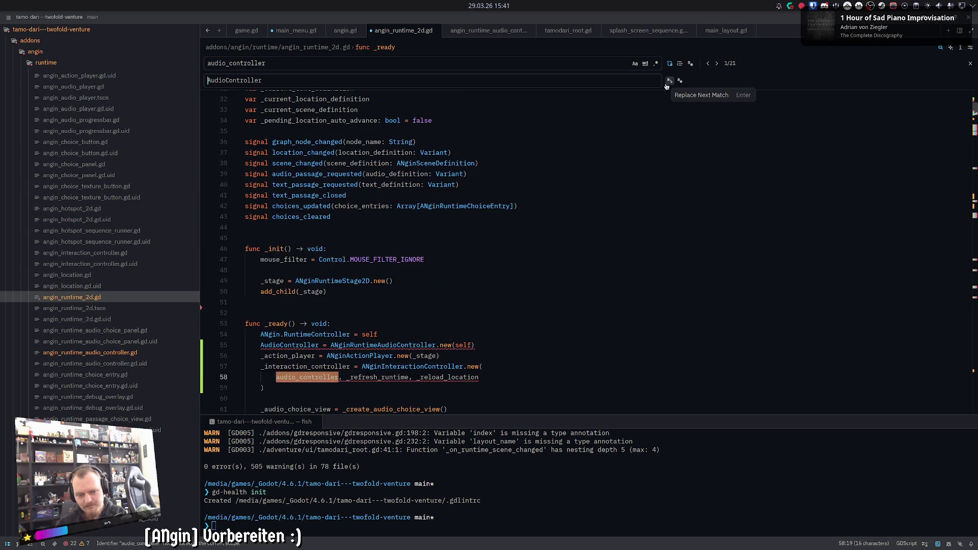
click(669, 80)
click(669, 80)
click(669, 80)
click(666, 85)
click(666, 84)
click(666, 85)
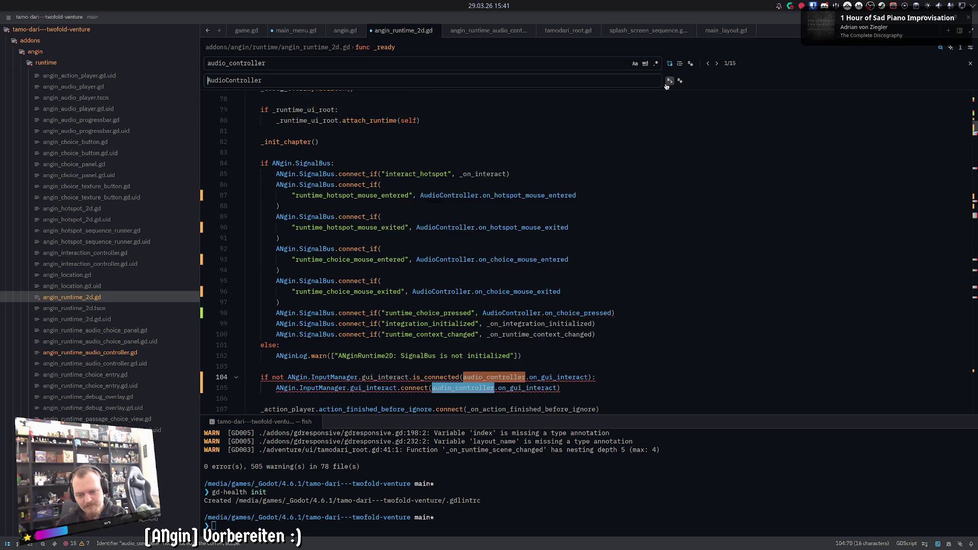
click(666, 85)
click(666, 84)
click(666, 85)
click(667, 84)
click(667, 85)
click(666, 85)
click(666, 84)
click(666, 85)
click(666, 85)
click(666, 85)
click(667, 85)
click(666, 85)
click(666, 84)
click(667, 85)
click(666, 84)
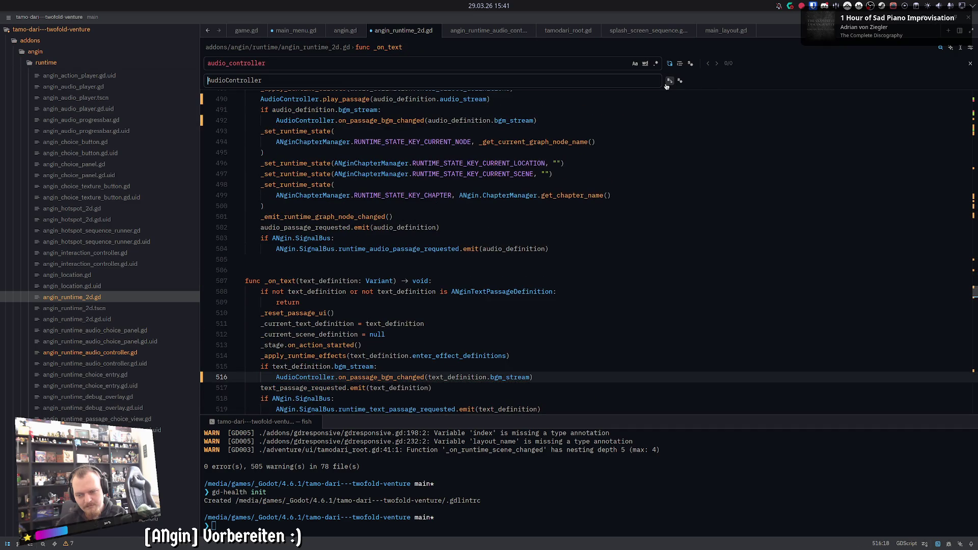
key(ctrl+Tab)
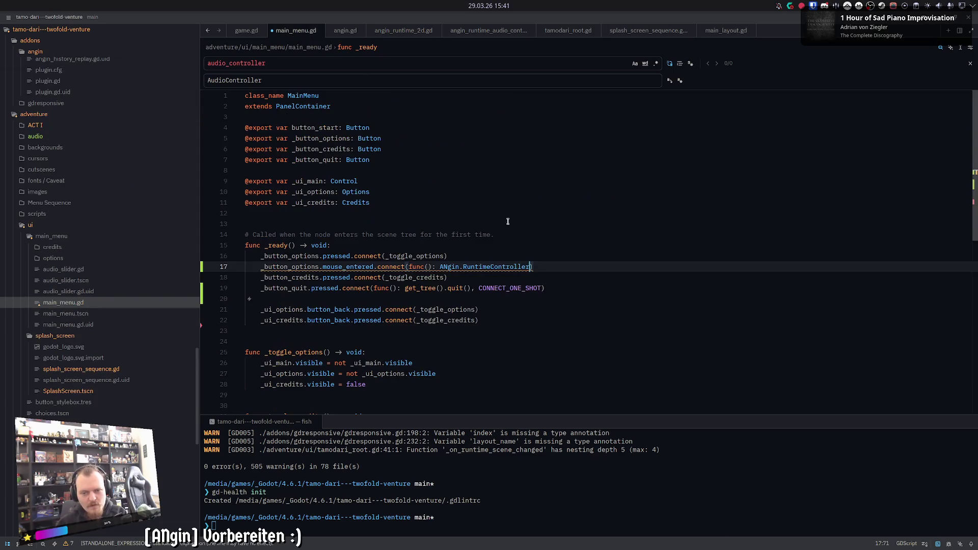
Extend line 17's hover handler to call AudioController.play_sfx() and close the find bar.
text(.A)
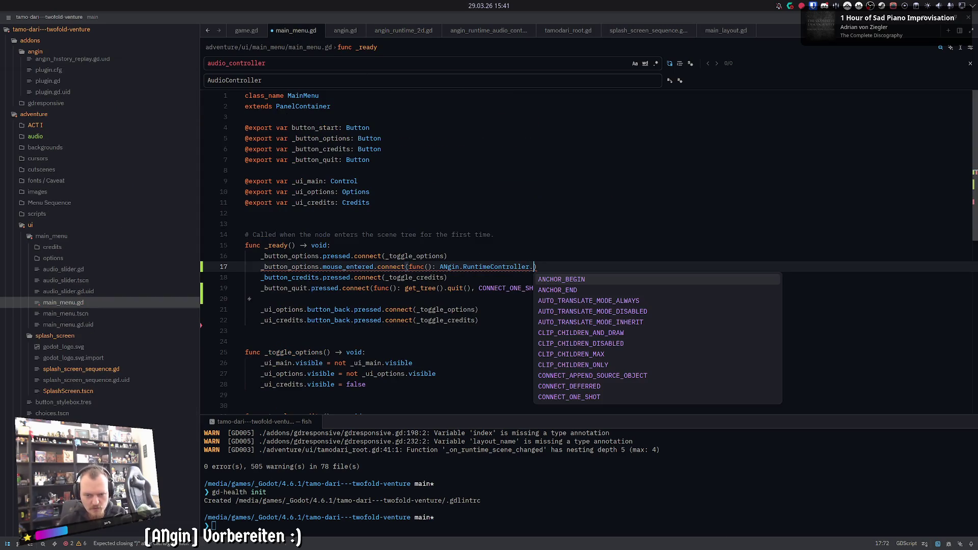
text(udio)
key(Return)
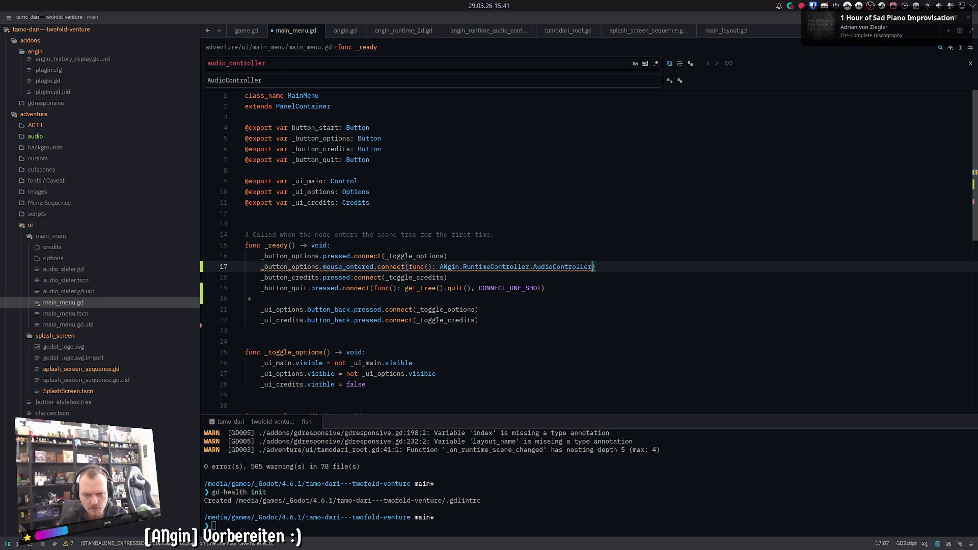
text(.play)
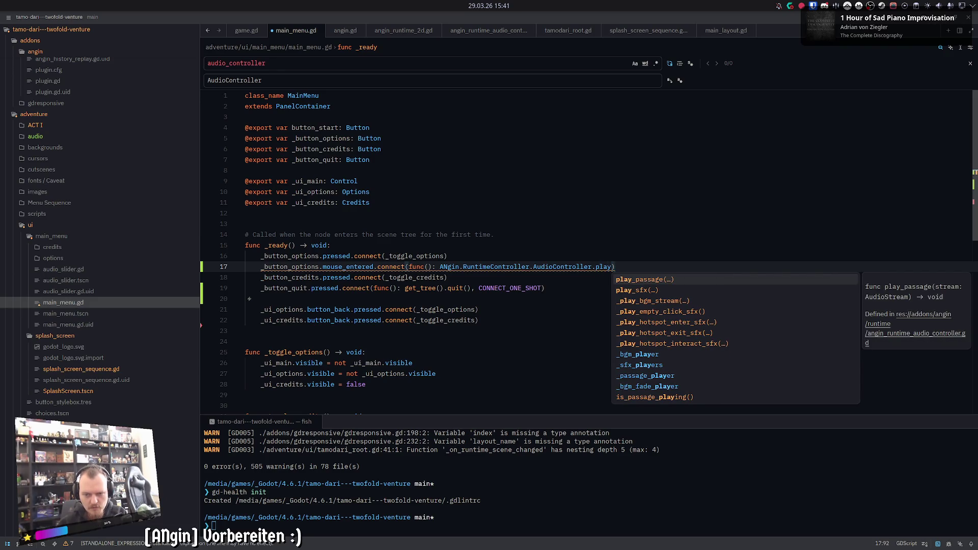
key(Down)
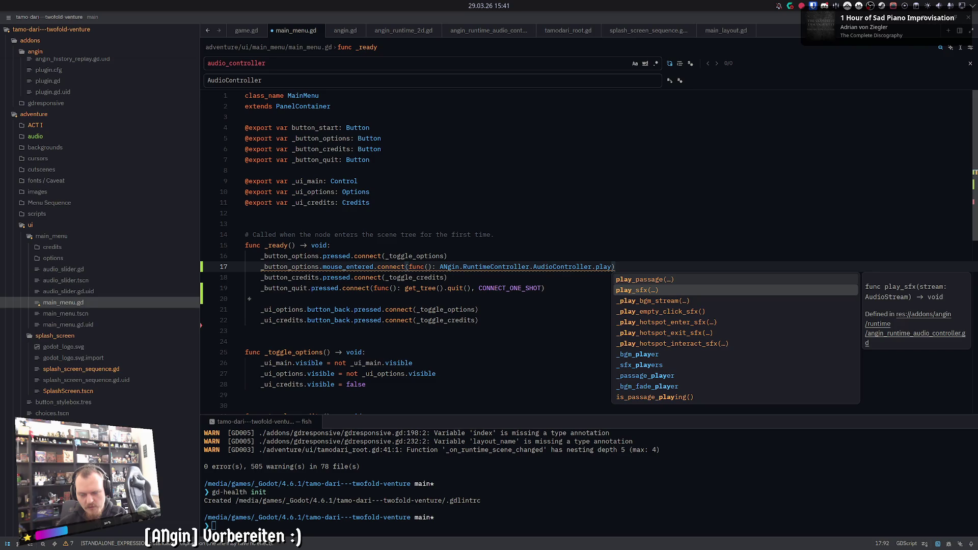
key(Return)
text())
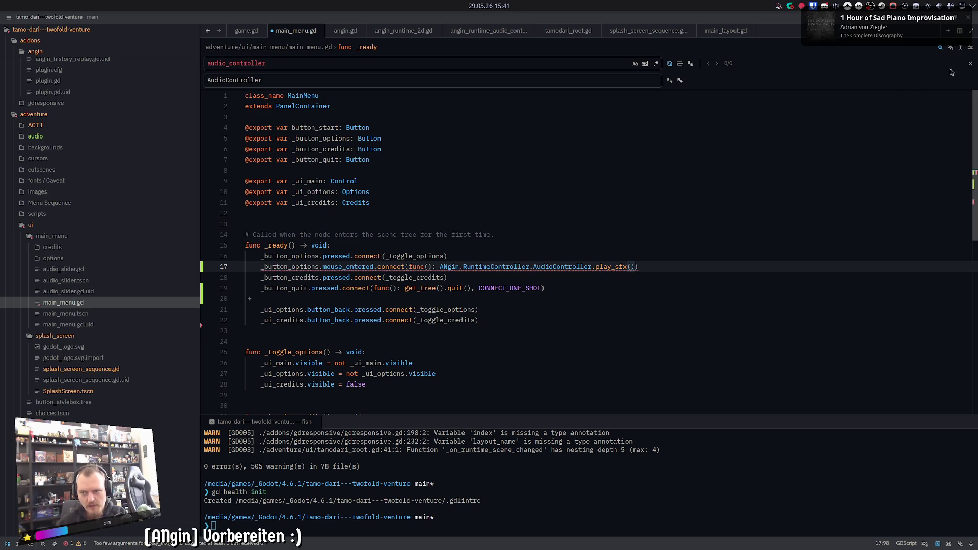
click(967, 65)
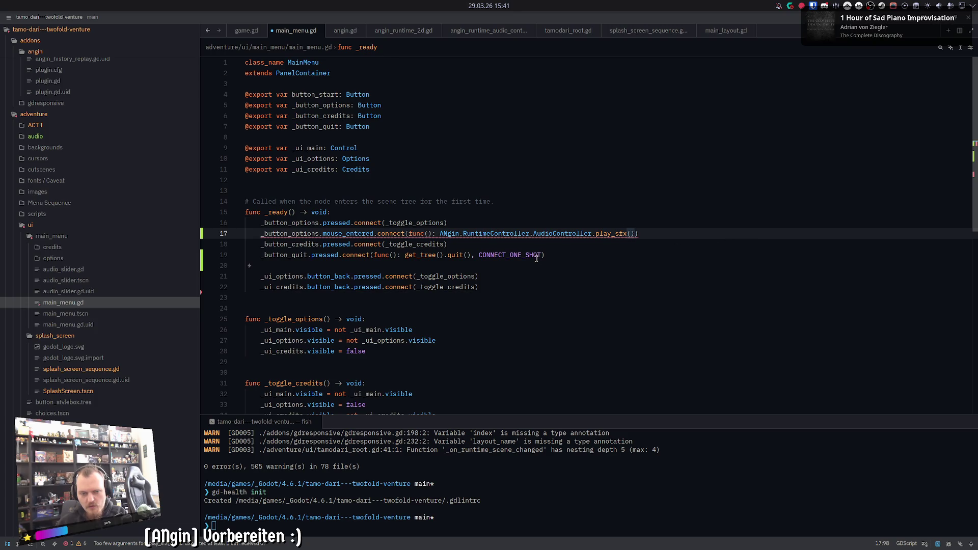
Pass ANgin.GameDefinition into play_sfx and jump to GameDefinition's declaration in angin.gd.
mouse_move(389, 233)
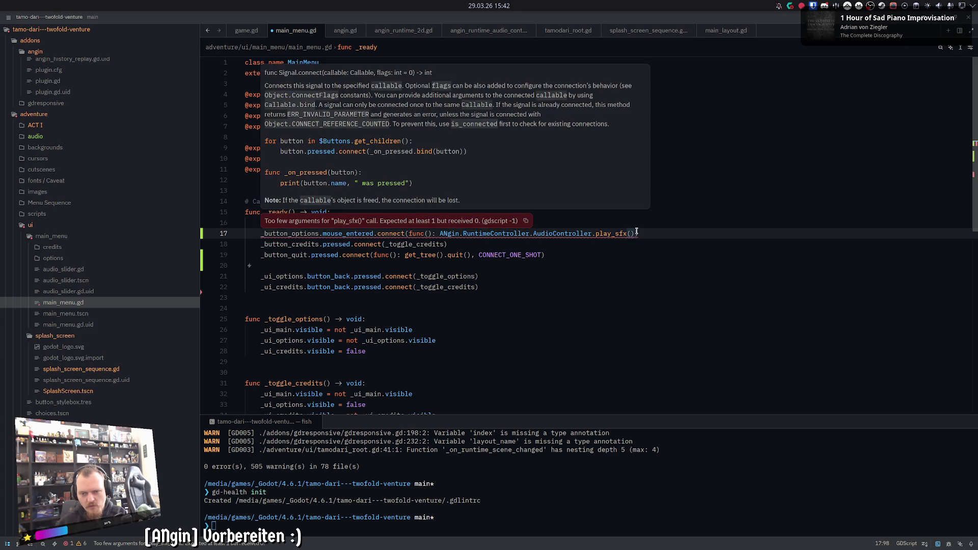
key(Left)
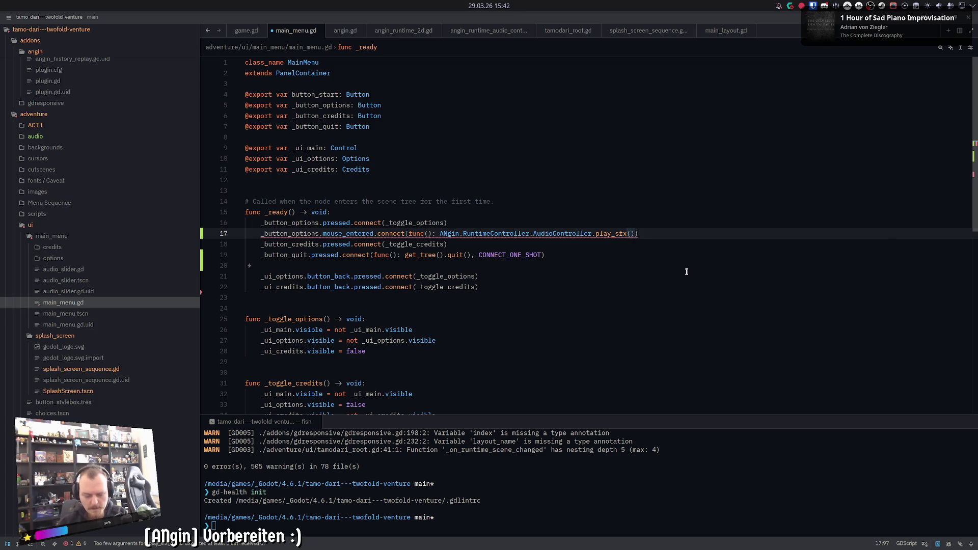
text(ANgin.S)
text(etti)
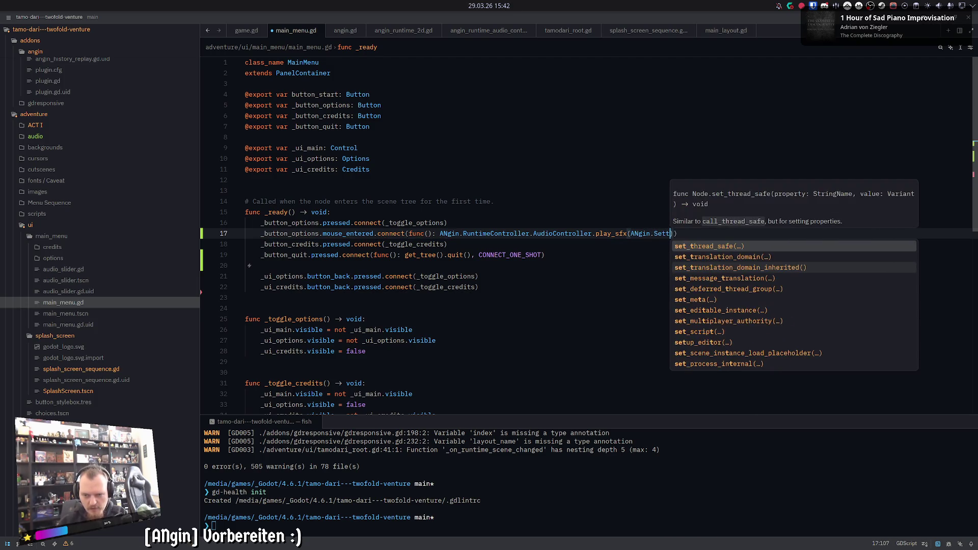
key(BackSpace)
key(BackSpace)
key(BackSpace)
text(GameDefinition)
text(.getset)
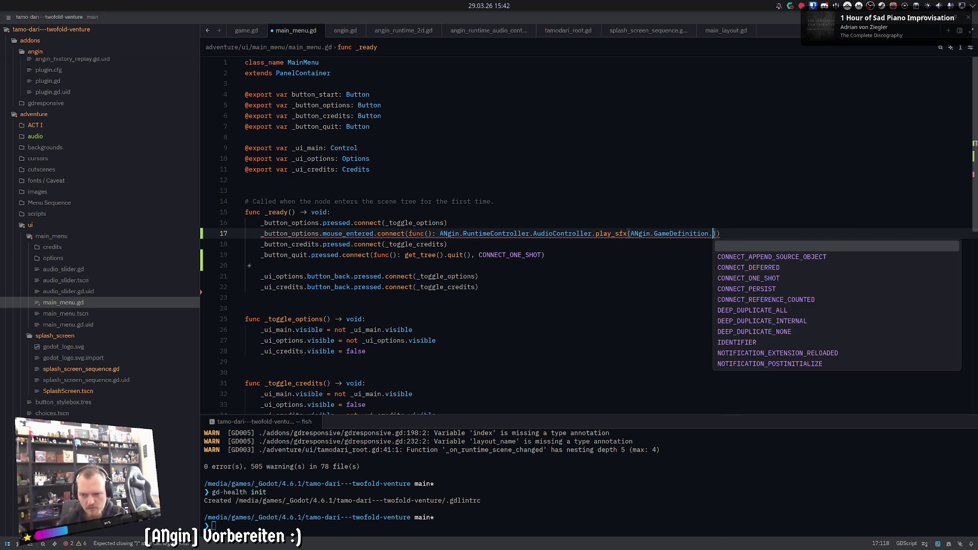
key(BackSpace)
key(BackSpace)
key(BackSpace)
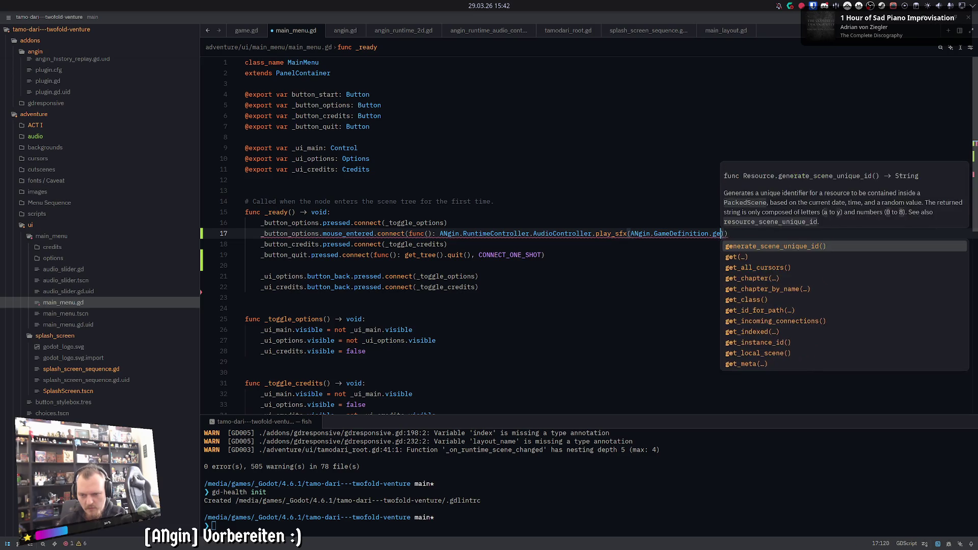
text(sett)
key(BackSpace)
key(BackSpace)
key(BackSpace)
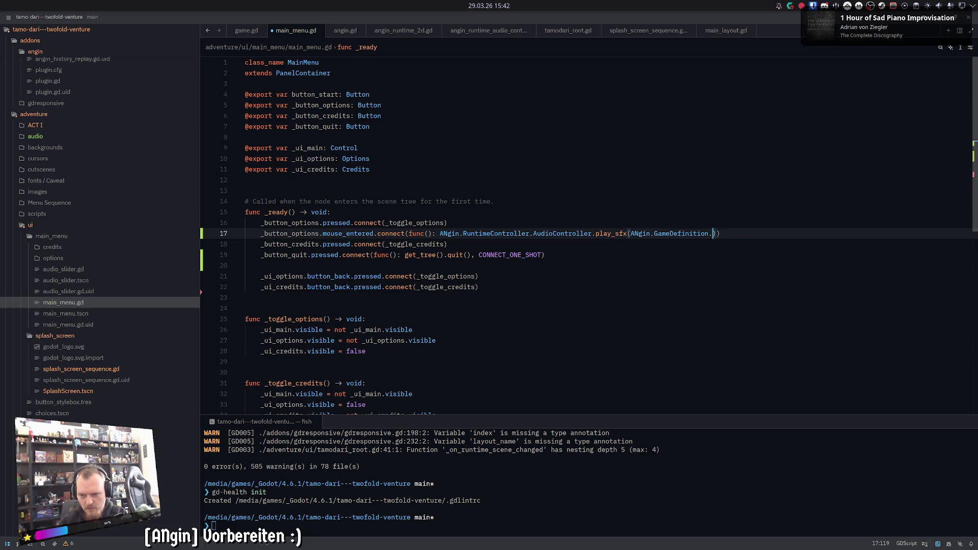
key(F12)
scroll(687, 272, up, 1)
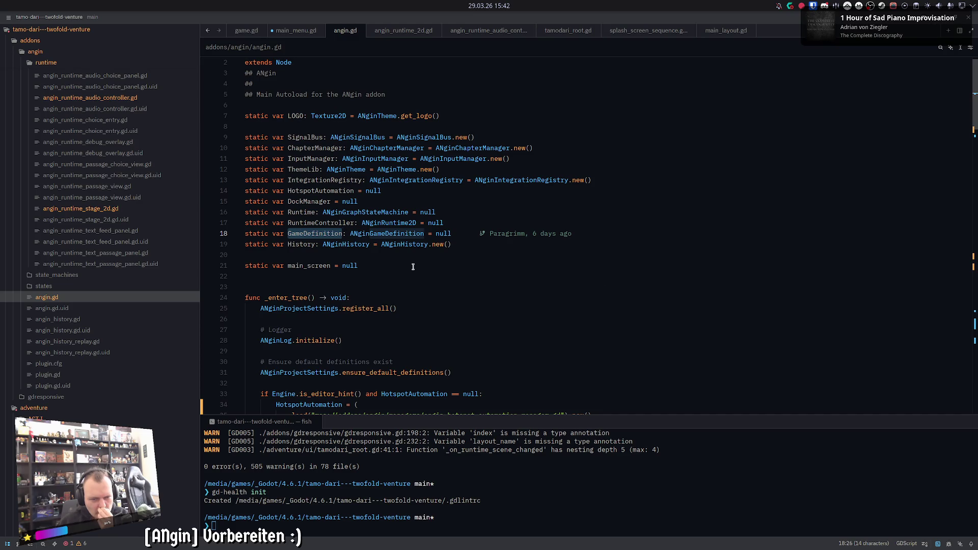
Jump from angin.gd to the ANginProjectSettings definition.
scroll(383, 269, down, 2)
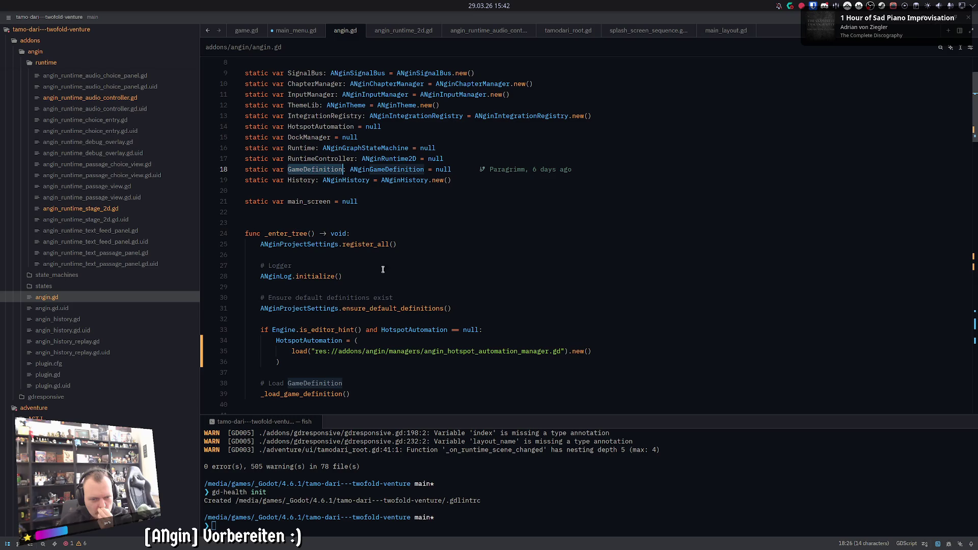
click(327, 244)
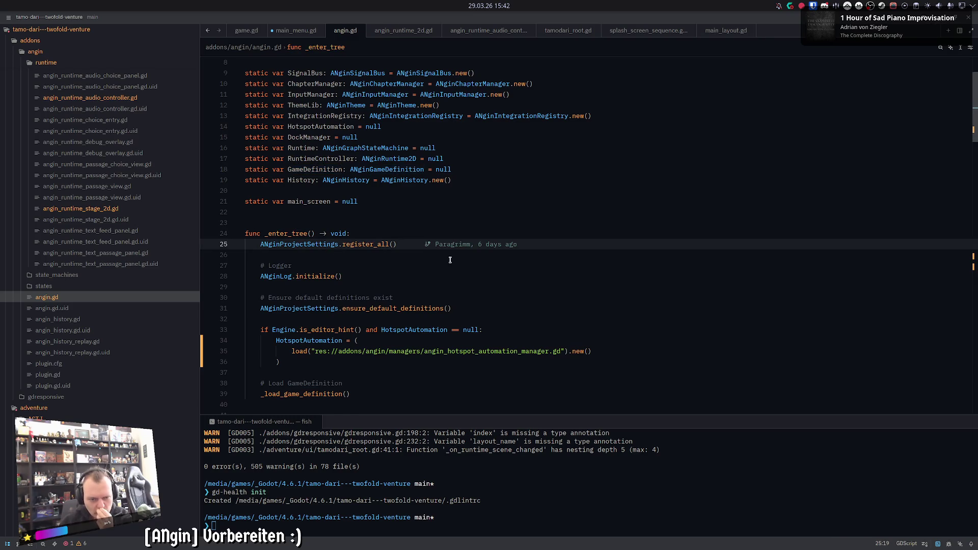
key(F12)
Browse through angin_project_settings.gd, then return to main_menu.gd.
scroll(480, 262, down, 5)
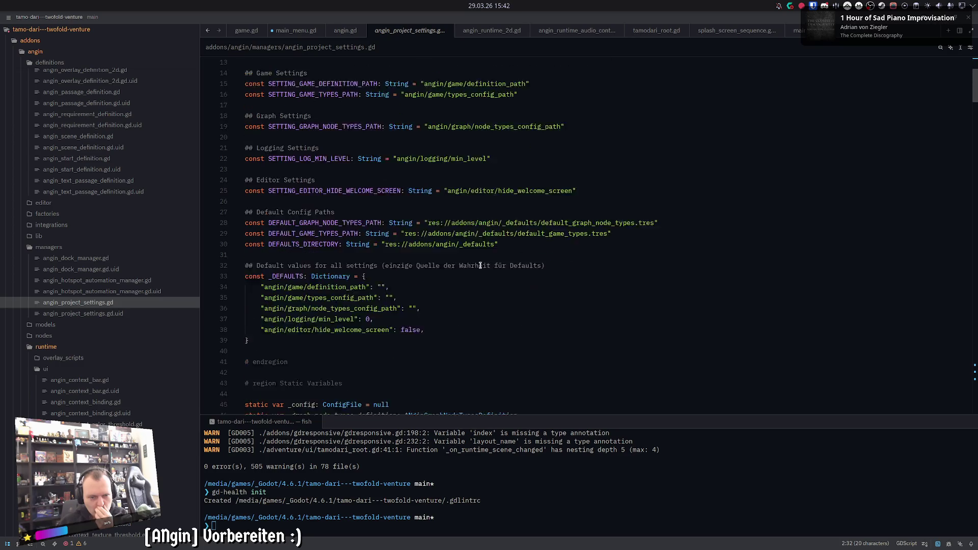
scroll(480, 306, up, 4)
scroll(480, 355, down, 6)
scroll(480, 355, down, 15)
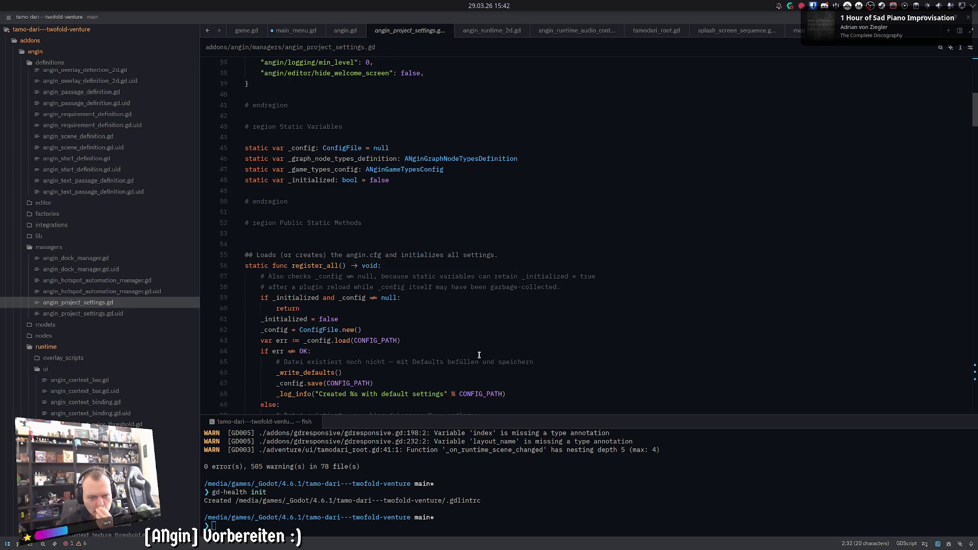
scroll(478, 355, down, 3)
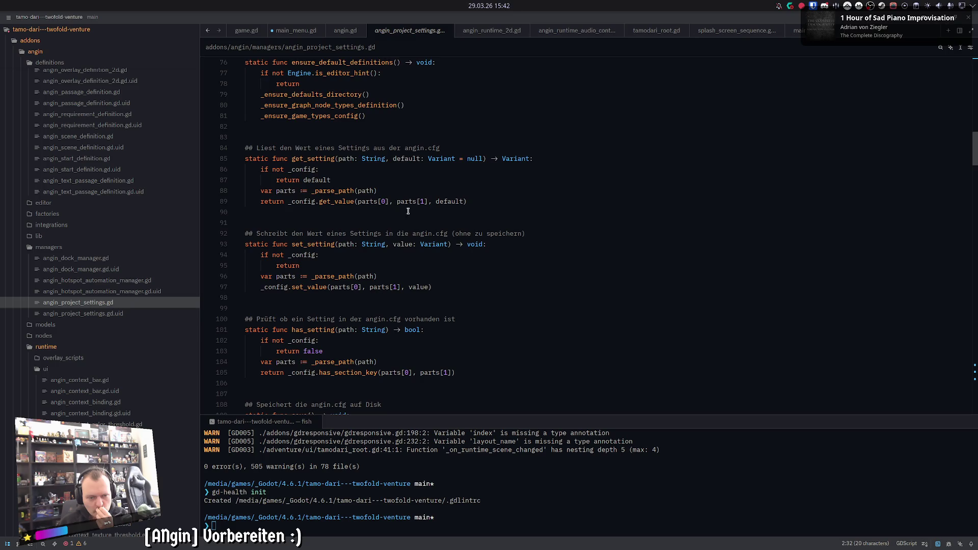
scroll(428, 235, down, 4)
scroll(456, 292, down, 4)
key(ctrl+Page_Up)
key(ctrl+Page_Up)
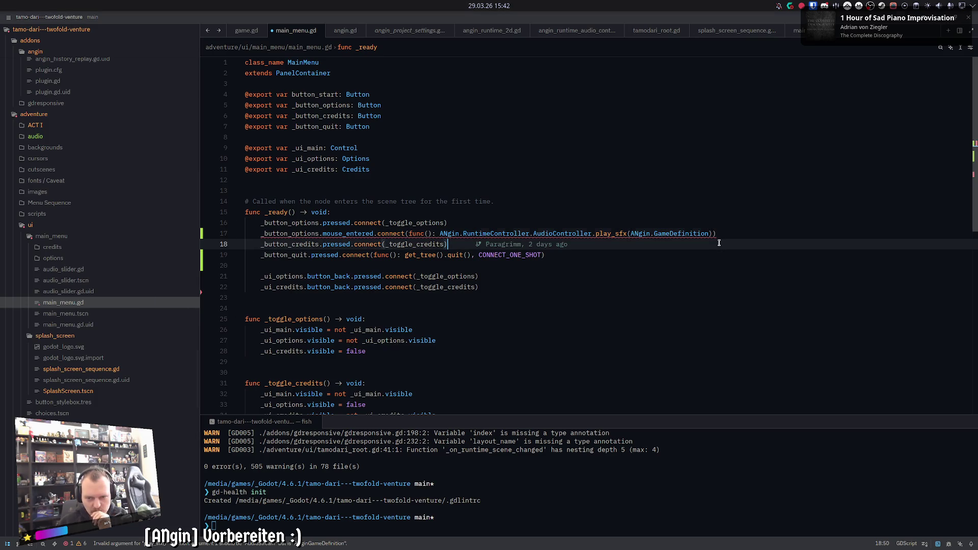
Rewrite line 17's argument as ANginProjectSettings.get_setting() and jump to get_setting's definition.
double_click(681, 233)
key(ctrl+shift+Left)
key(ctrl+shift+Right)
text(ANgin)
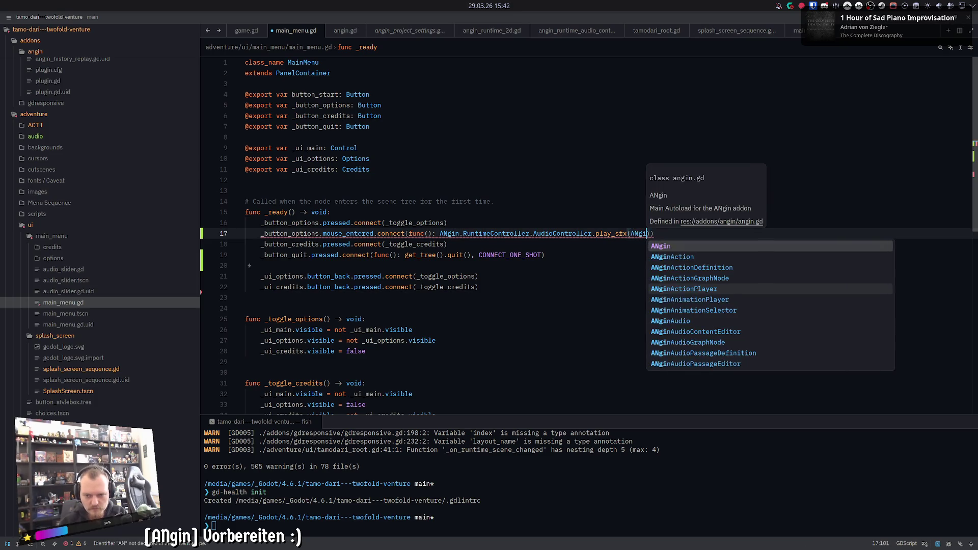
text(ProjectSettings.)
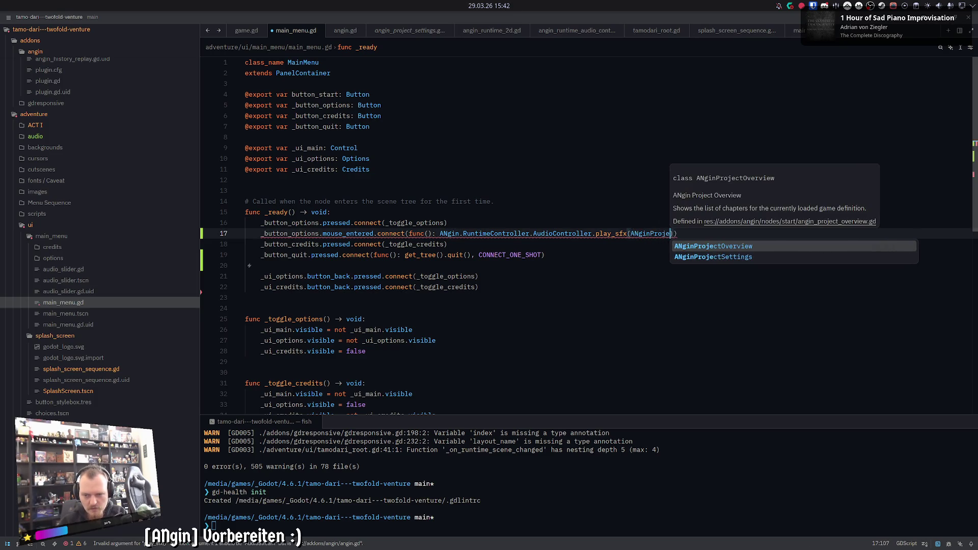
text(get_setting()
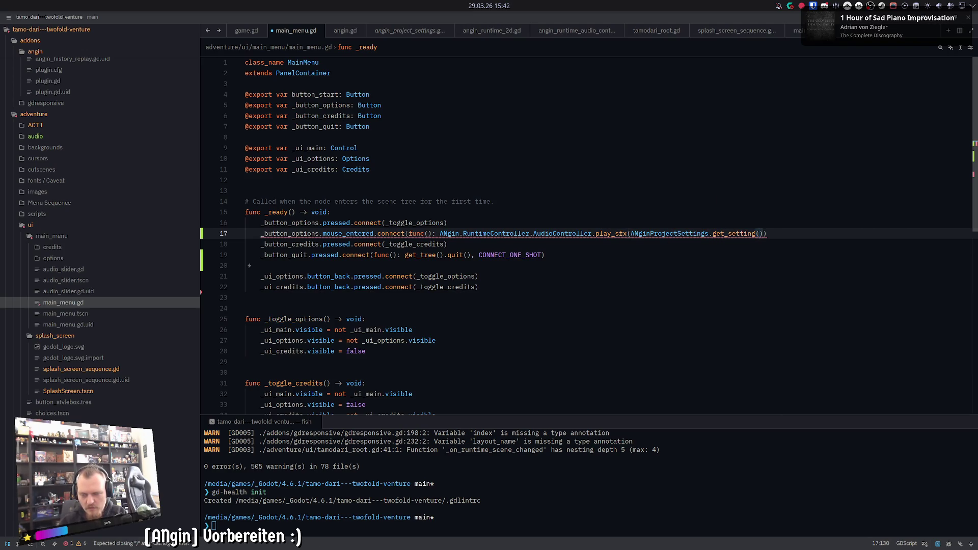
click(725, 233)
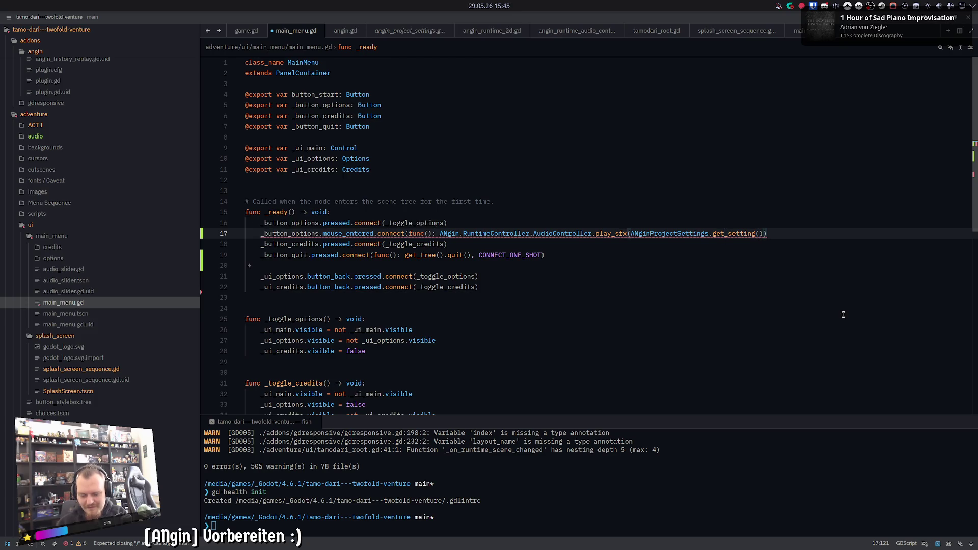
key(F12)
scroll(533, 376, down, 6)
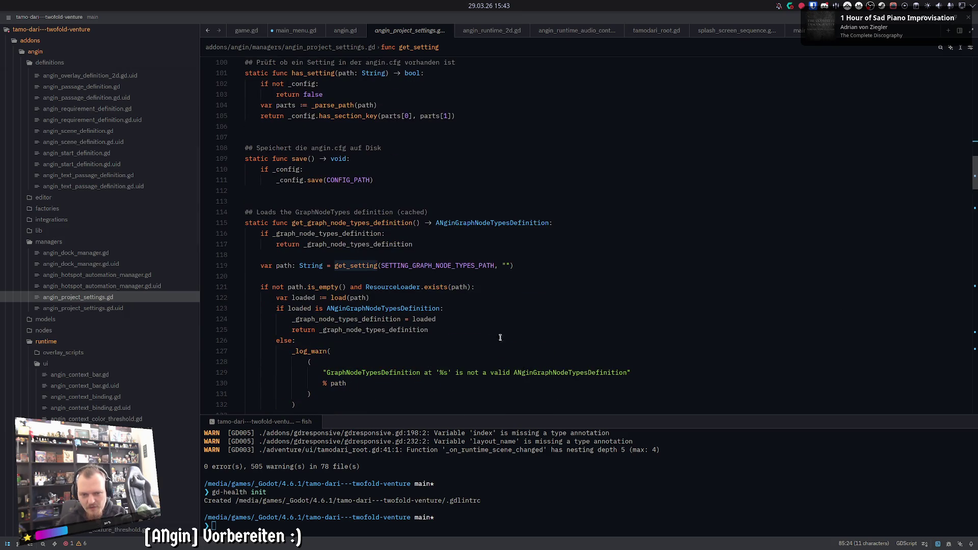
Inspect the SETTING_GRAPH_NODE_TYPES_PATH constant, then navigate back to main_menu.gd line 17.
click(438, 265)
key(F12)
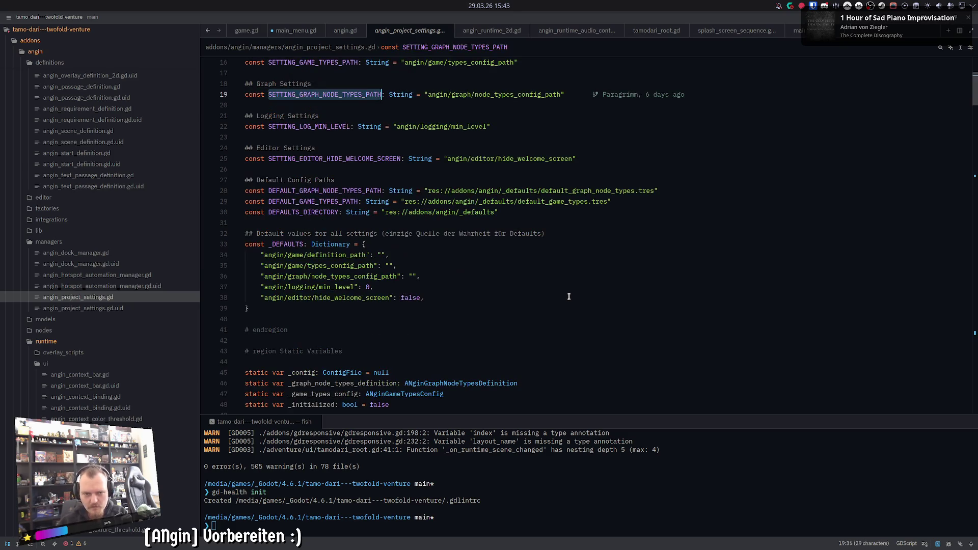
scroll(568, 296, up, 3)
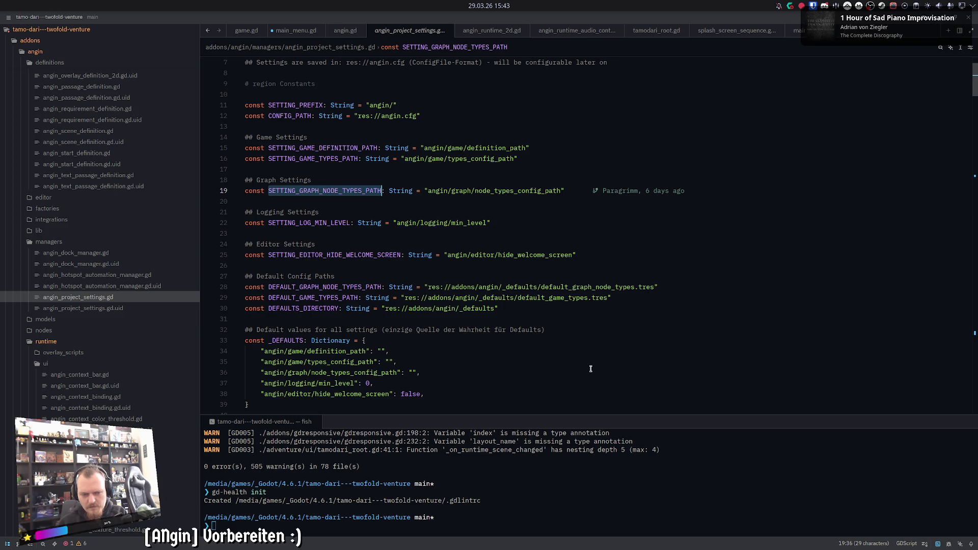
scroll(590, 369, down, 3)
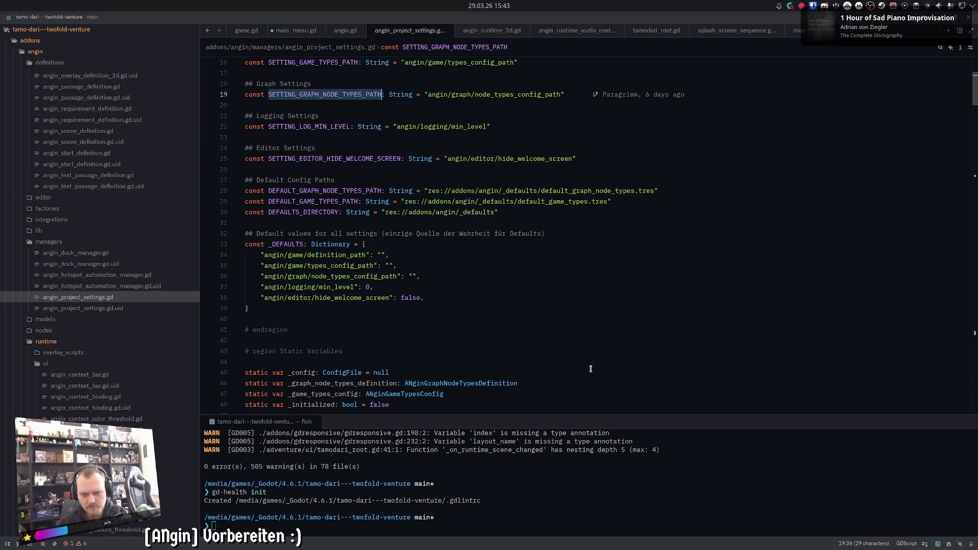
scroll(590, 369, up, 5)
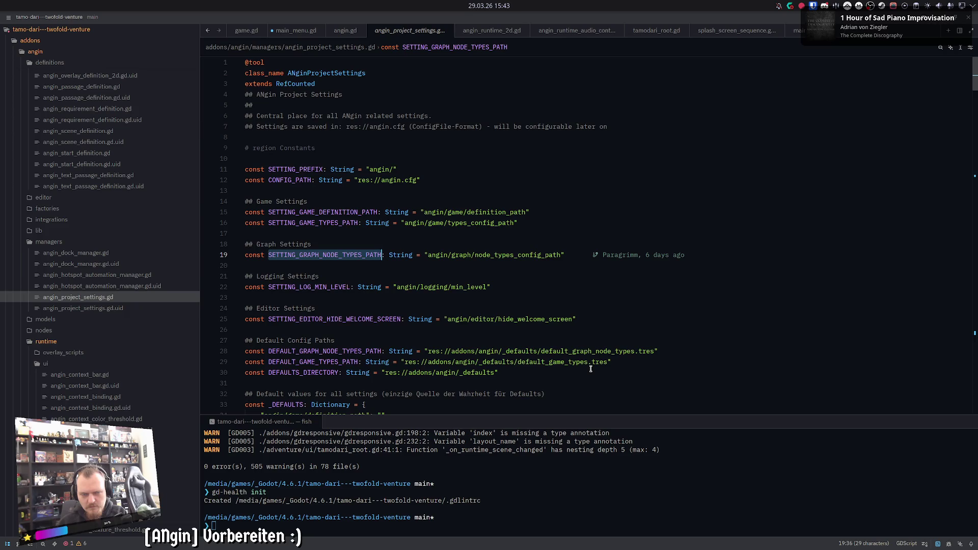
key(ctrl+d)
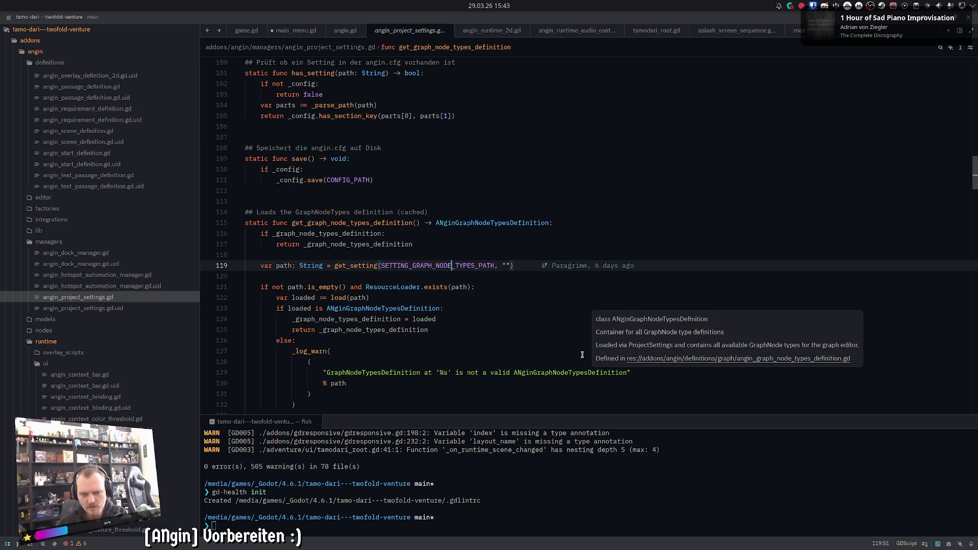
key(ctrl+alt+minus)
key(ctrl+alt+minus)
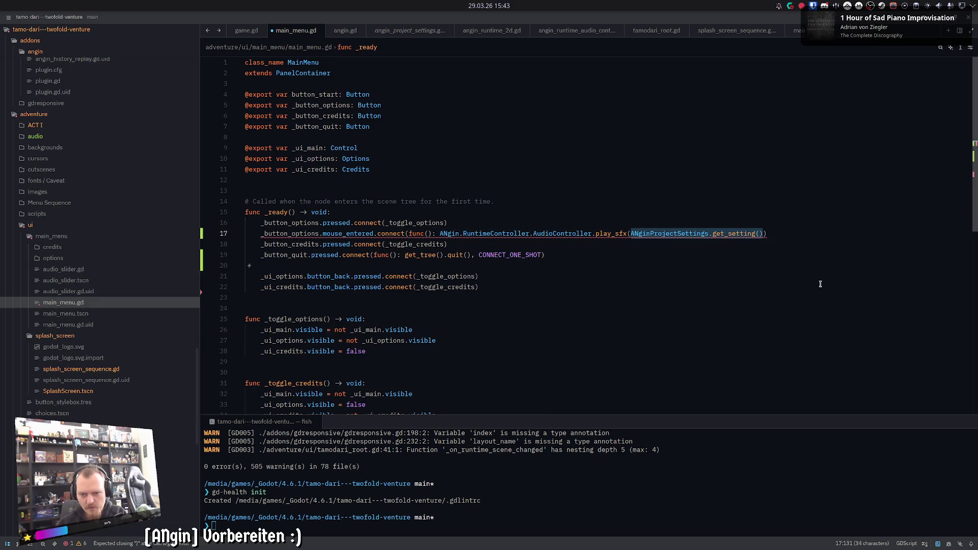
Replace the argument with ANgin.GameDefinition.audio_default_hotspot_enter_sfx from autocomplete.
key(BackSpace)
text(ANgin.GameDefinition.)
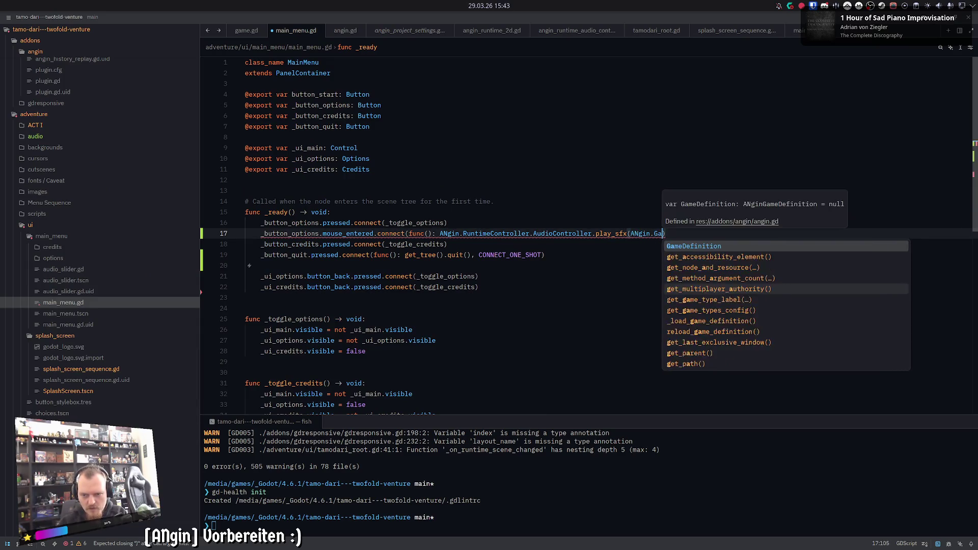
text(bgm)
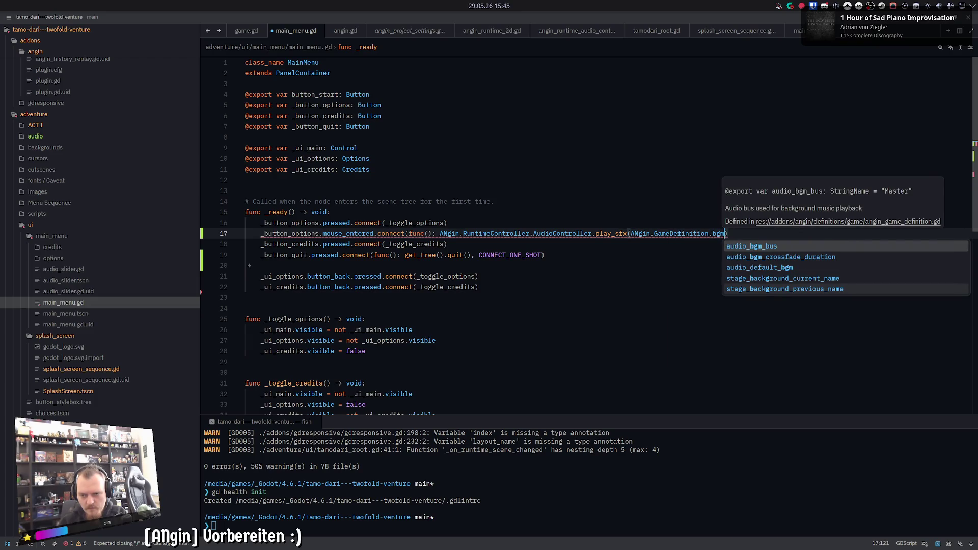
key(BackSpace)
key(BackSpace)
key(BackSpace)
text(sfx)
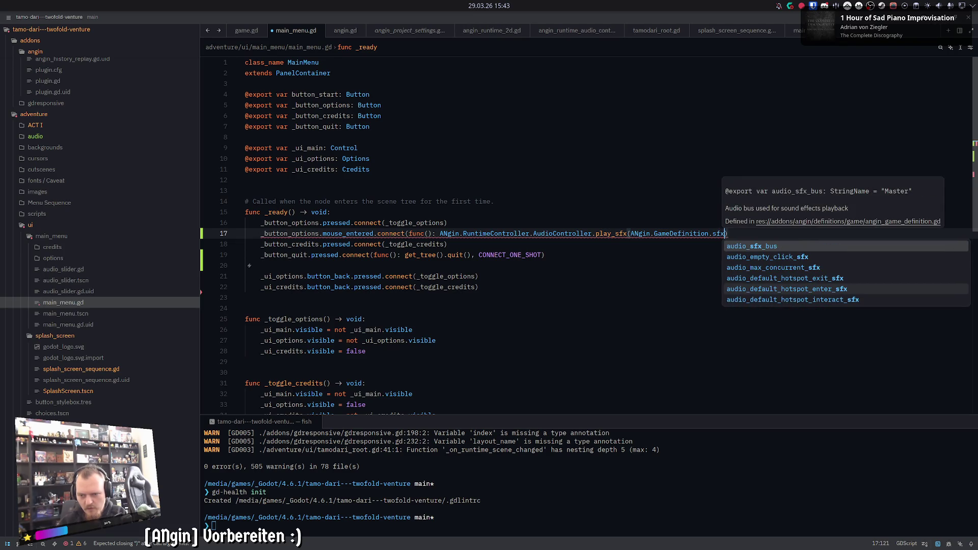
key(Down)
key(Down)
key(Down)
key(Up)
key(Down)
key(Down)
key(Up)
key(Up)
key(Up)
key(Down)
key(Down)
key(Down)
key(Down)
key(Up)
key(Up)
key(Up)
key(Down)
key(Down)
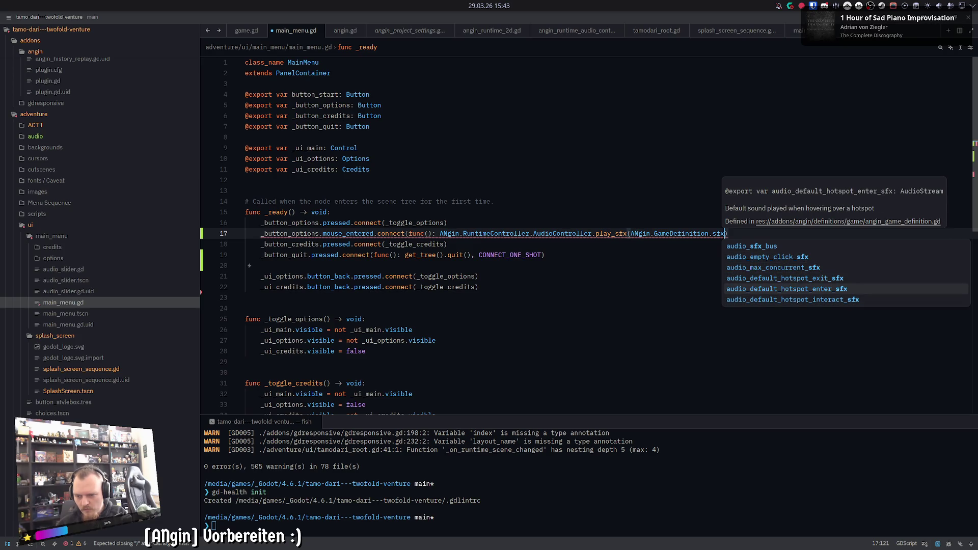
key(Return)
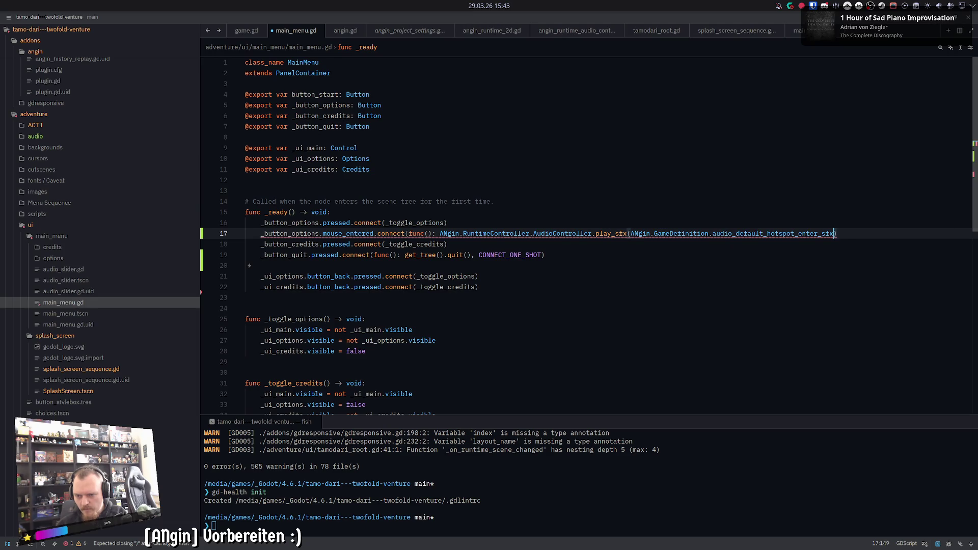
Add the missing closing parenthesis to finish line 17's hover call.
mouse_move(763, 235)
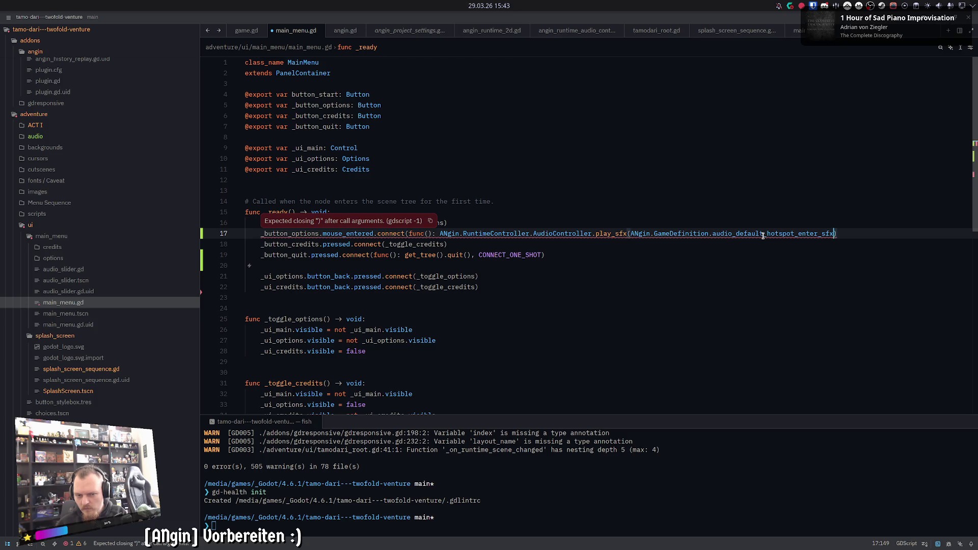
text())
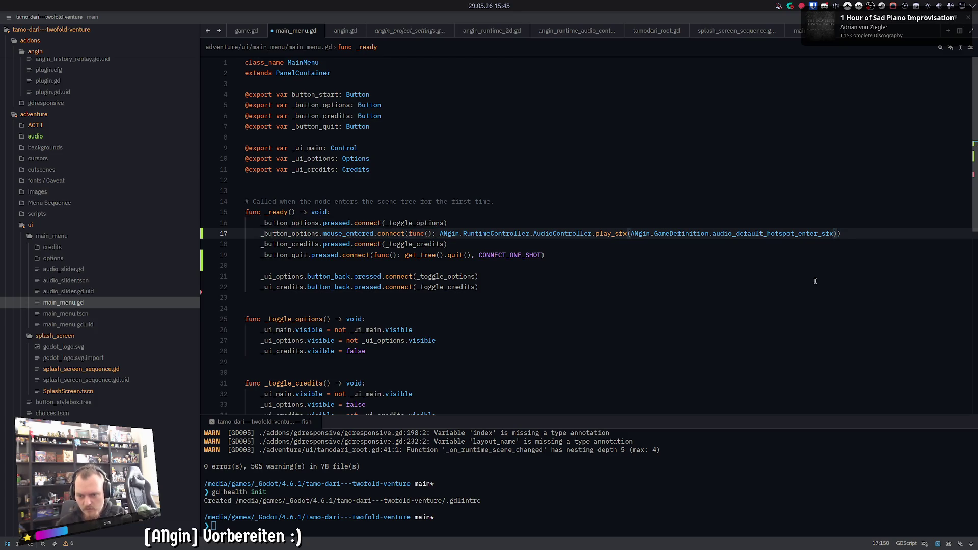
click(769, 234)
key(End)
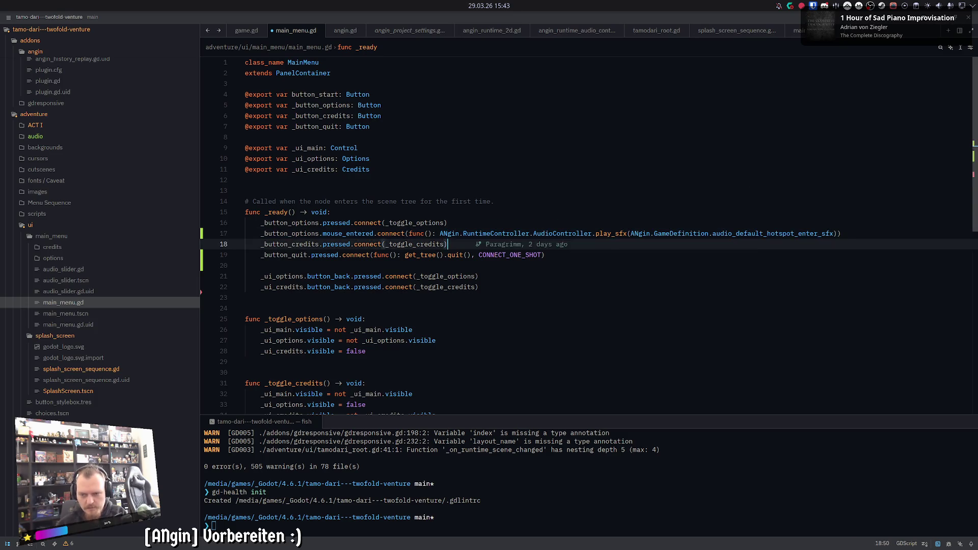
Duplicate line 17 as a mouse_exited connection playing audio_default_hotspot_exit_sfx.
key(ctrl+shift+d)
double_click(348, 244)
text(mo)
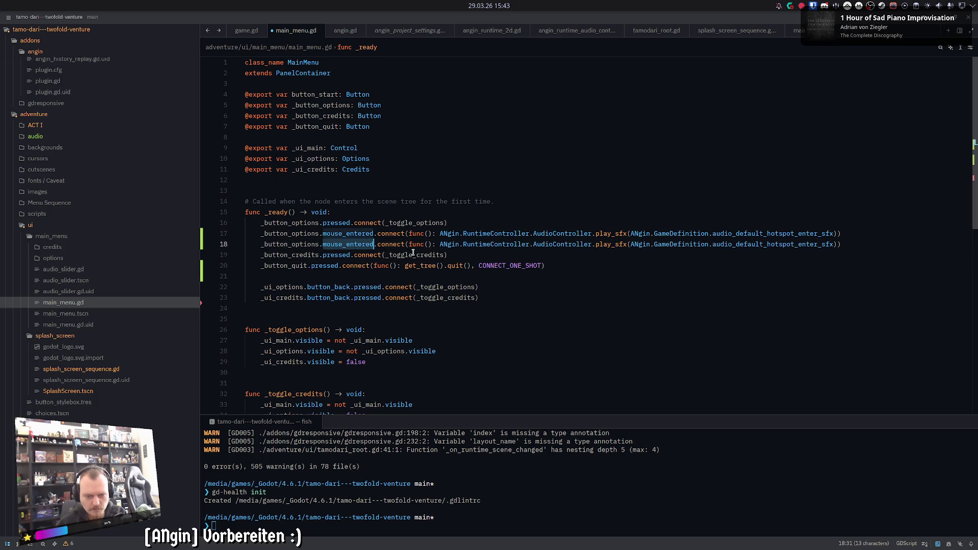
text(use_exi)
key(Return)
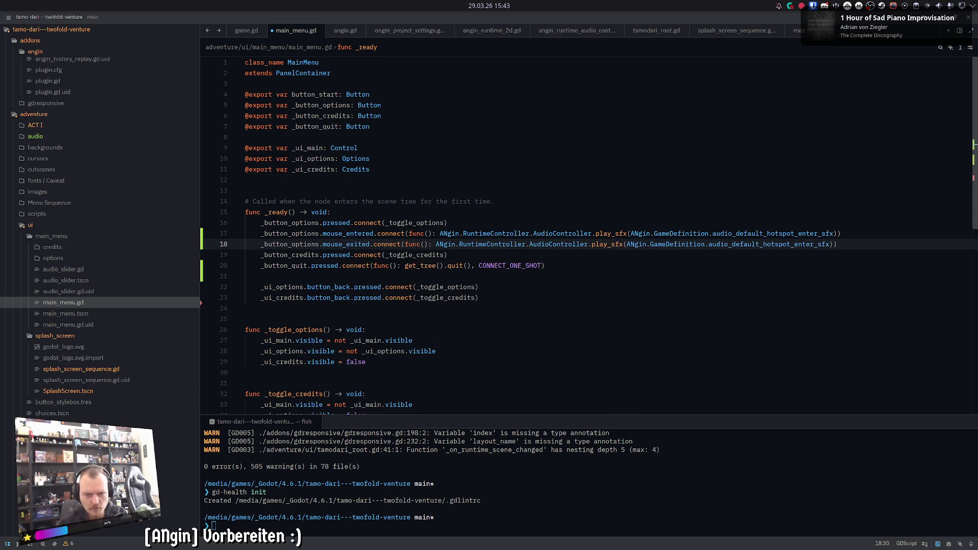
click(791, 244)
double_click(791, 244)
text(hotspotexi)
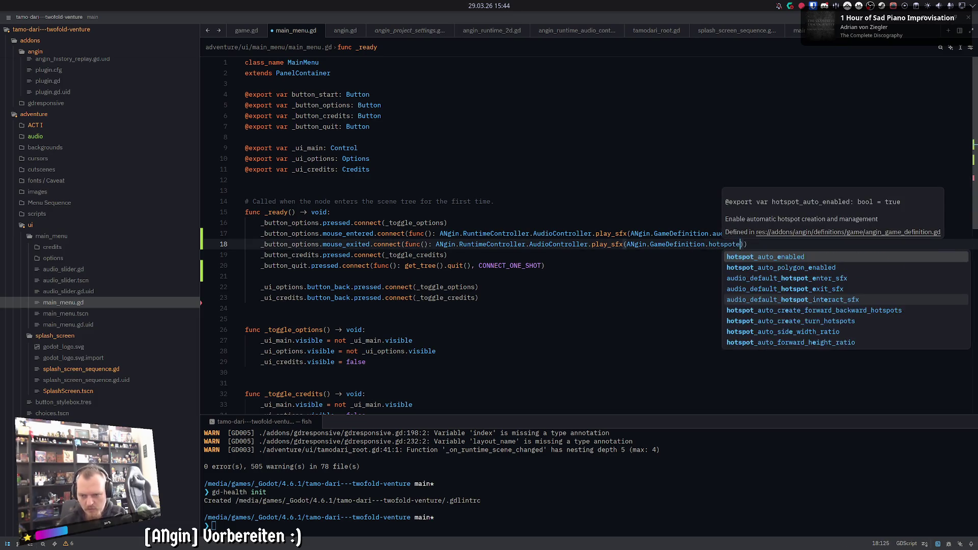
key(Return)
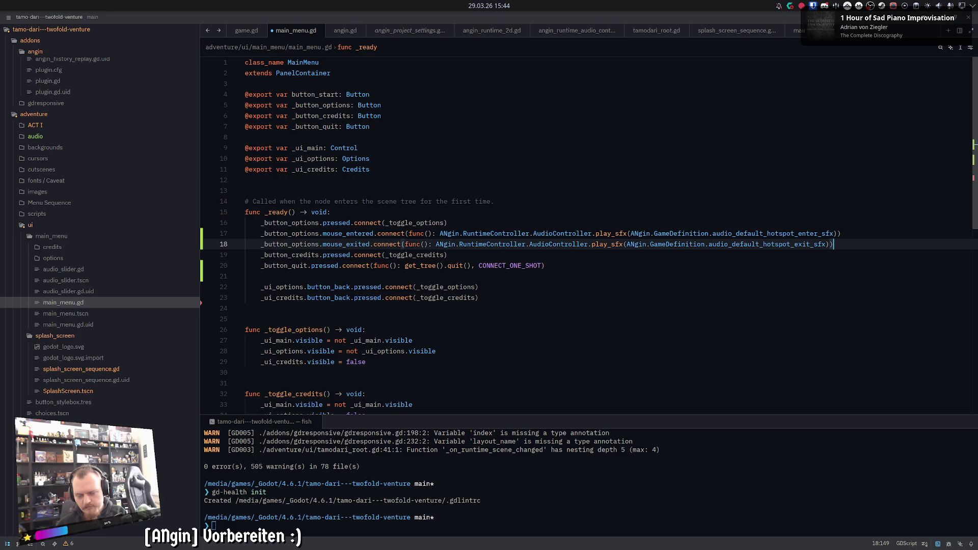
Move both hover sound lines below the credits connection and add a # SFX comment above them.
click(425, 223)
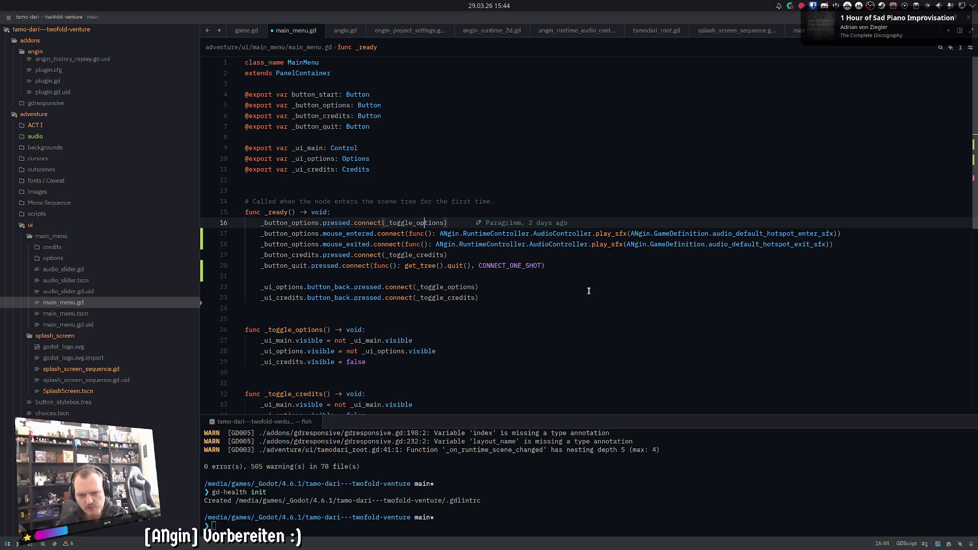
drag(833, 244, 822, 233)
key(alt+Down)
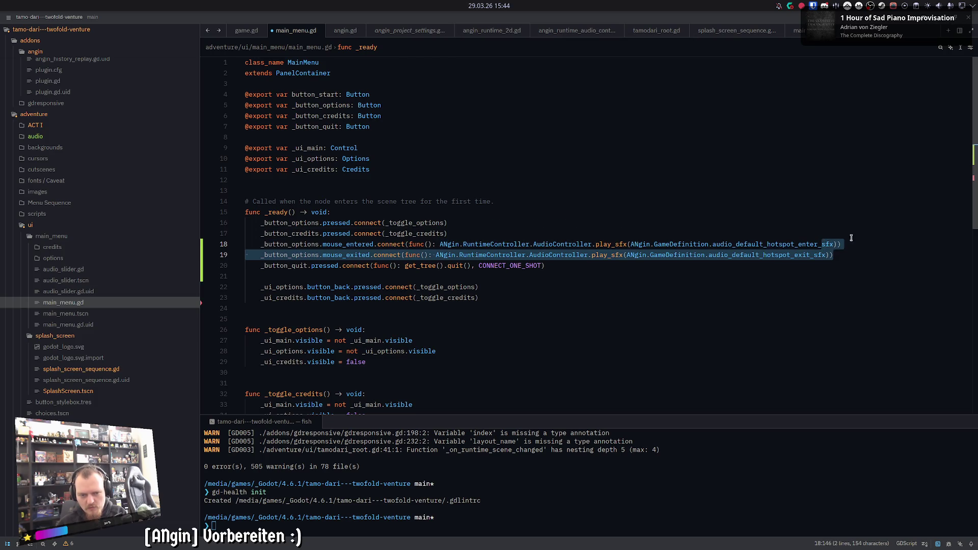
click(487, 223)
click(488, 238)
key(ctrl+shift+Return)
text(# SF)
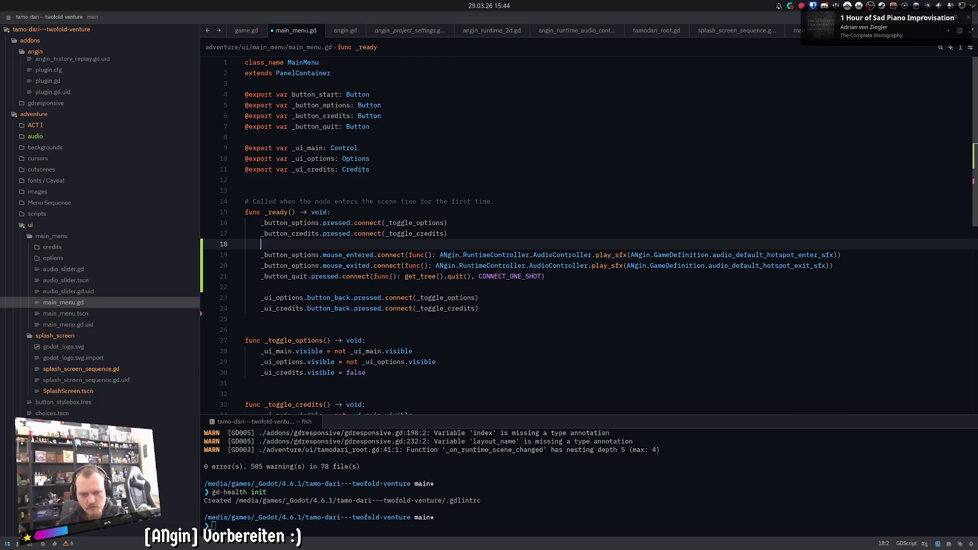
text(X)
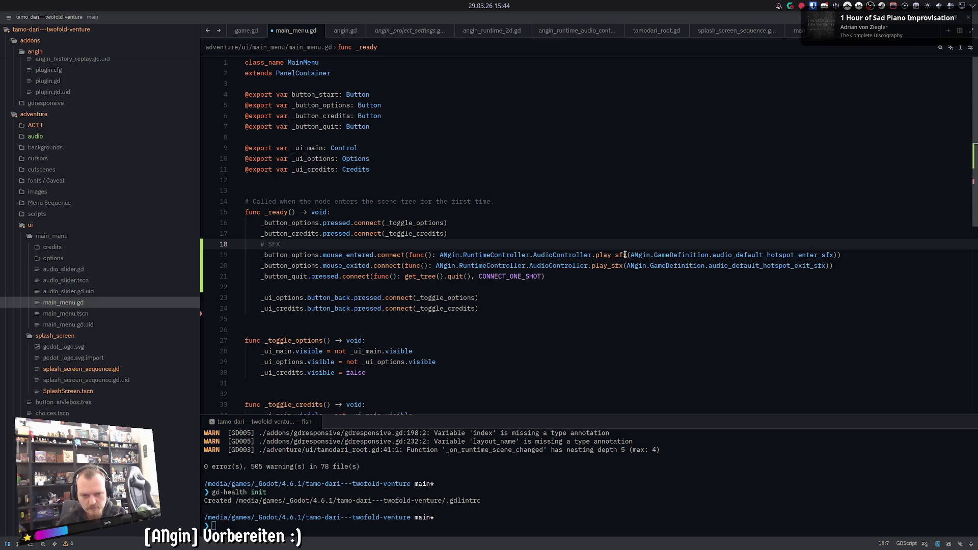
Add a # SFX End comment below the hover sound lines.
scroll(570, 244, down, 1)
click(852, 233)
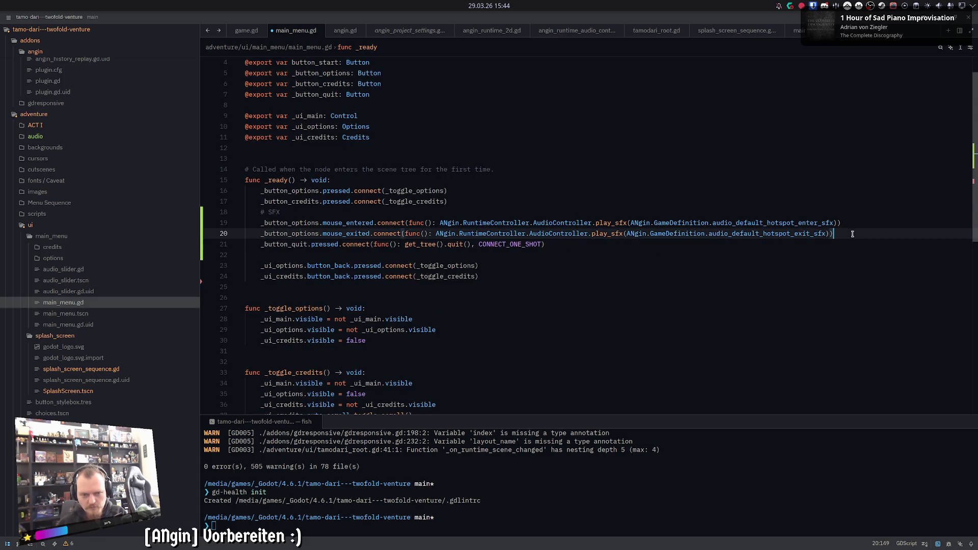
key(Return)
text(# SFX End)
Move the _button_quit connection up above the # SFX comment.
key(Down)
key(alt+Up)
key(alt+Up)
key(alt+Up)
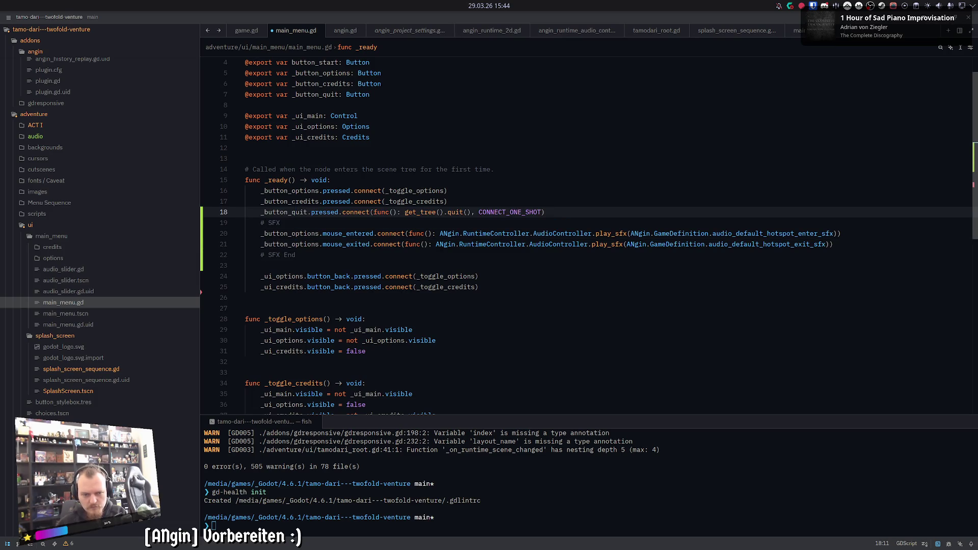
click(869, 249)
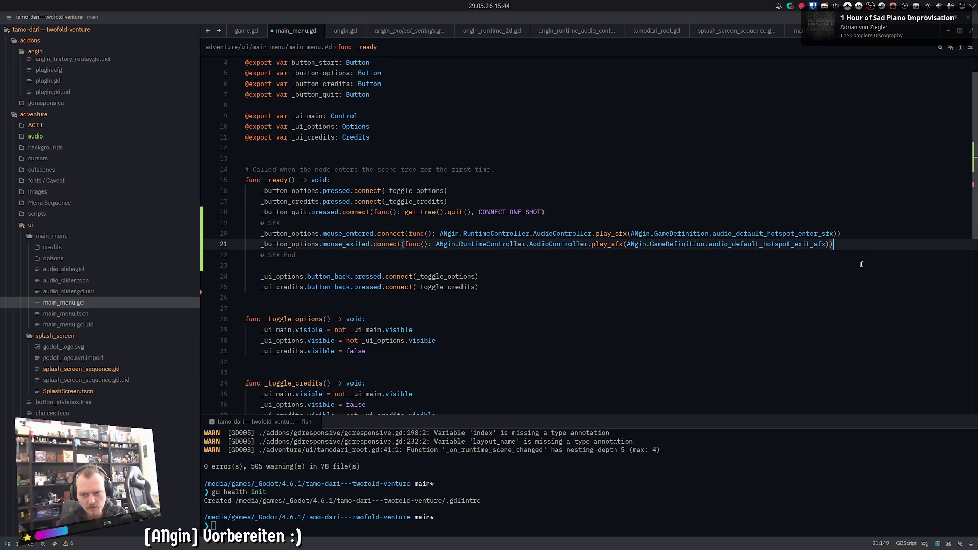
key(shift+Up)
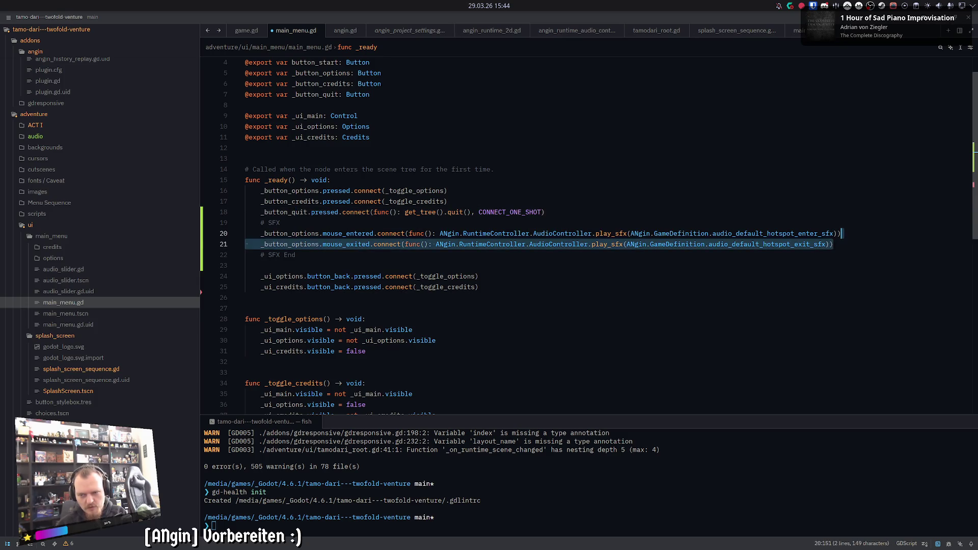
key(shift+Down)
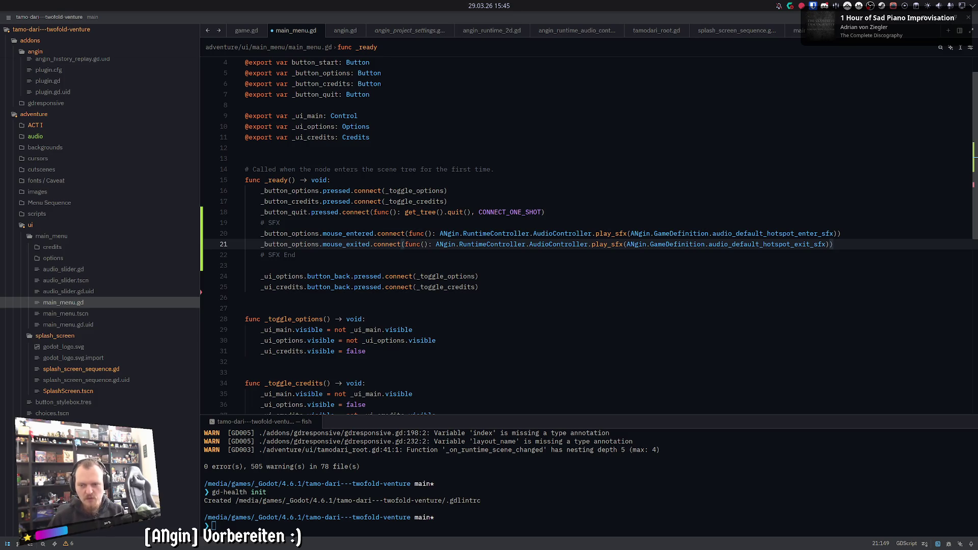
Add a pressed connection playing audio_default_hotspot_interact_sfx below the mouse_exited line.
key(shift+Up)
key(ctrl+c)
key(Right)
key(ctrl+v)
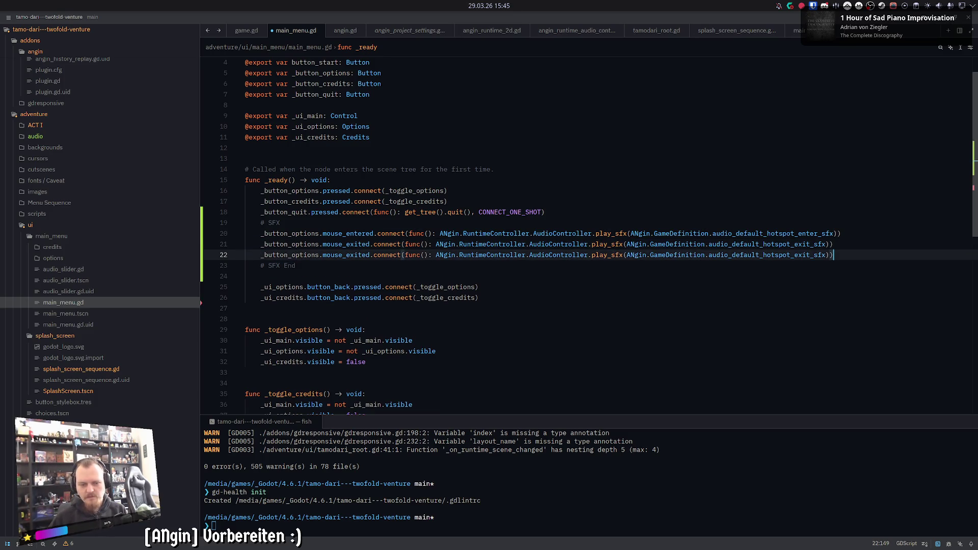
double_click(339, 255)
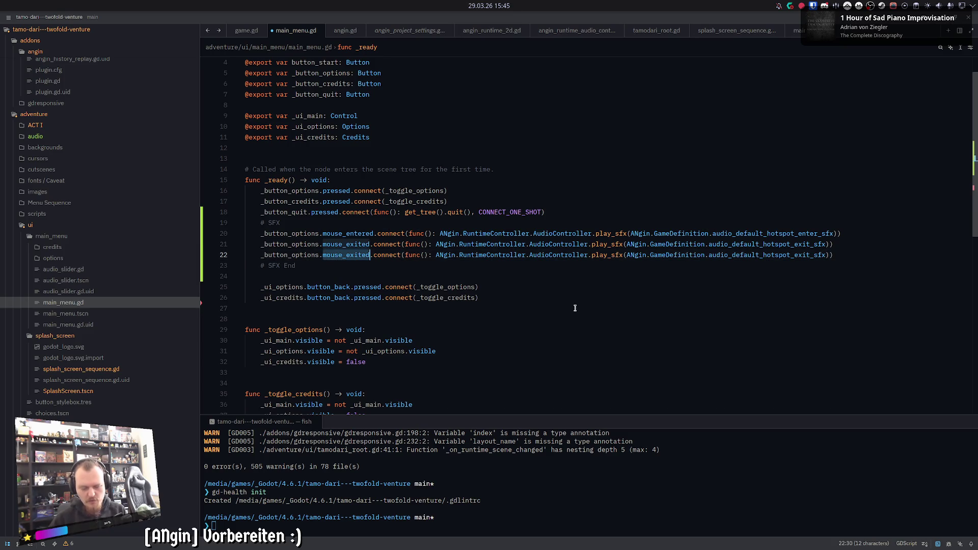
text(pressed)
click(811, 254)
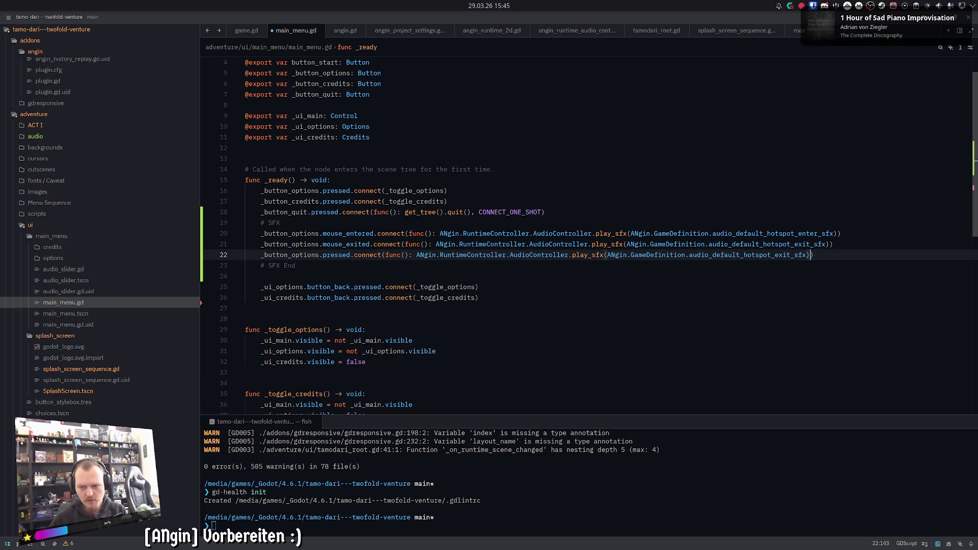
key(ctrl+shift+Left)
text(intera)
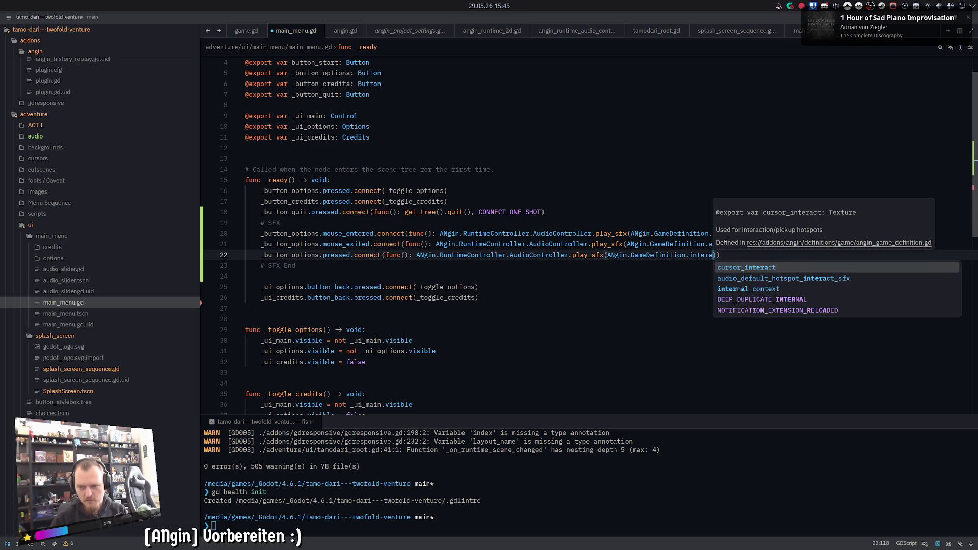
key(Down)
key(Return)
Insert an Options comment line under # SFX, above the three options-button sound lines.
click(830, 254)
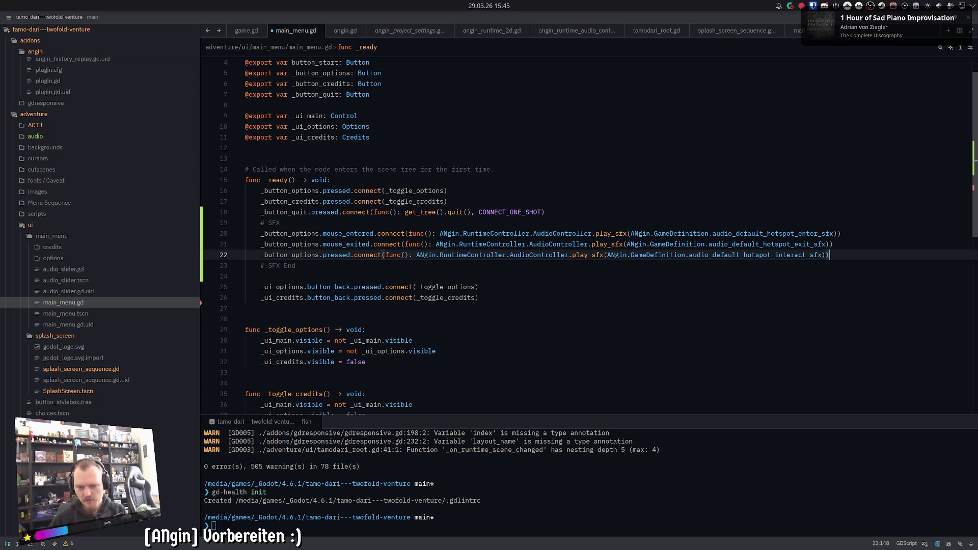
key(Up)
key(Up)
key(Down)
key(Down)
key(Up)
key(Up)
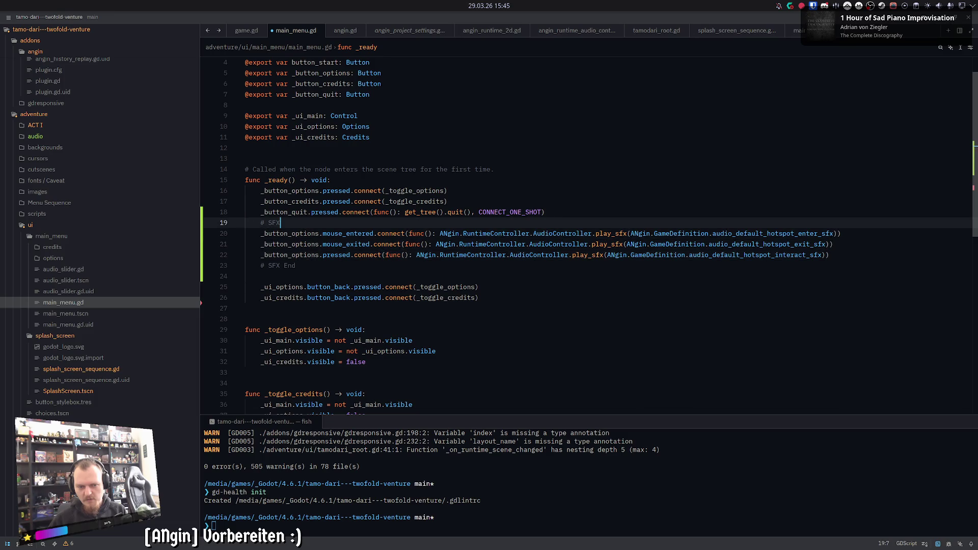
key(Up)
key(End)
key(Return)
text(Oprt)
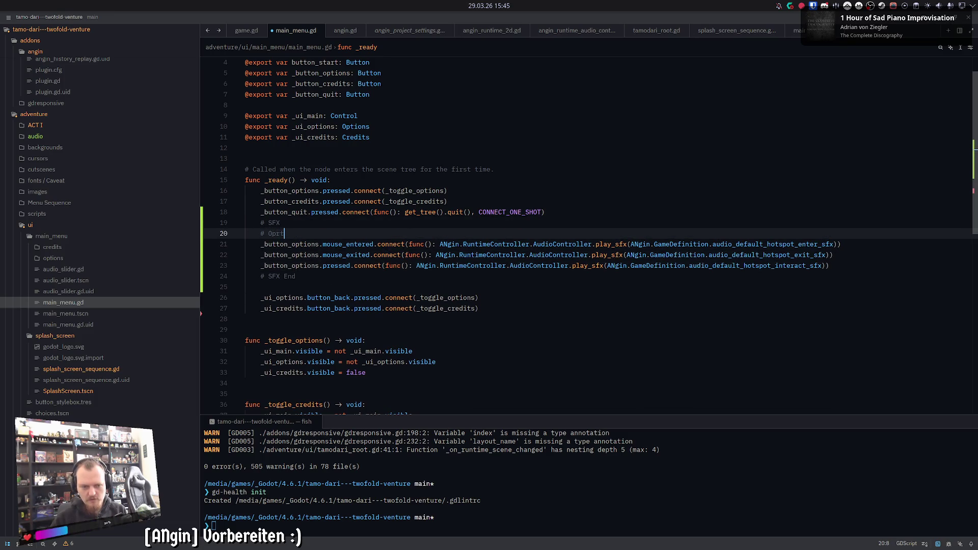
Select and copy the three options-button SFX lines.
key(Down)
key(End)
key(Down)
key(Down)
key(shift+Up)
key(shift+Up)
key(shift+Home)
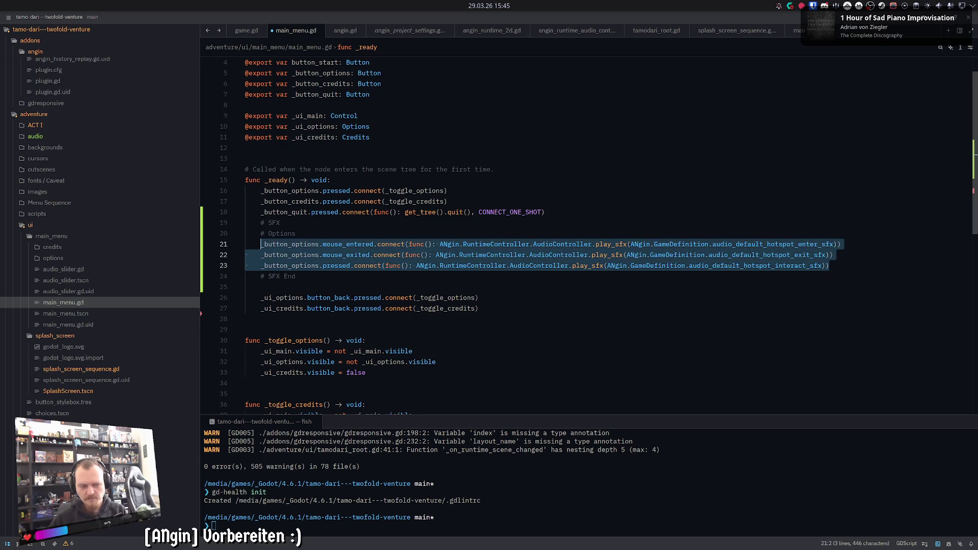
key(Right)
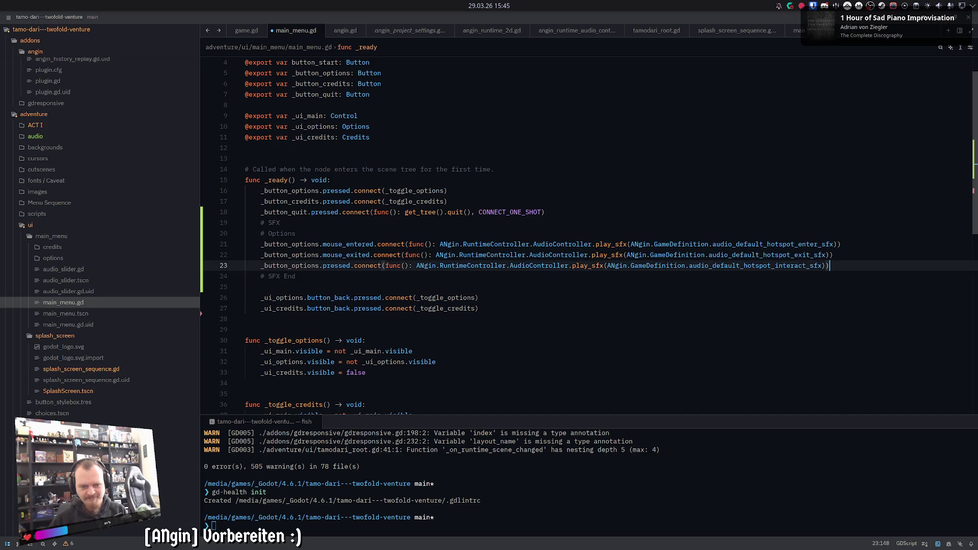
Paste three more copies of the three-line SFX block.
key(Return)
key(Return)
key(ctrl+v)
key(Return)
key(Return)
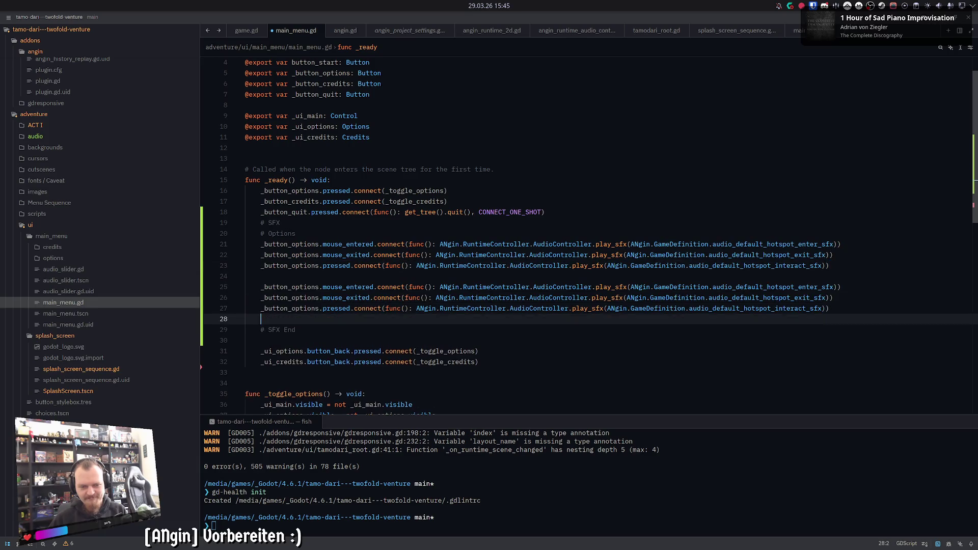
key(ctrl+v)
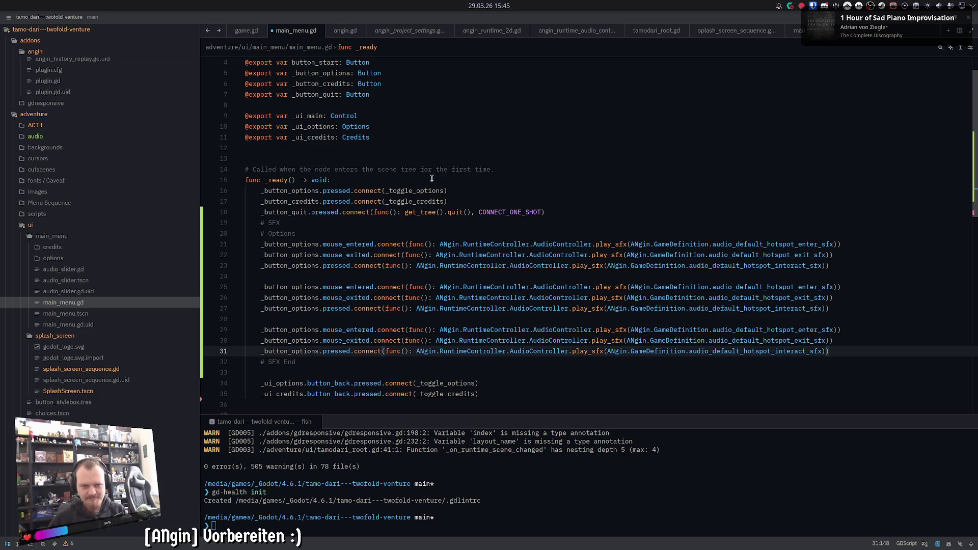
key(Return)
key(Return)
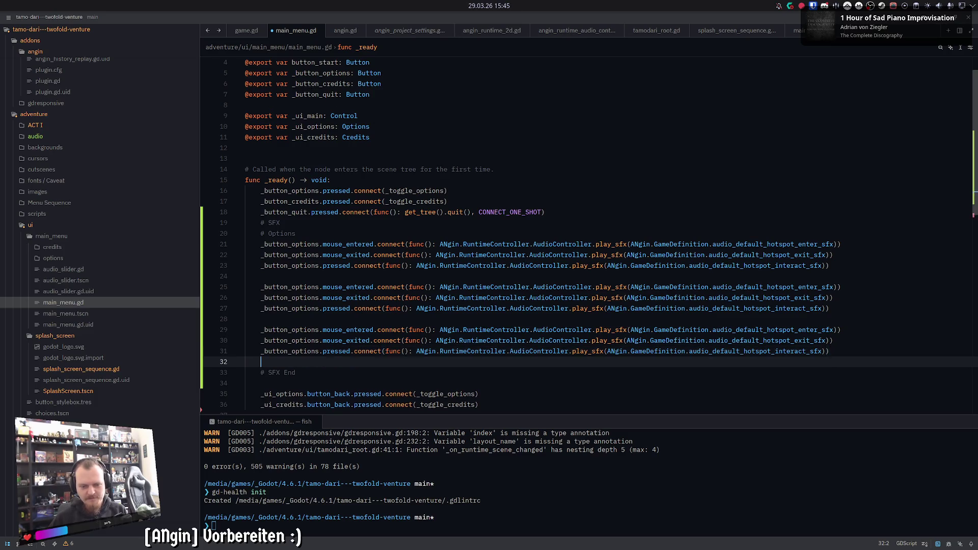
scroll(417, 148, up, 1)
key(ctrl+v)
Rename the first pasted copy's connections to button_start.
double_click(316, 95)
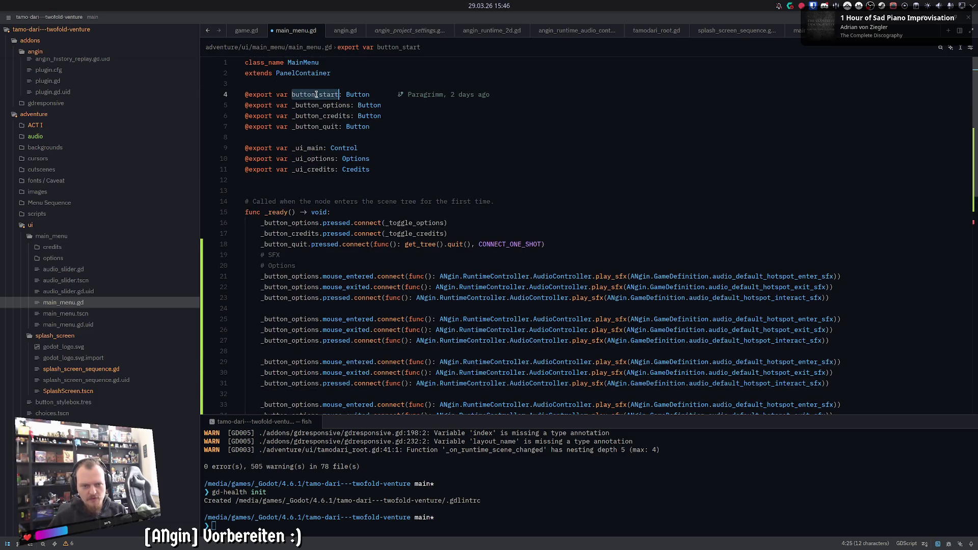
drag(261, 276, 319, 298)
key(ctrl+v)
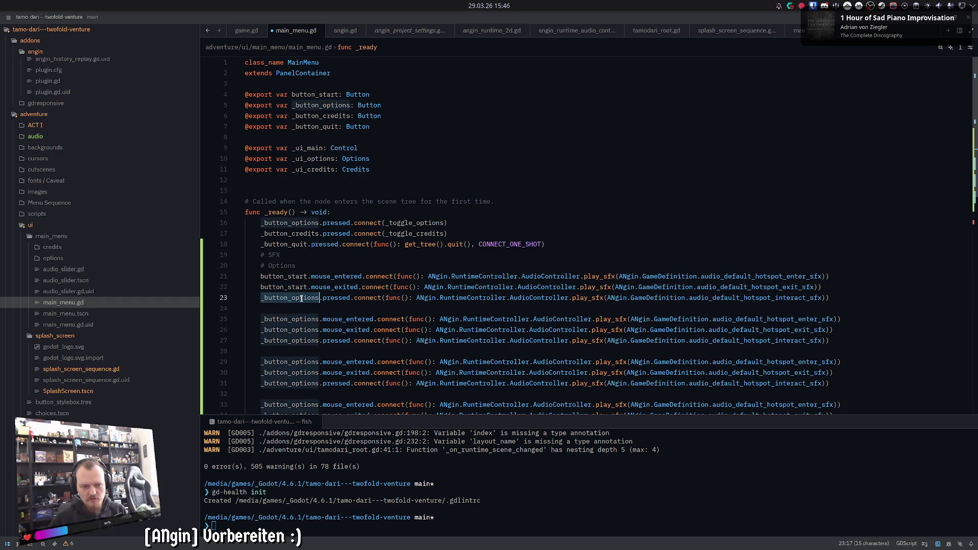
double_click(322, 107)
drag(261, 319, 319, 340)
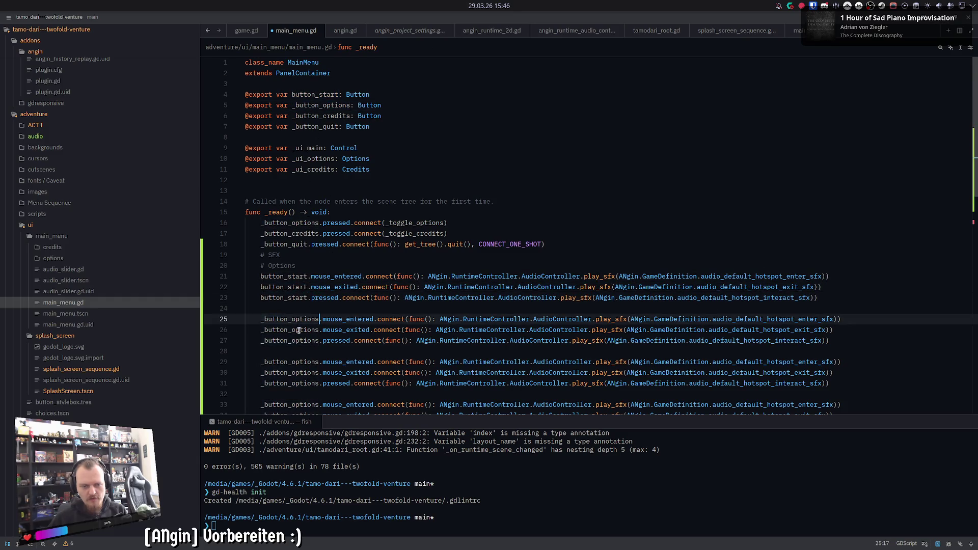
Rename the third group's connections on lines 29–31 to _button_credits.
scroll(332, 107, up, 1)
scroll(332, 107, up, 1)
double_click(329, 116)
scroll(378, 259, down, 3)
drag(261, 265, 320, 287)
key(ctrl+v)
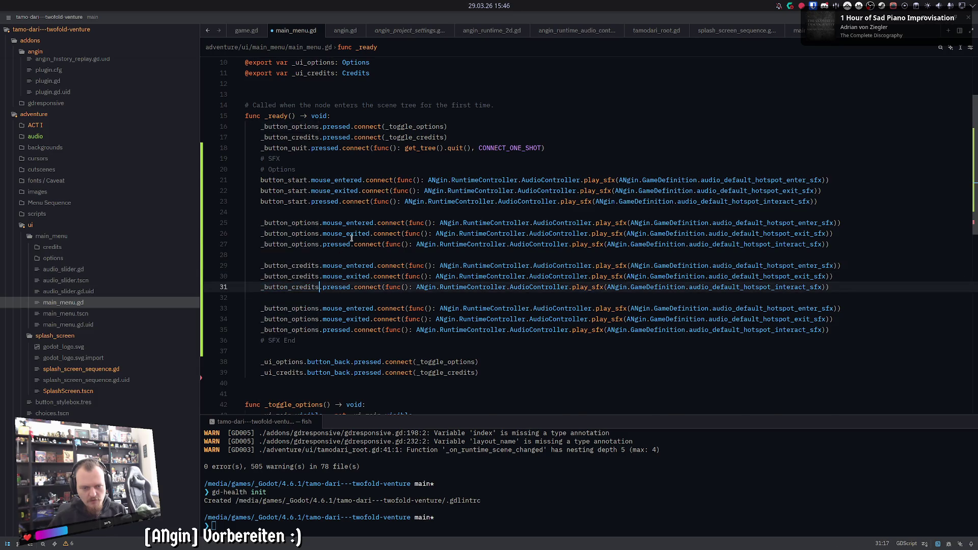
Rename the last group's three connections to _button_quit.
scroll(352, 240, up, 3)
double_click(338, 126)
scroll(338, 203, down, 3)
click(299, 309)
double_click(299, 309)
key(ctrl+v)
double_click(299, 319)
key(ctrl+v)
double_click(299, 331)
key(ctrl+v)
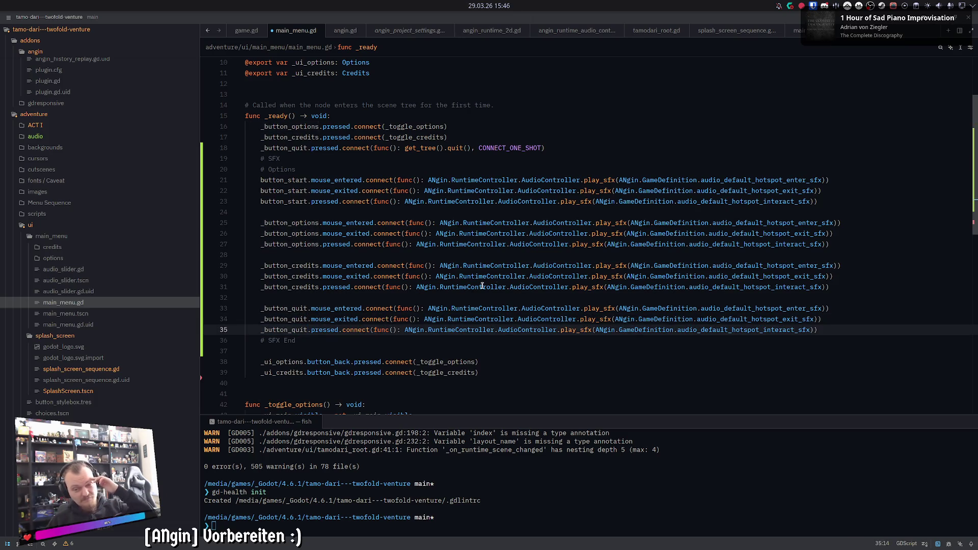
Select the whole SFX block to review it, then clear the selection.
drag(260, 169, 367, 330)
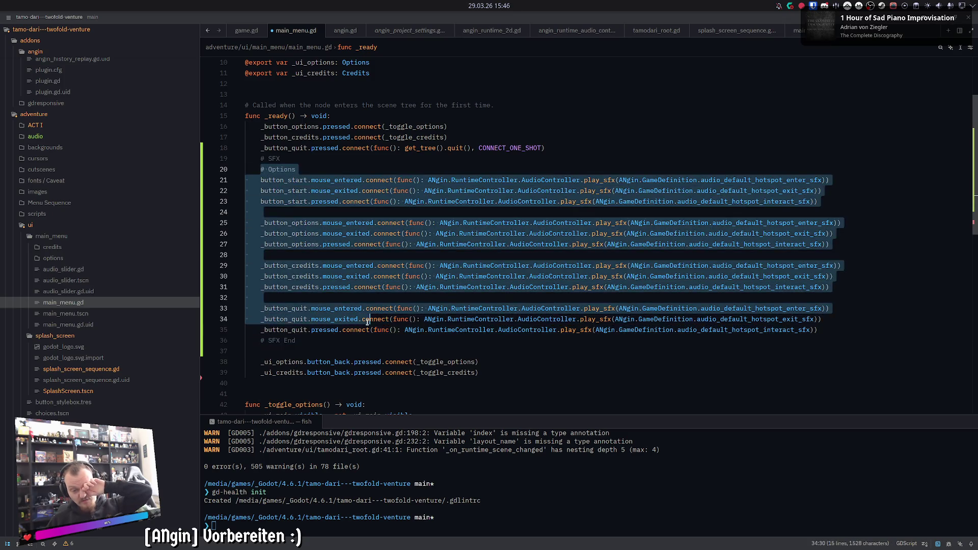
click(471, 233)
scroll(503, 314, up, 2)
Save main_menu.gd so the long connect calls get reformatted.
key(ctrl+s)
scroll(511, 303, down, 13)
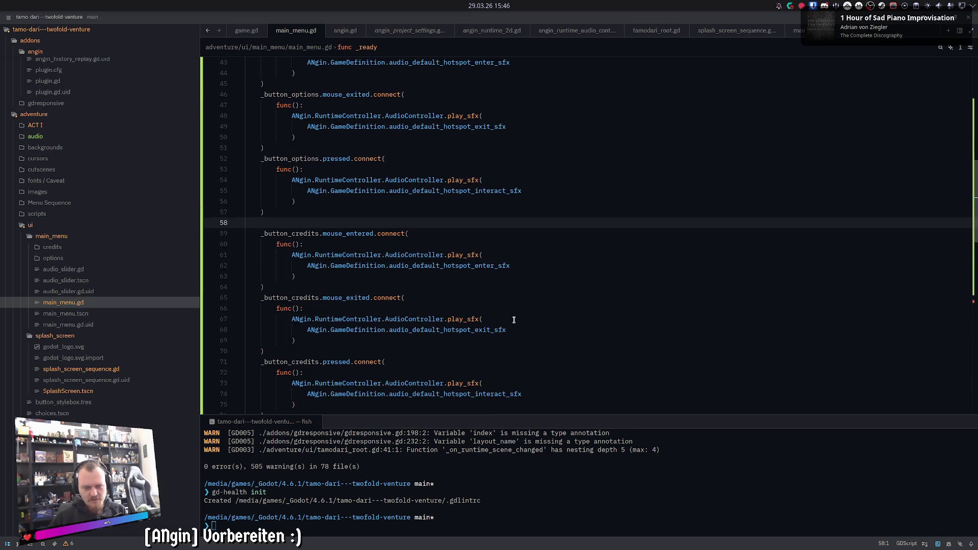
scroll(514, 320, down, 14)
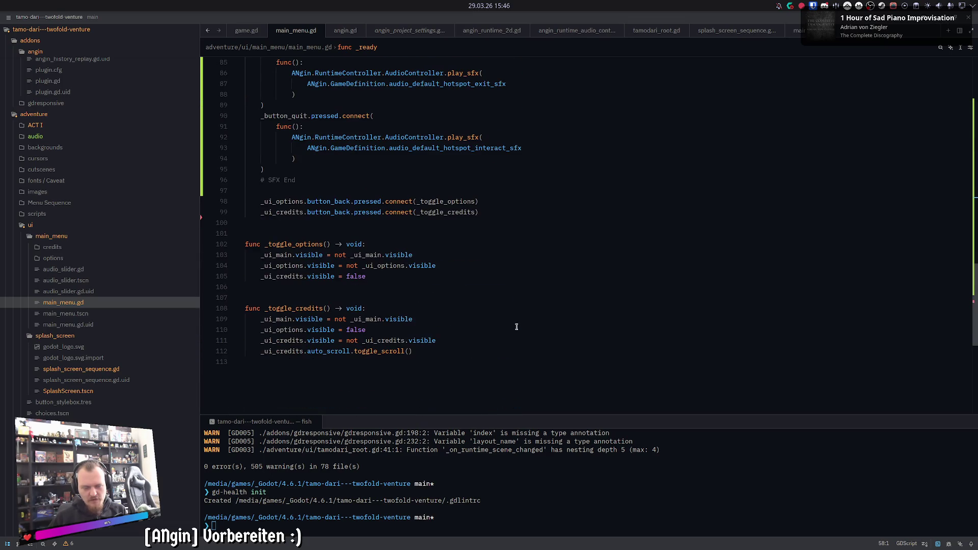
scroll(516, 331, up, 20)
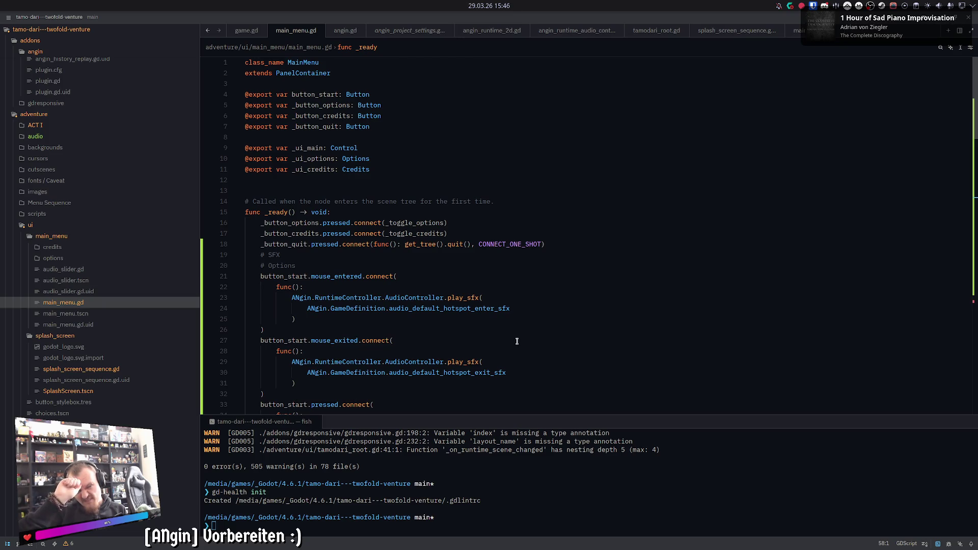
Look up the Options and Credits class definitions, then return to main_menu.gd.
click(350, 158)
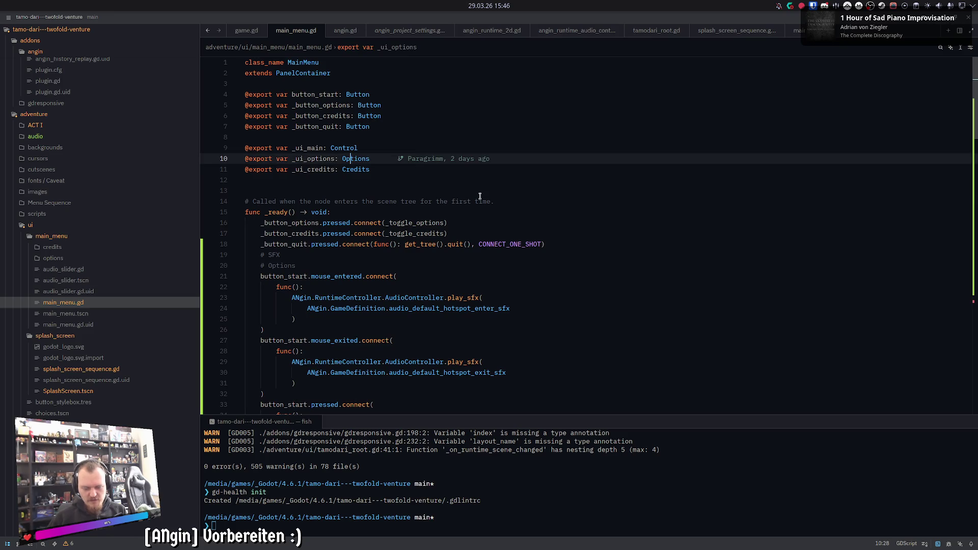
key(F12)
click(322, 94)
key(ctrl+alt+minus)
click(353, 171)
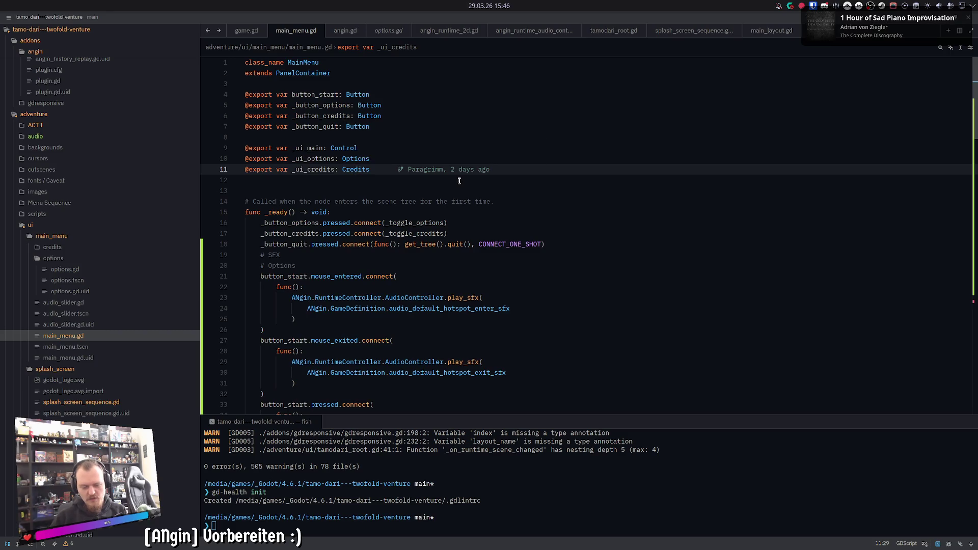
key(F12)
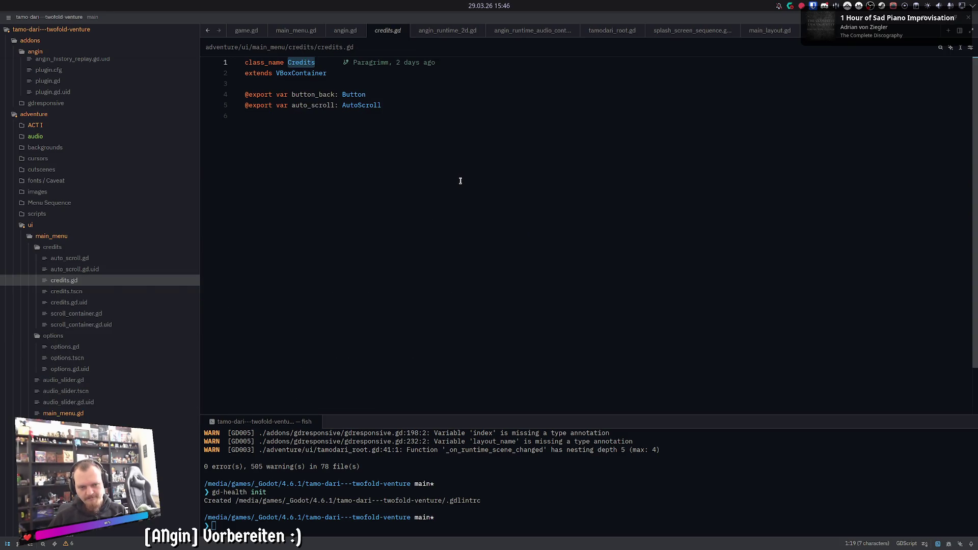
key(ctrl+alt+minus)
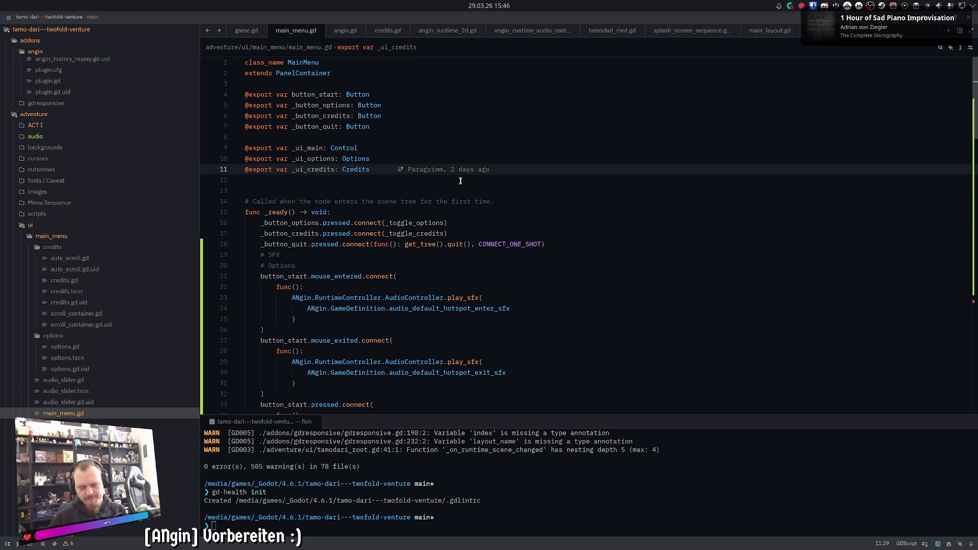
Select the quit button's sound handler block, lines 76–95.
scroll(459, 181, down, 20)
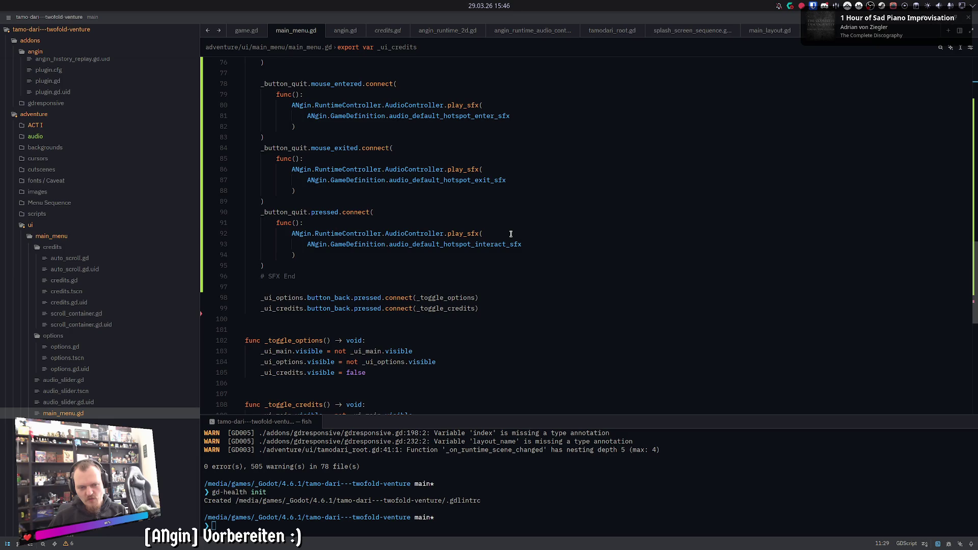
scroll(387, 293, up, 2)
drag(284, 329, 284, 127)
click(267, 331)
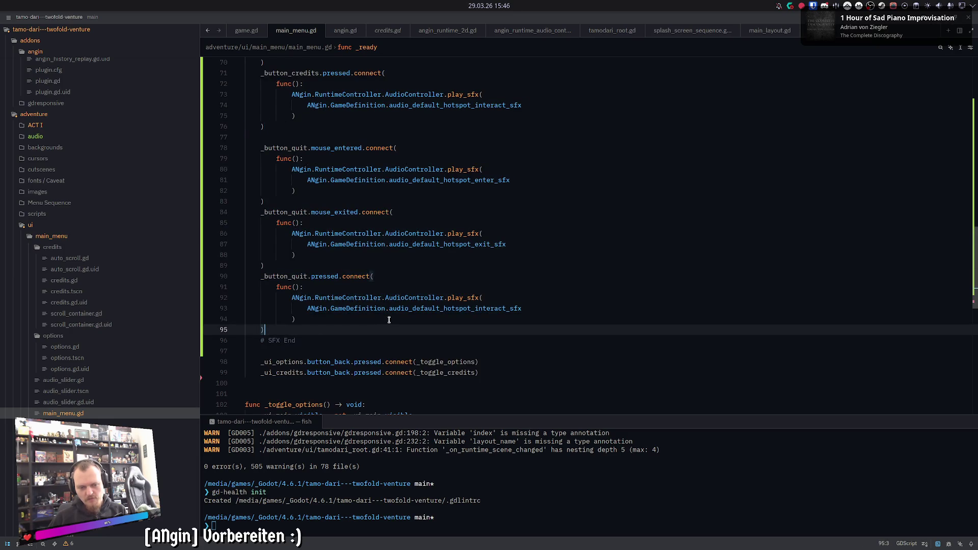
Undo a misplaced paste and reselect the quit button's three sound handlers.
key(ctrl+v)
key(ctrl+v)
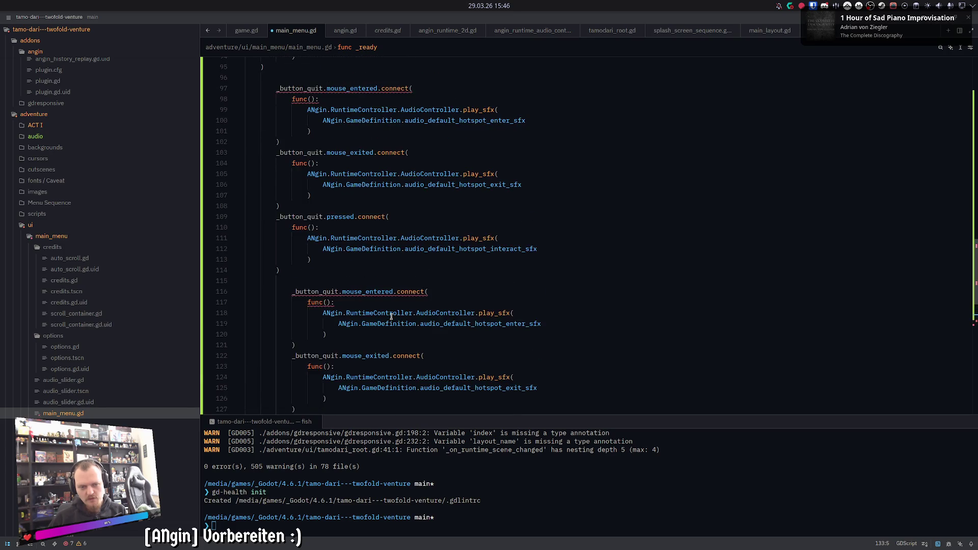
key(ctrl+z)
key(ctrl+z)
scroll(356, 284, up, 4)
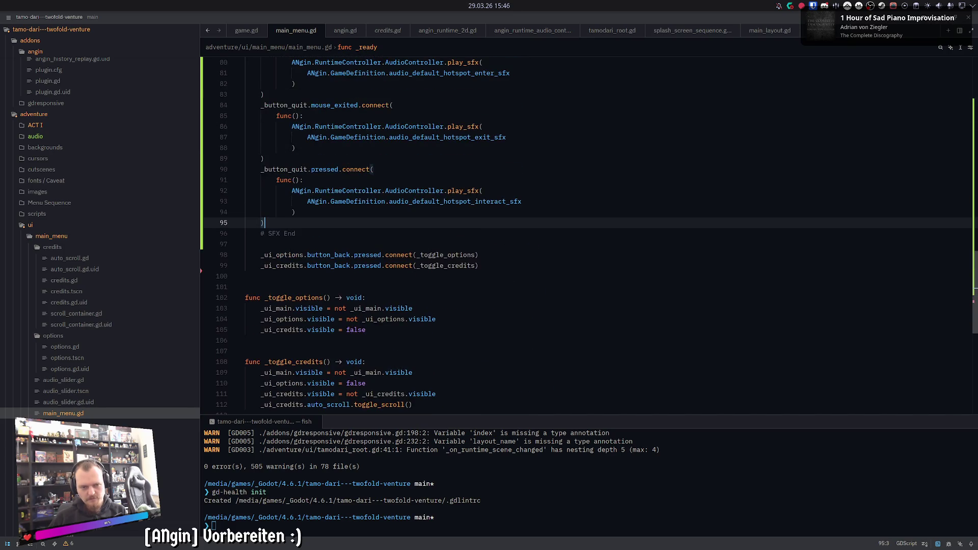
click(317, 233)
scroll(277, 271, up, 2)
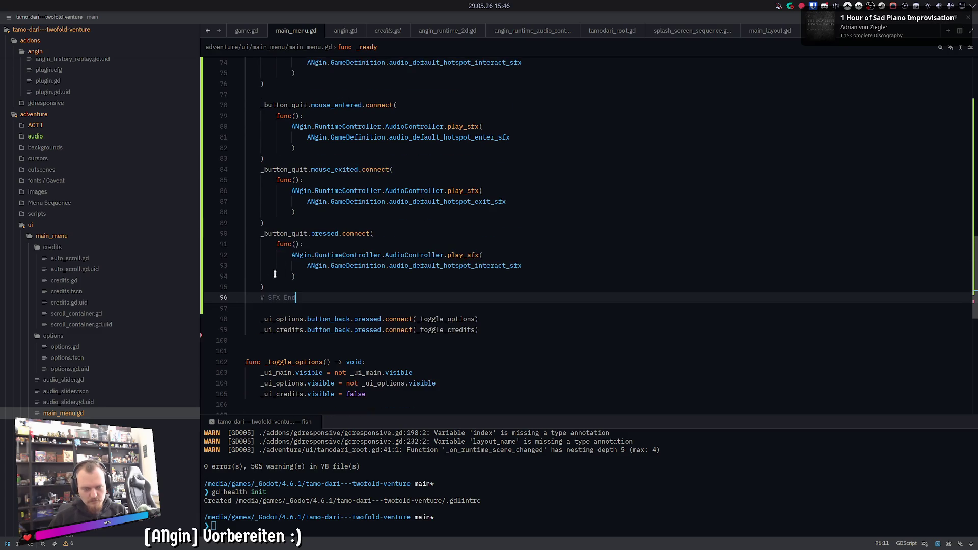
drag(269, 287, 216, 105)
key(ctrl+c)
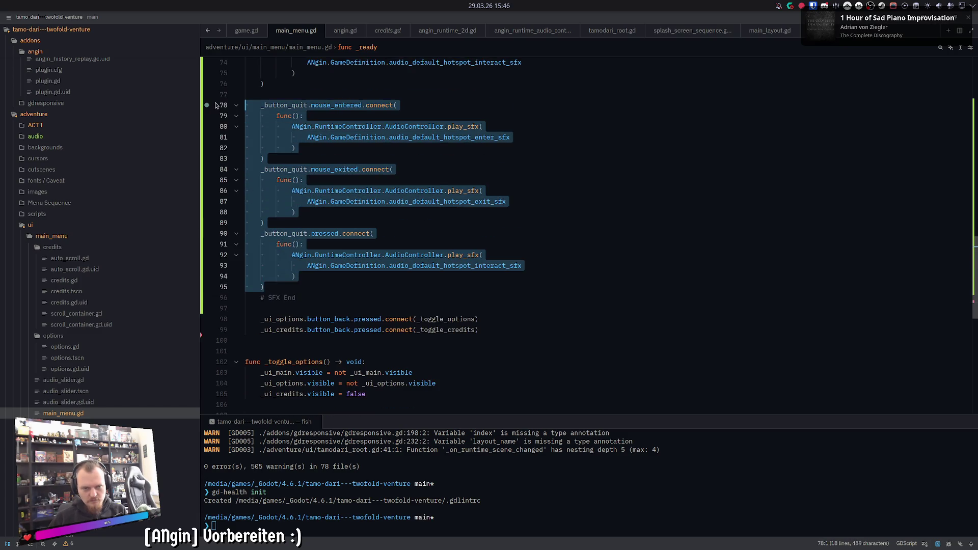
click(301, 286)
Paste two dedented copies of the quit handler block after line 95.
key(Return)
key(Return)
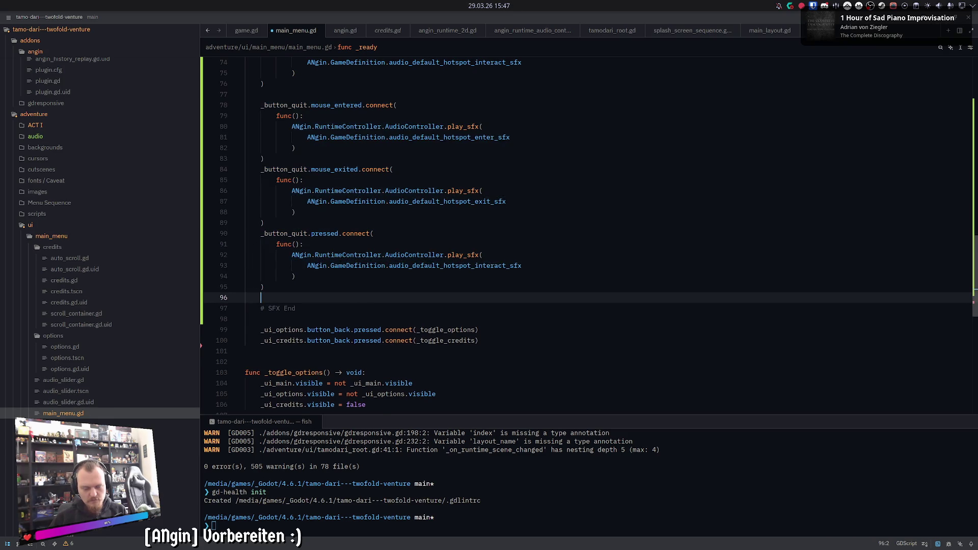
key(ctrl+v)
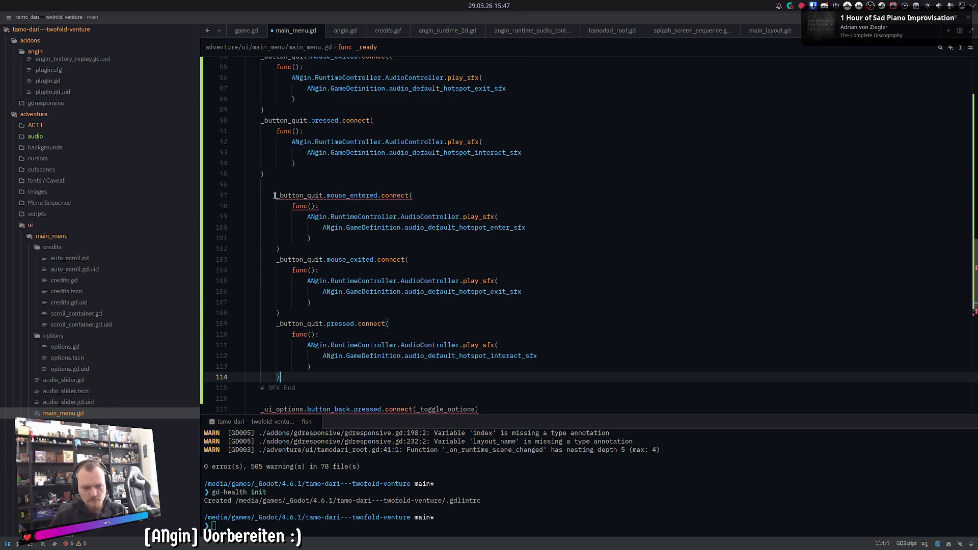
mouse_move(274, 196)
mouse_move(274, 196)
mouse_down()
mouse_move(300, 207)
mouse_move(285, 376)
mouse_up()
key(shift+Tab)
click(311, 370)
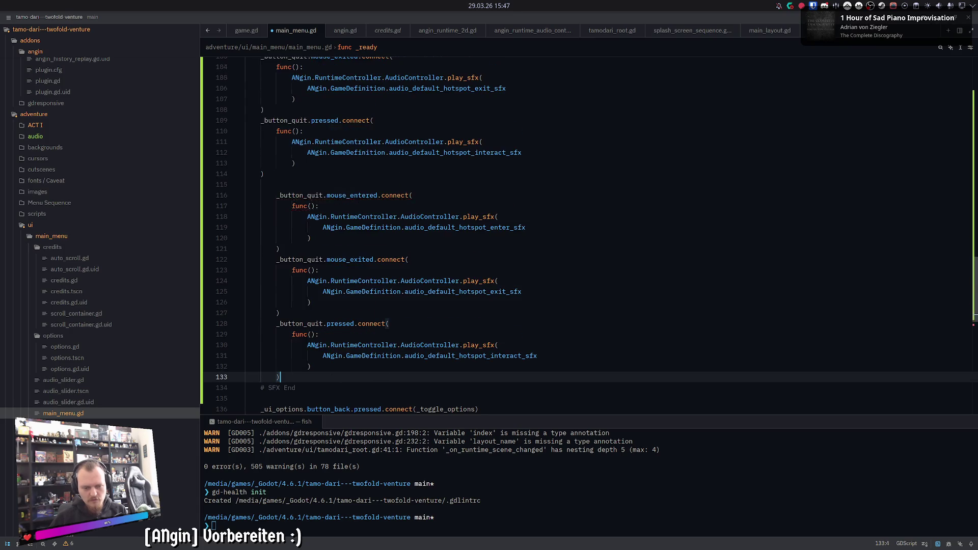
key(ctrl+v)
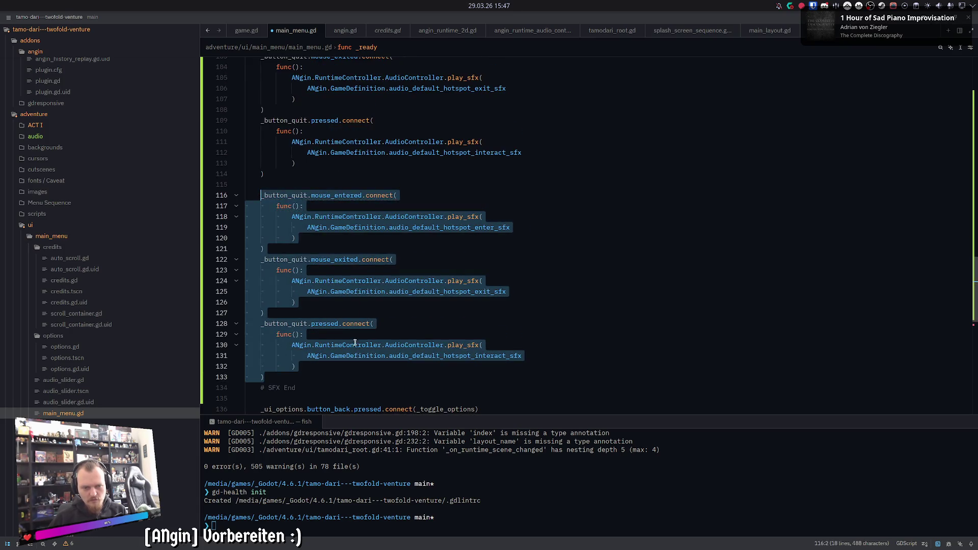
key(shift+Tab)
key(Escape)
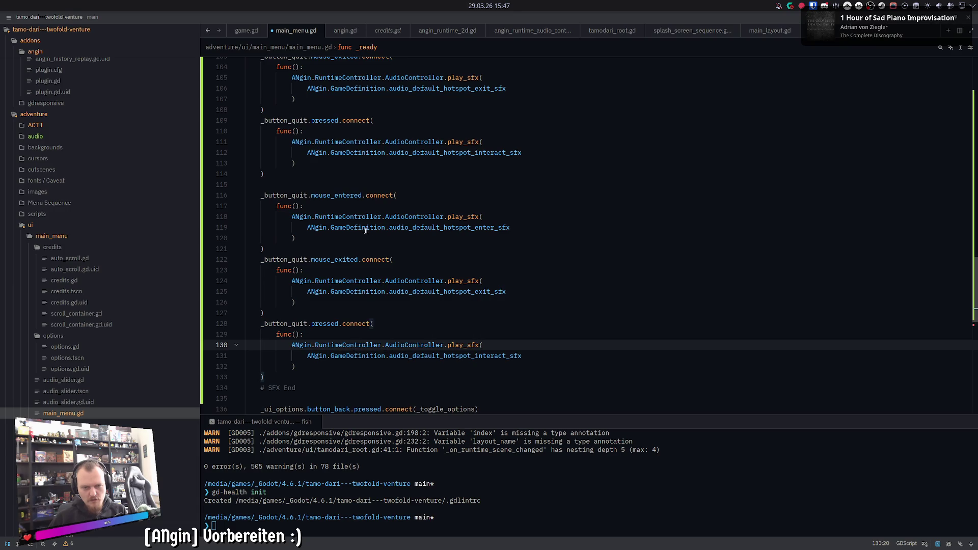
Replace _button_quit on line 97 with _ui_credits.button_back and copy that reference.
scroll(370, 234, up, 6)
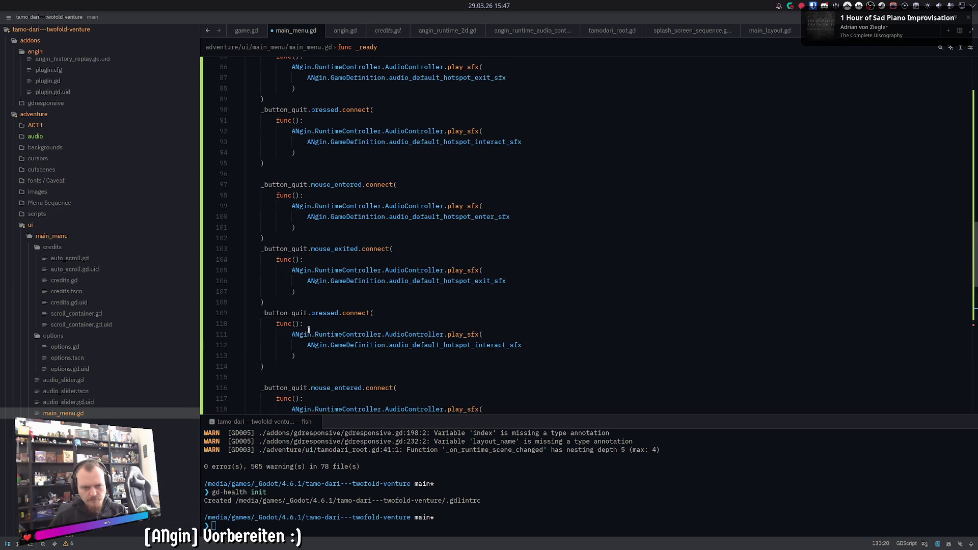
double_click(295, 186)
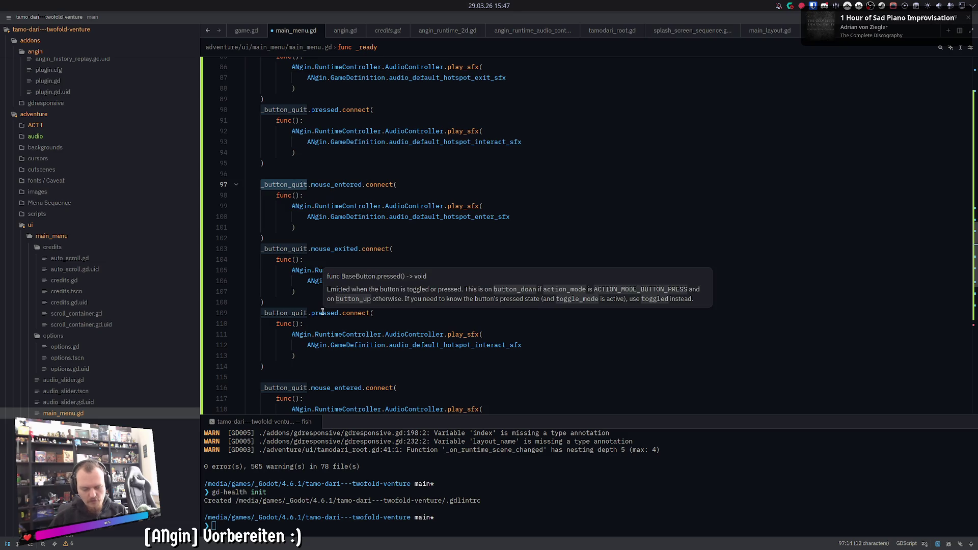
text(_)
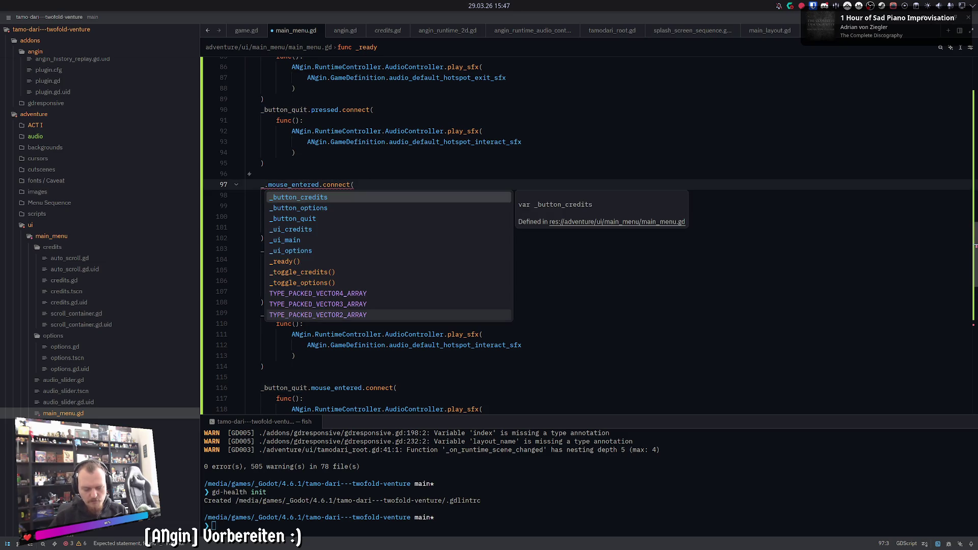
text(cre)
key(Return)
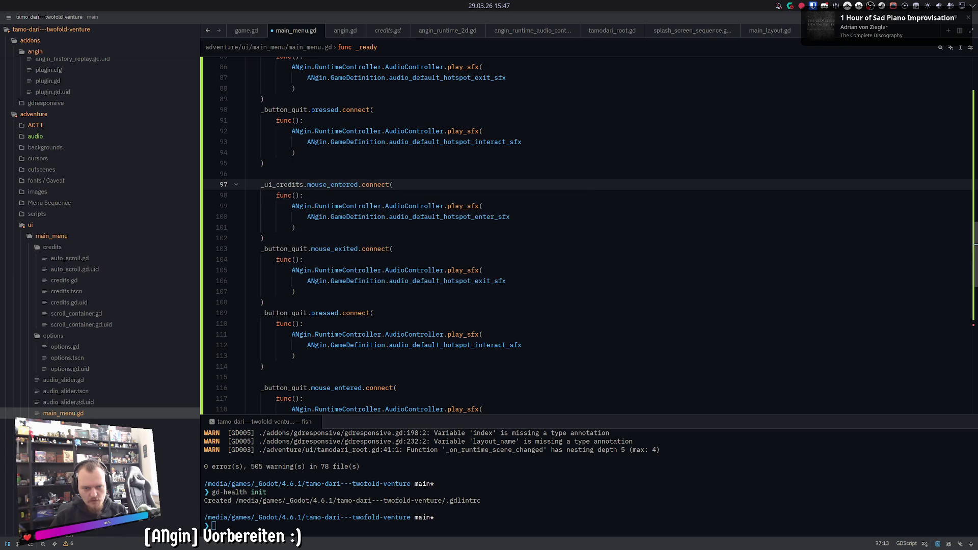
text(.back)
key(ctrl+Left)
text(button_)
key(ctrl+Right)
key(shift+Home)
key(ctrl+c)
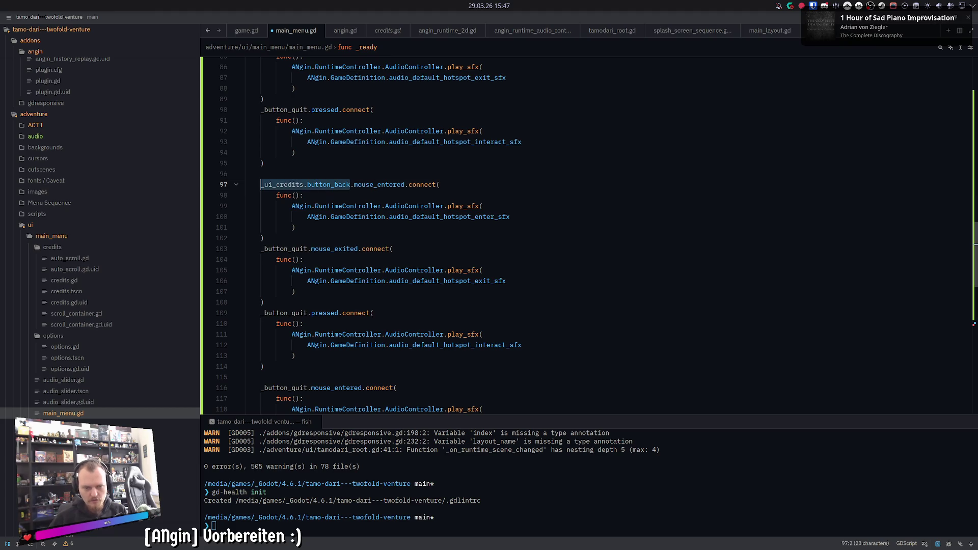
Paste _ui_credits.button_back over _button_quit on lines 103 and 109 in the first copy.
double_click(290, 249)
key(ctrl+v)
click(290, 313)
double_click(290, 312)
key(ctrl+v)
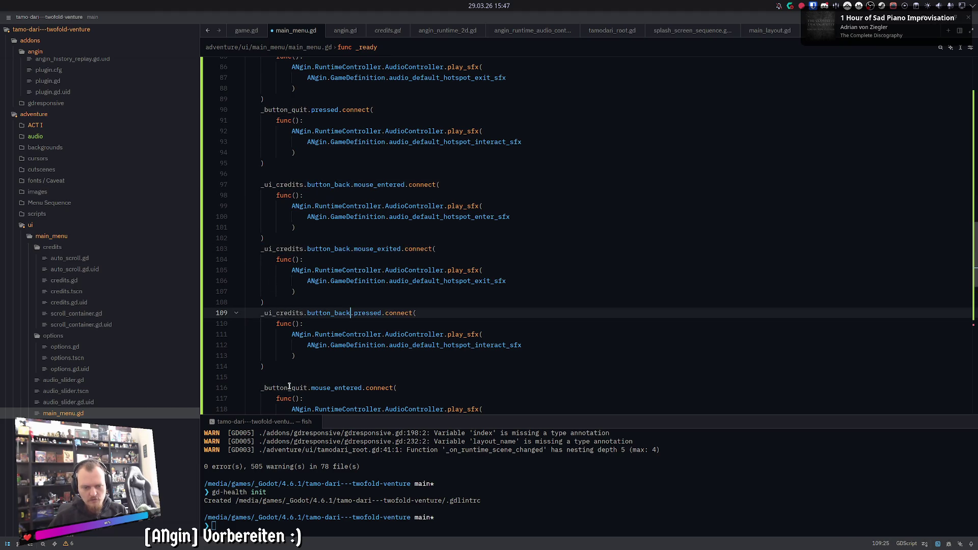
double_click(290, 388)
key(ctrl+v)
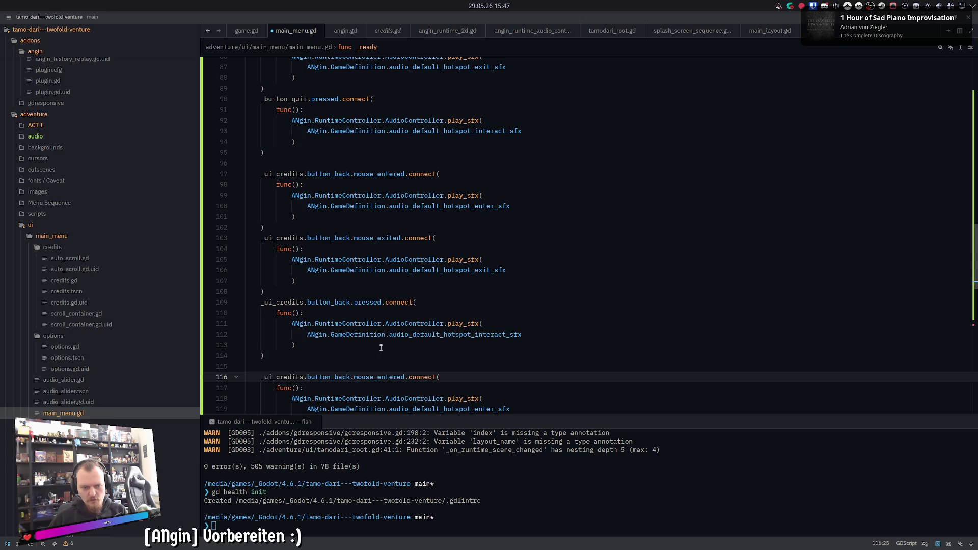
key(ctrl+z)
scroll(382, 347, down, 3)
double_click(287, 281)
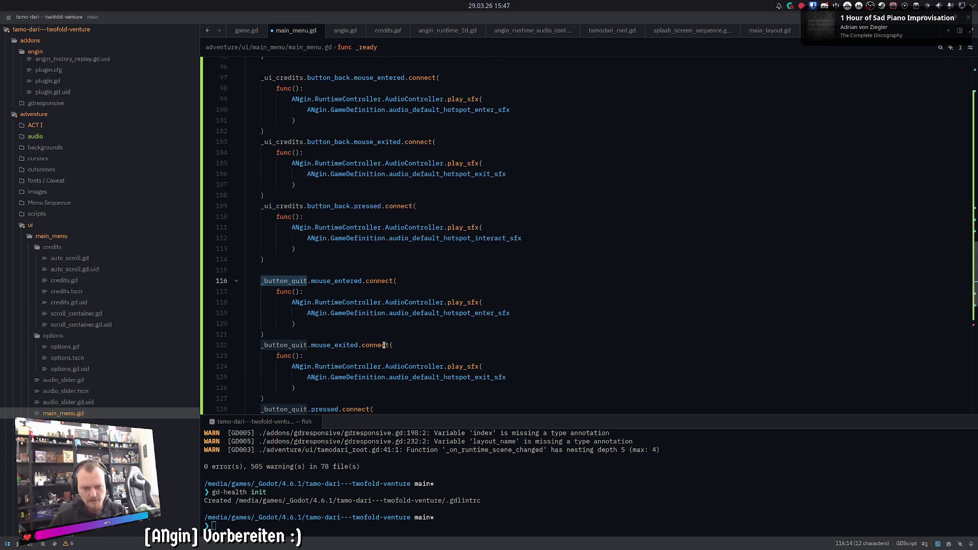
Start the second copy with _ui_options.button_start and check options.gd for its button names.
text(_u)
key(Down)
key(Down)
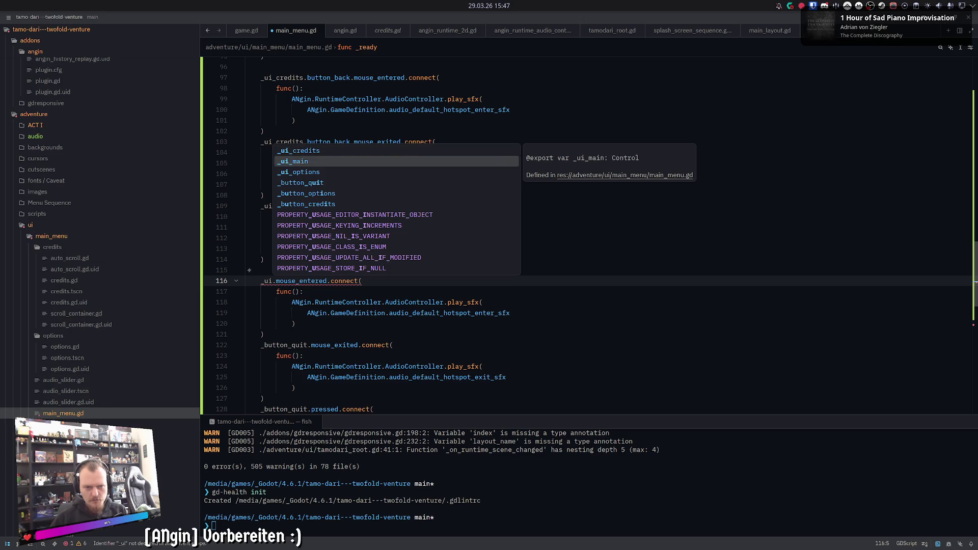
key(Return)
text(.butt)
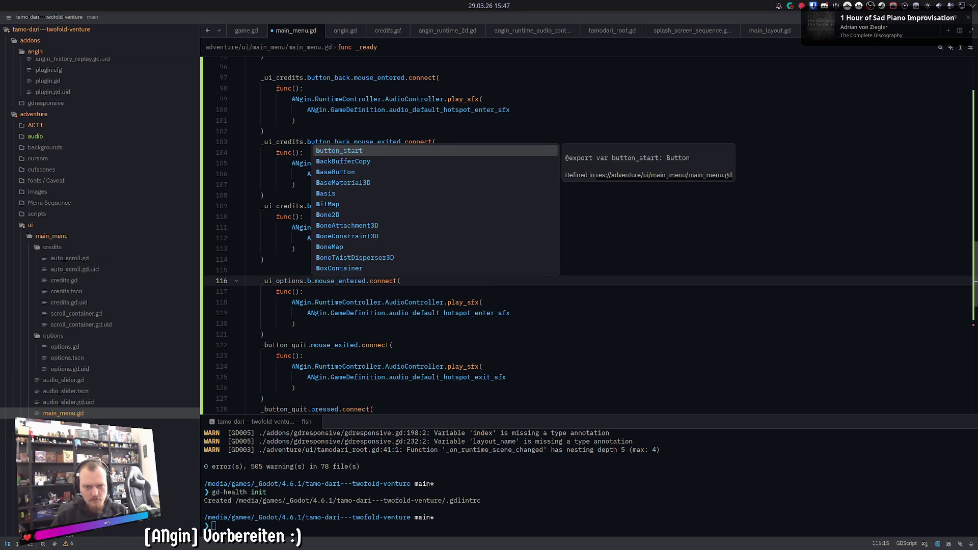
text(on)
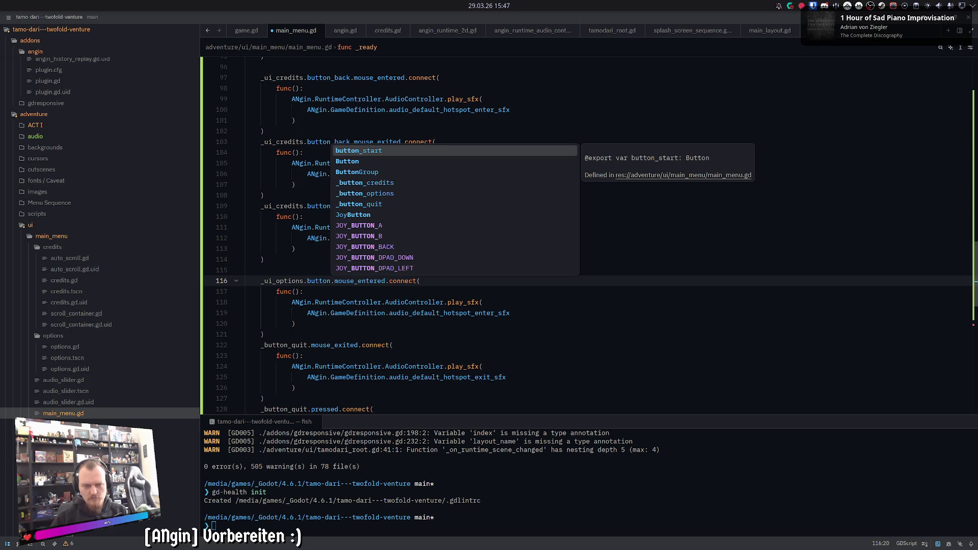
key(Return)
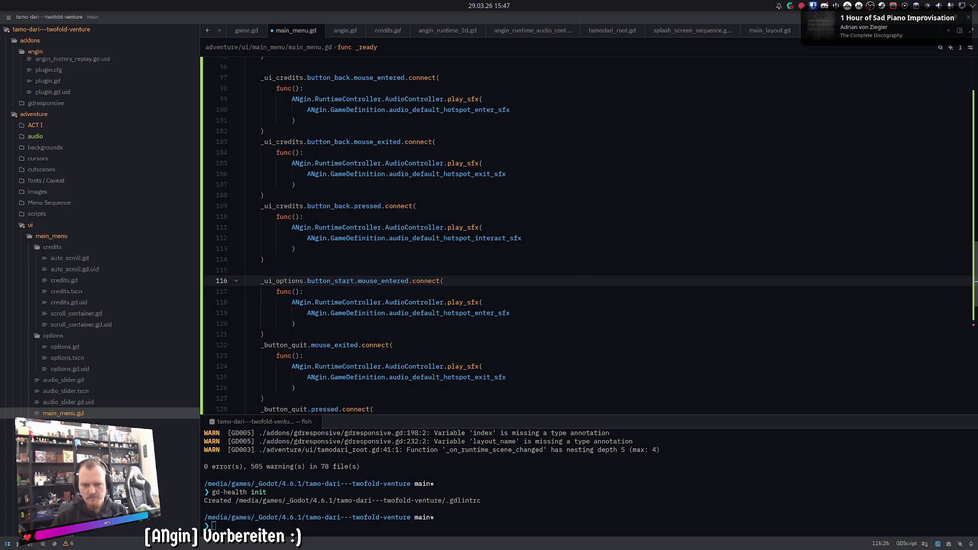
key(F12)
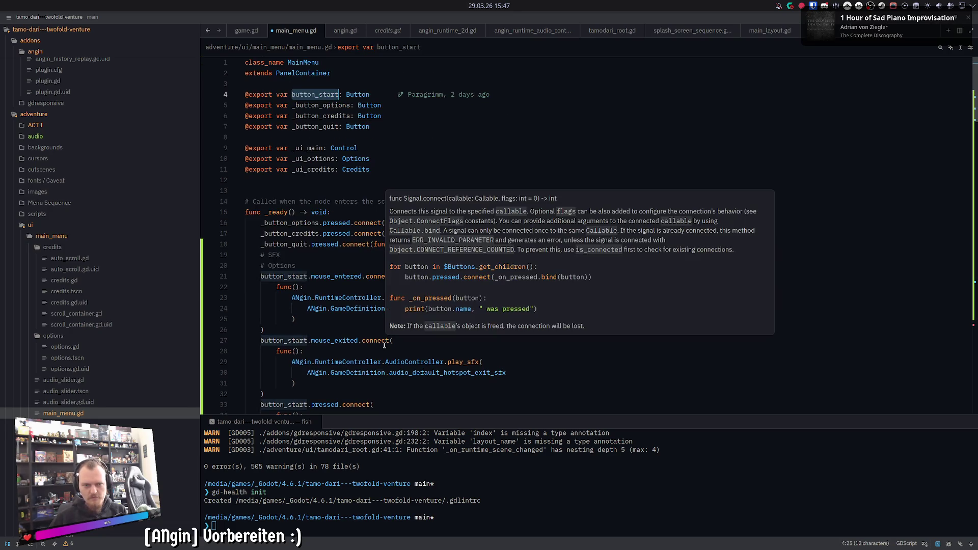
click(351, 160)
key(F12)
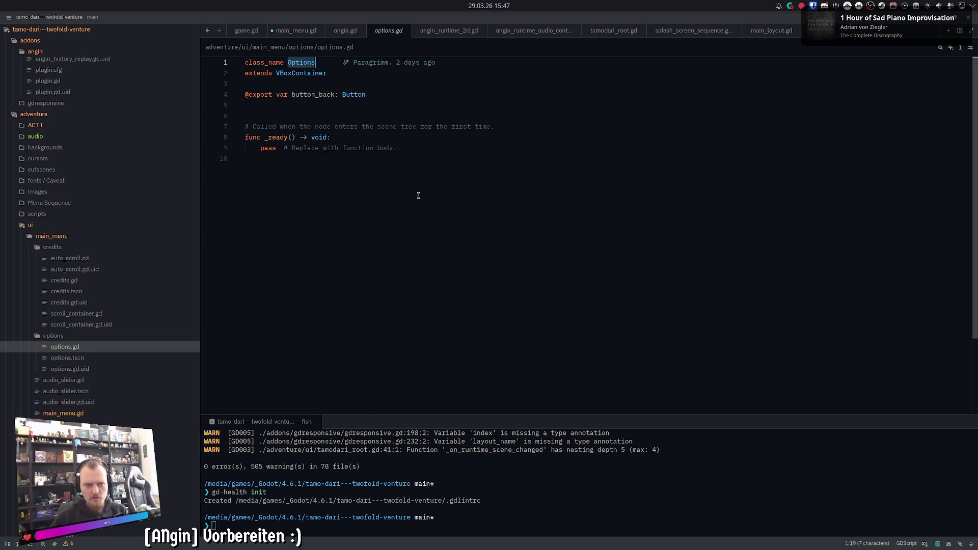
key(ctrl+alt+minus)
key(ctrl+alt+minus)
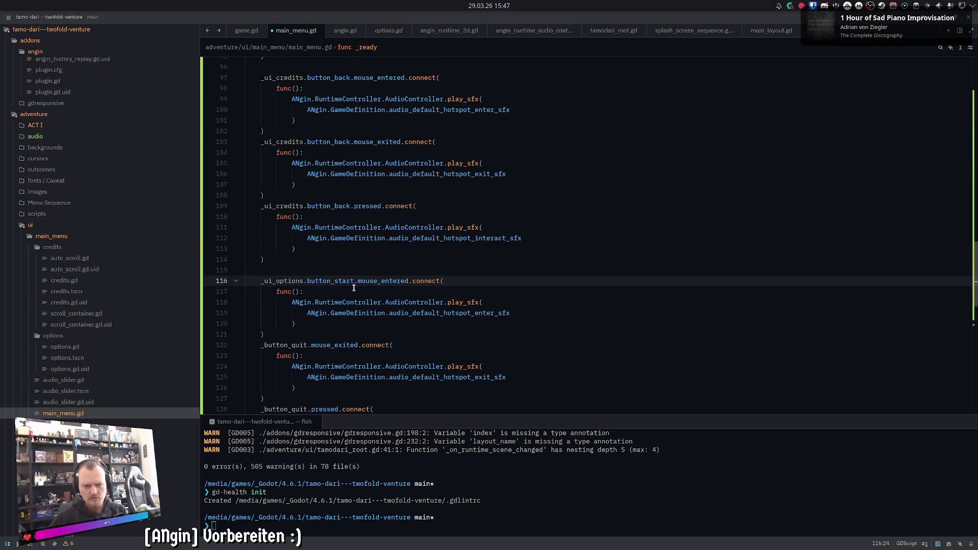
Change it to _ui_options.button_back, paste that over _button_quit on lines 122 and 128, and save.
double_click(334, 282)
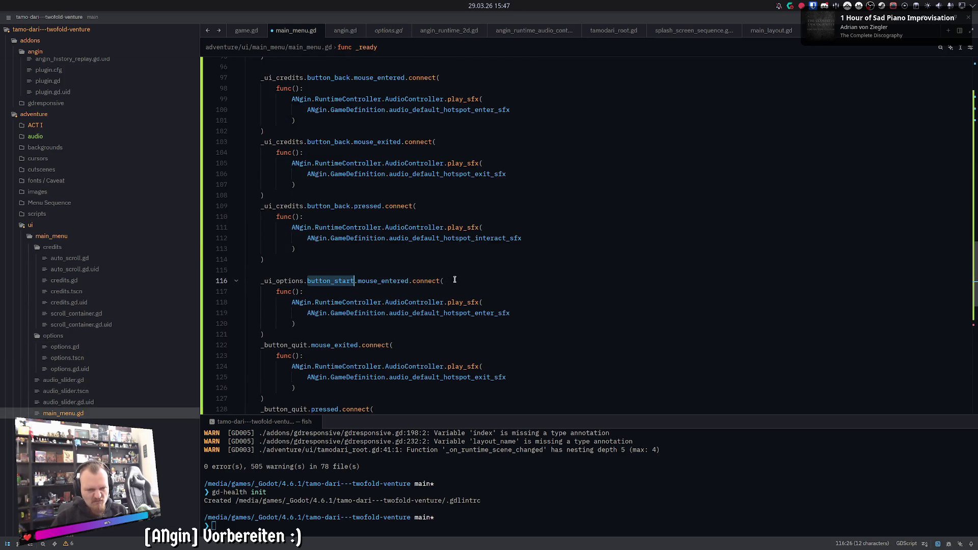
text(button)
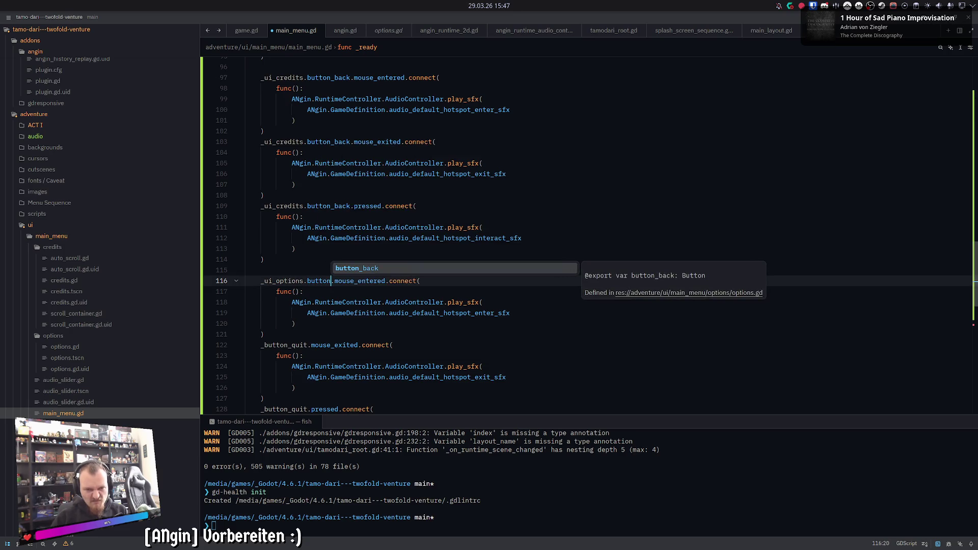
key(Return)
key(shift+Home)
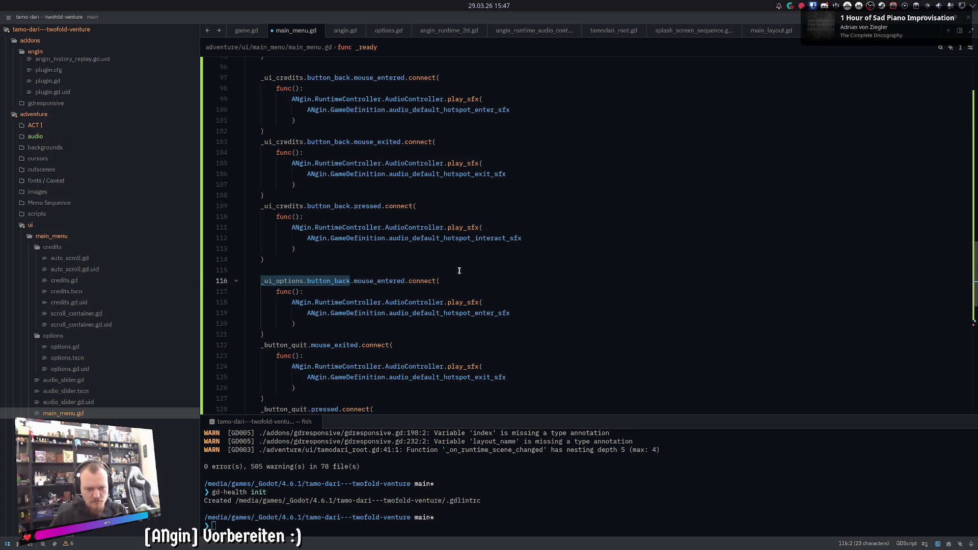
scroll(301, 267, down, 3)
key(ctrl+c)
double_click(283, 250)
key(ctrl+v)
double_click(288, 313)
key(ctrl+v)
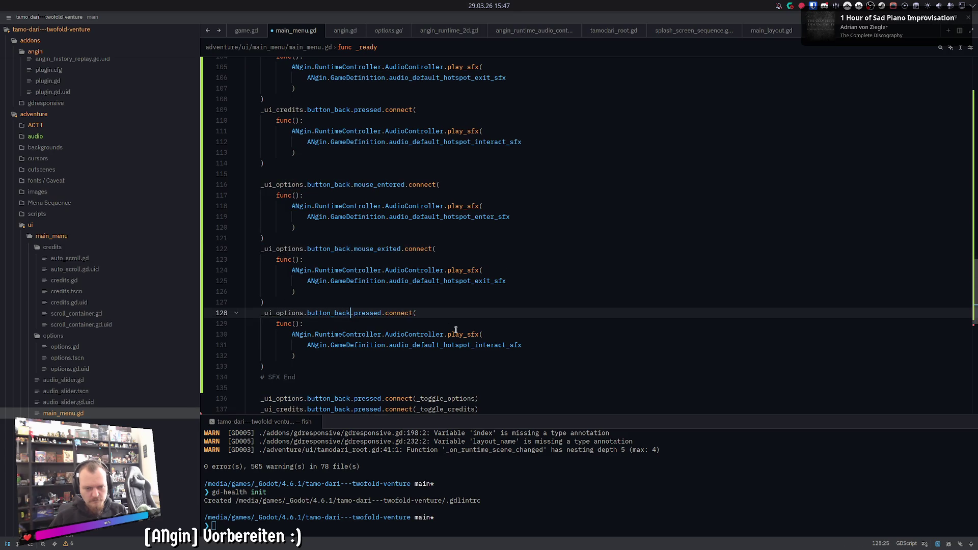
scroll(457, 322, down, 3)
key(ctrl+s)
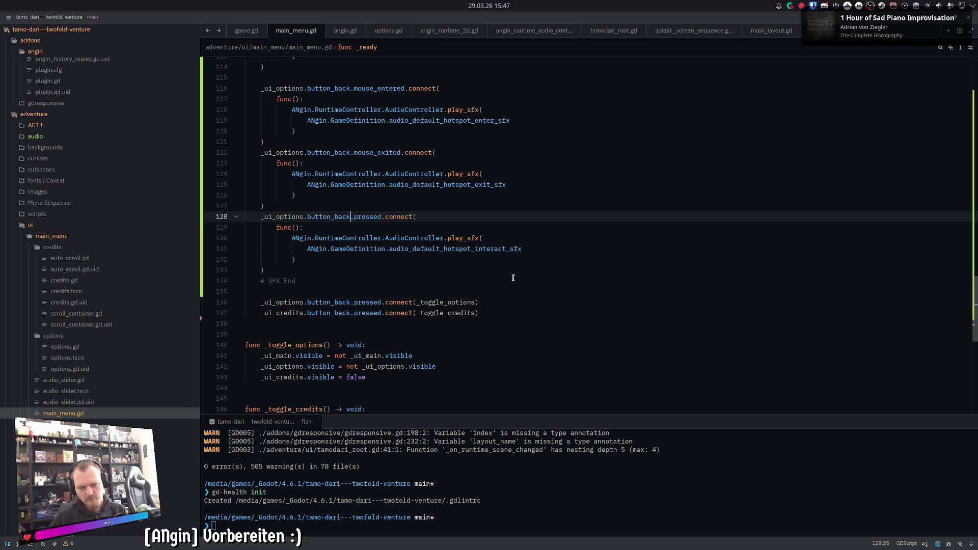
Move the two back-button toggle connections under line 18, dedent them, and save.
scroll(511, 279, down, 1)
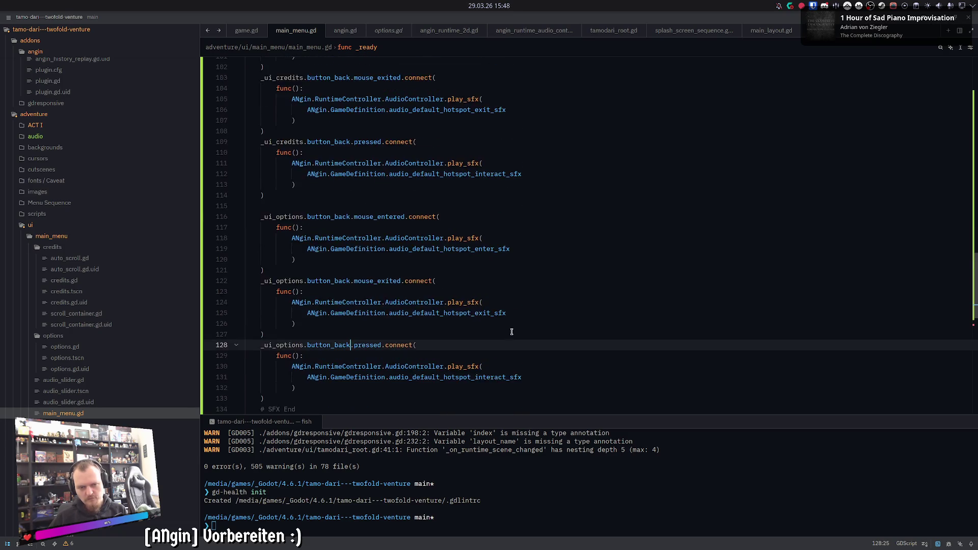
click(479, 286)
key(shift+Up)
key(shift+Up)
key(shift+Up)
key(ctrl+x)
scroll(492, 296, up, 11)
scroll(492, 296, up, 20)
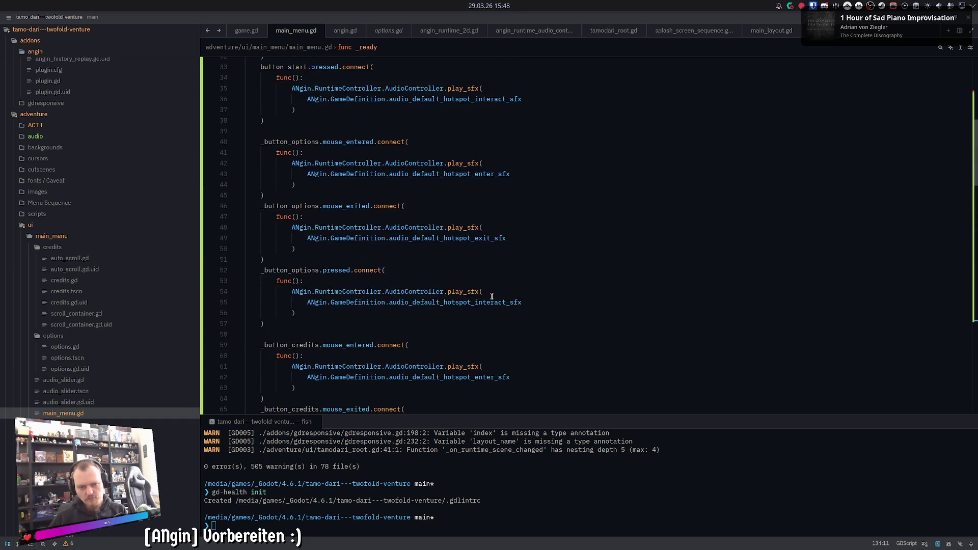
click(545, 249)
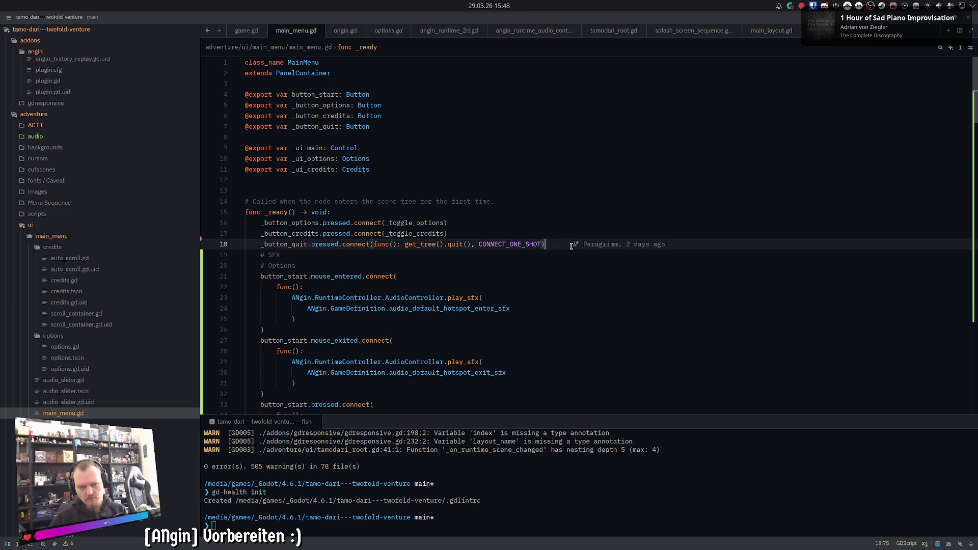
key(ctrl+v)
drag(290, 276, 277, 265)
key(shift+Tab)
click(379, 257)
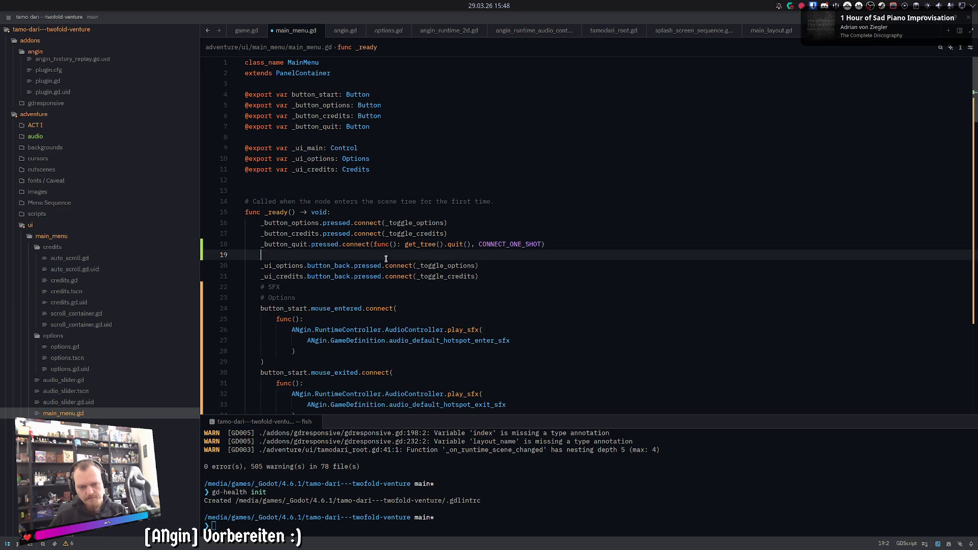
key(BackSpace)
key(BackSpace)
key(ctrl+s)
click(500, 538)
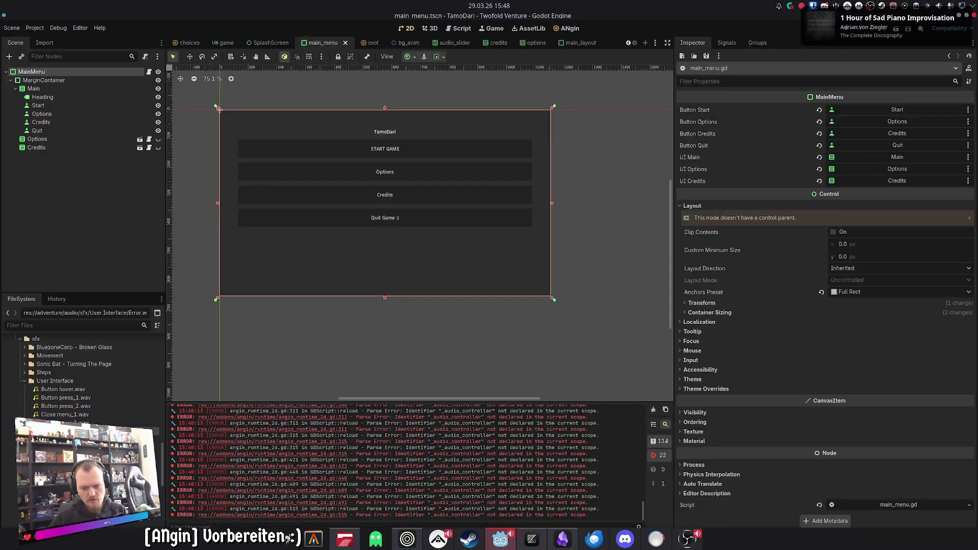
Test-run the game through Credits and Options, lower the SFX volume, start and continue, then stop.
key(F5)
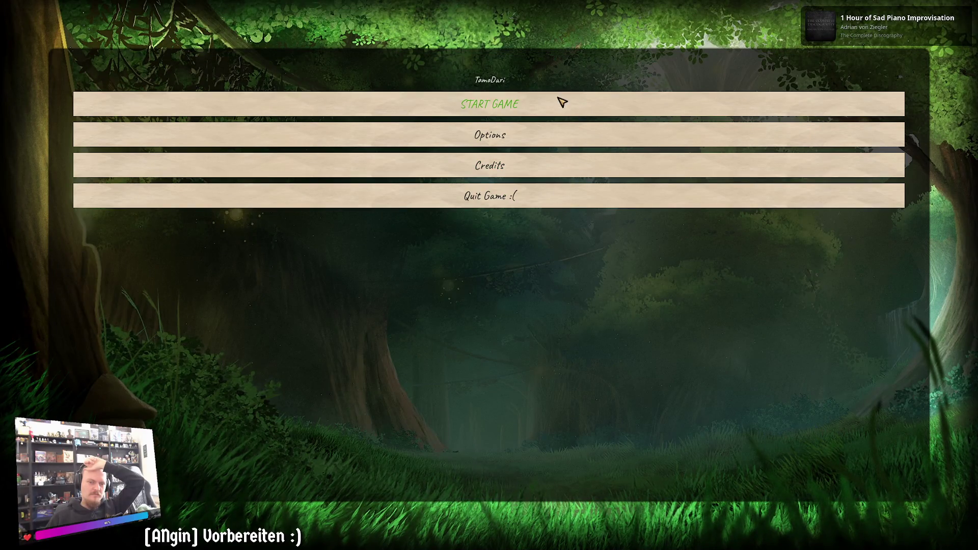
click(514, 164)
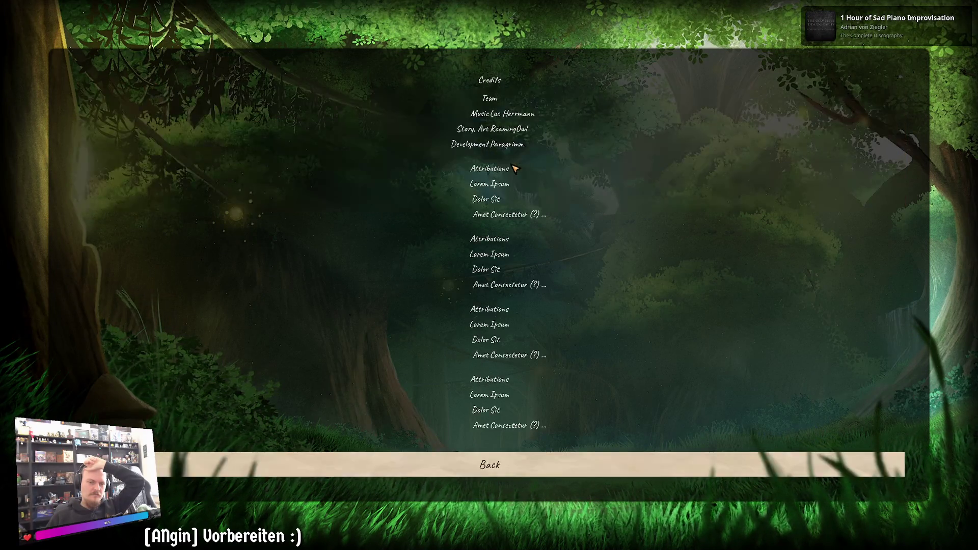
click(508, 460)
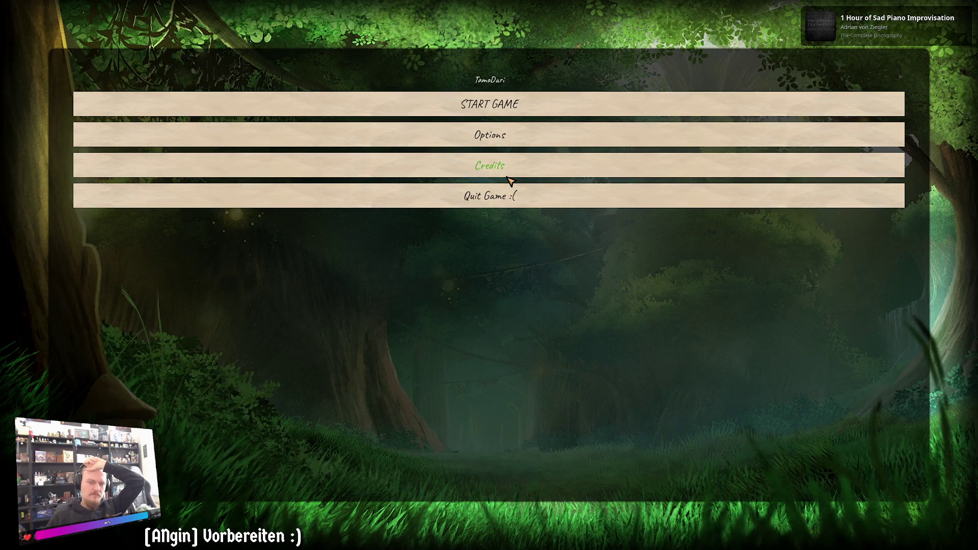
click(504, 136)
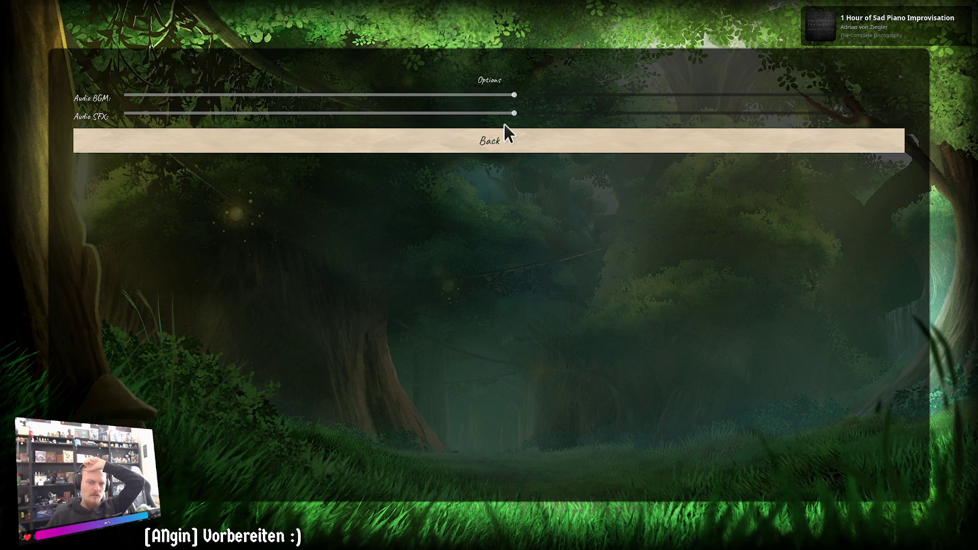
click(502, 142)
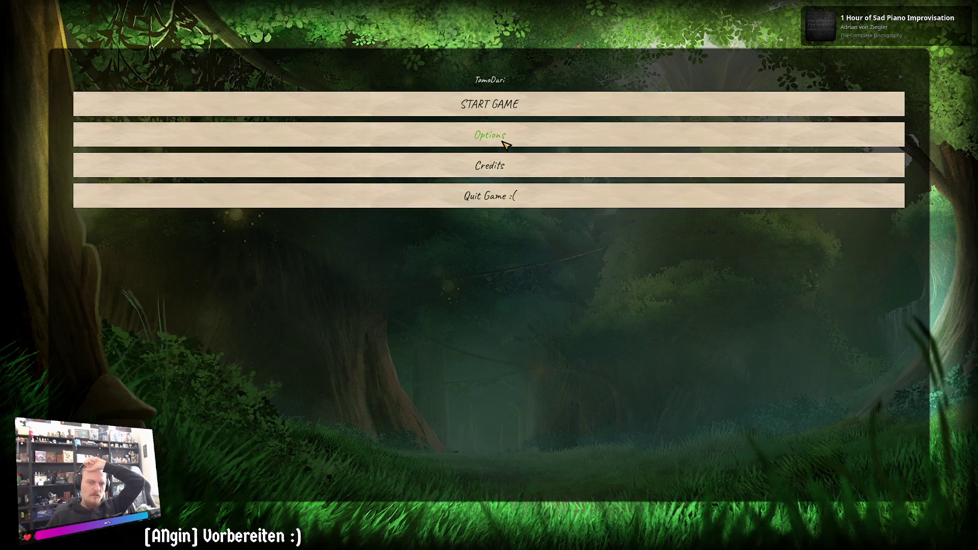
click(502, 134)
drag(513, 113, 356, 115)
click(490, 141)
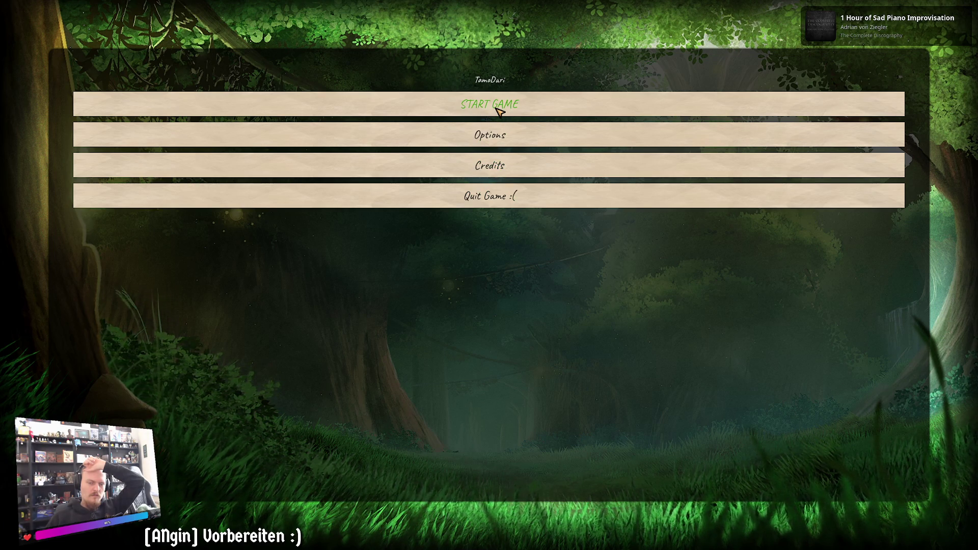
click(498, 110)
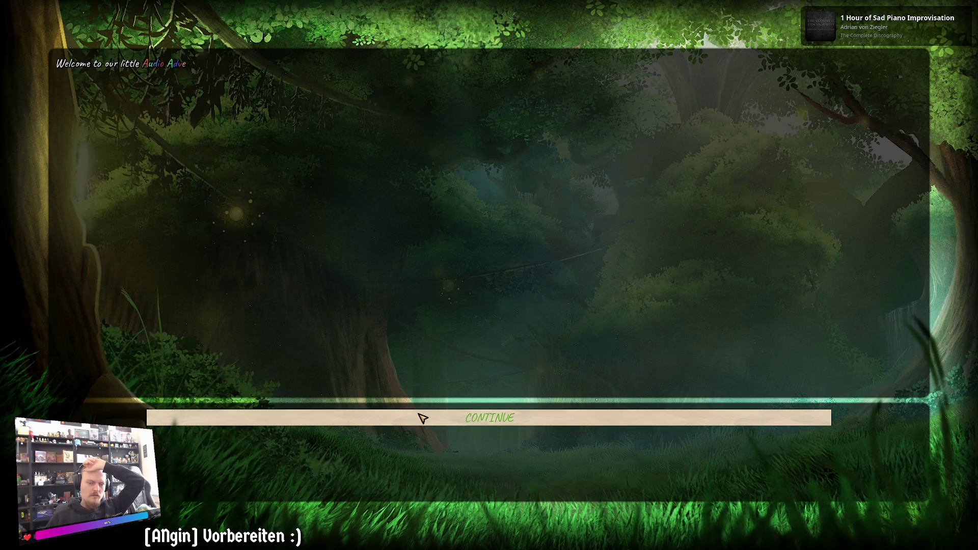
click(496, 418)
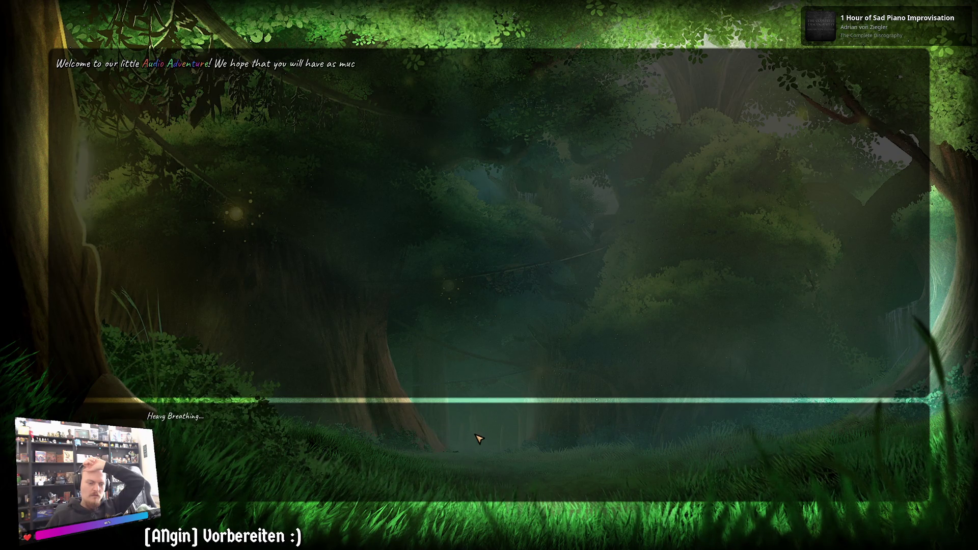
key(F8)
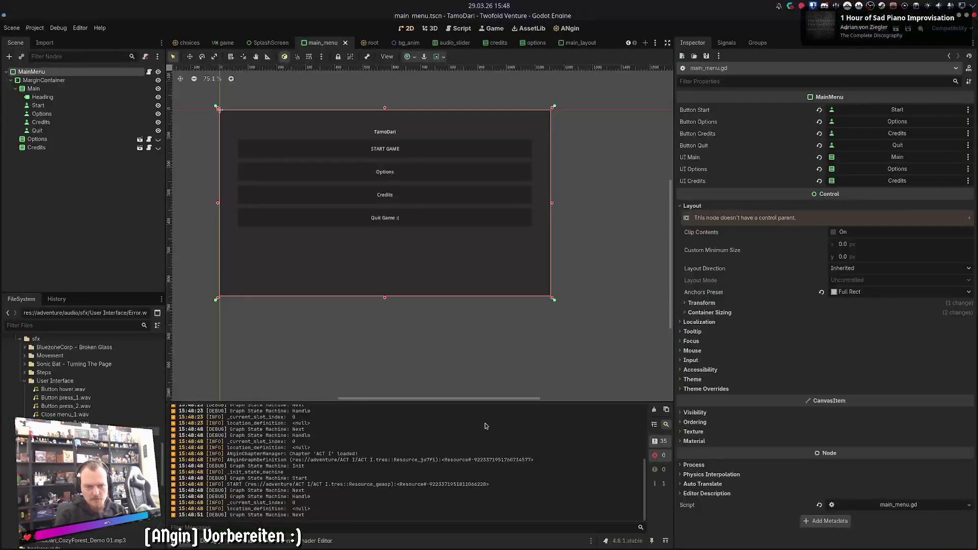
click(516, 540)
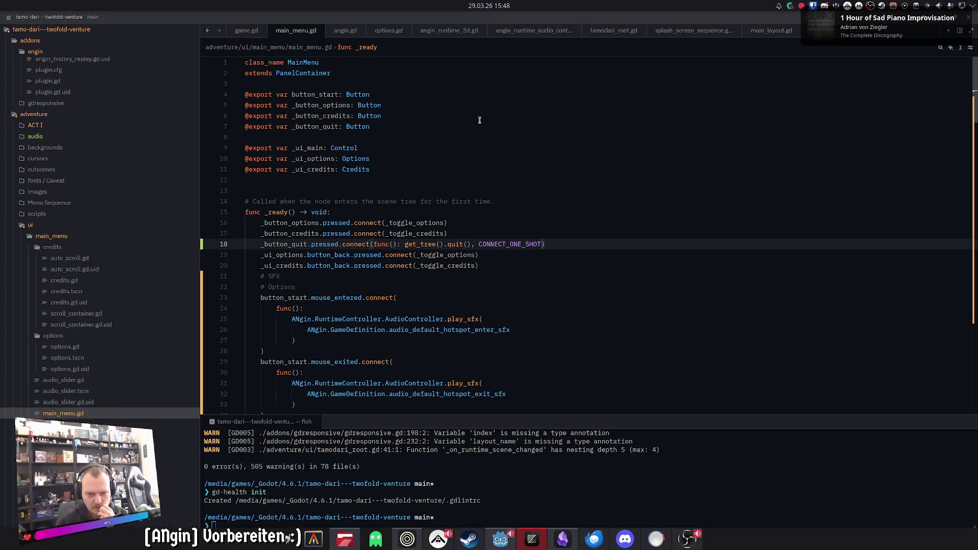
scroll(445, 281, down, 1)
click(275, 225)
mouse_move(275, 224)
mouse_down()
mouse_move(270, 214)
mouse_move(326, 160)
mouse_up()
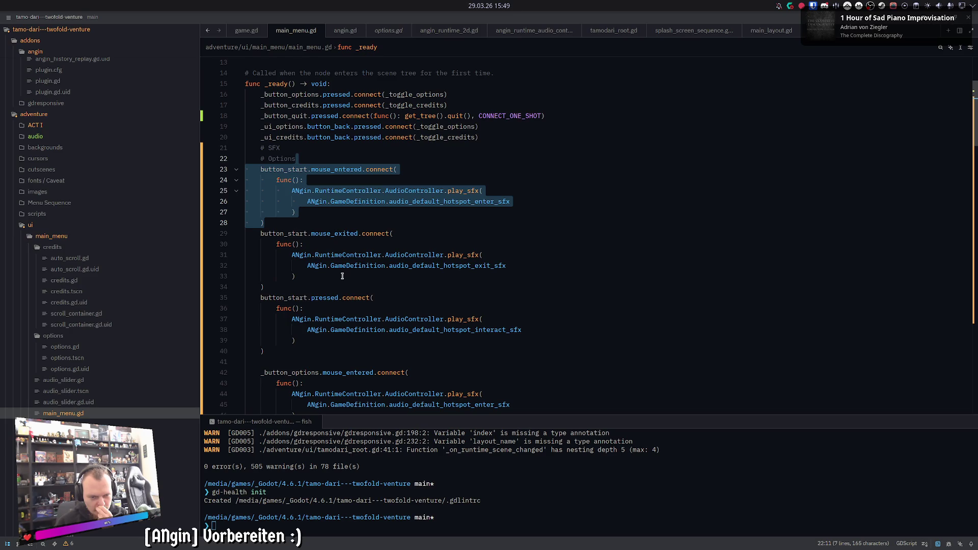
click(497, 540)
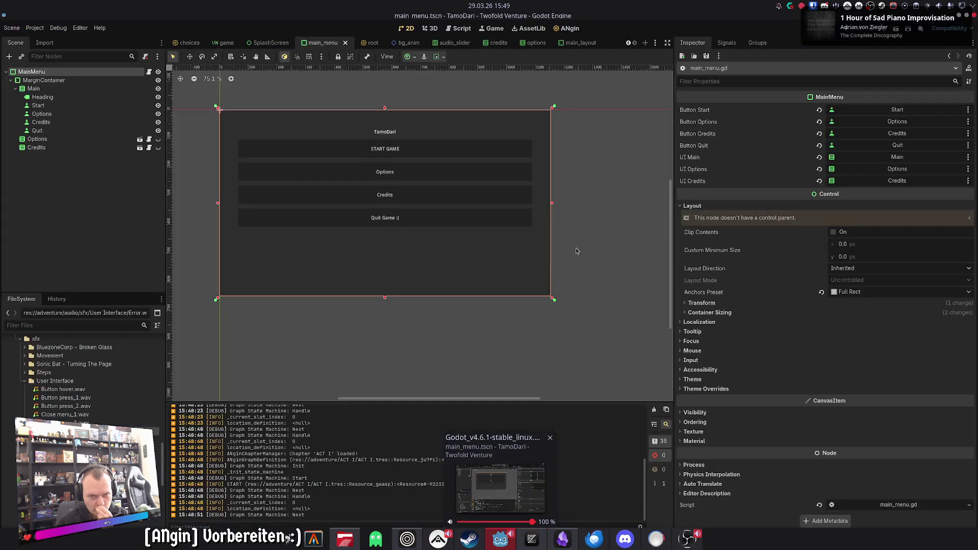
Clear ANgin's Audio sound 'SFX - Hotspot Hover Enter' and launch the game with F5.
click(569, 28)
click(350, 359)
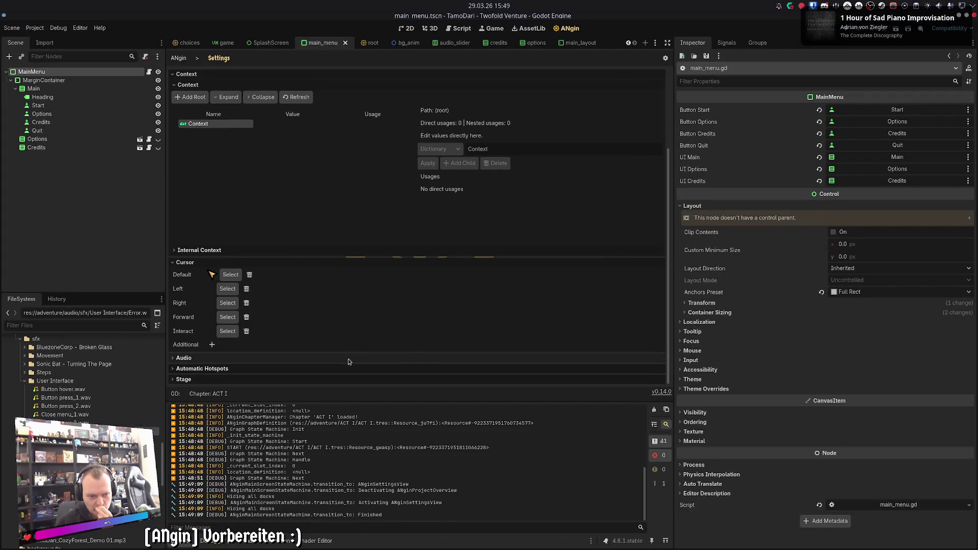
scroll(309, 333, down, 3)
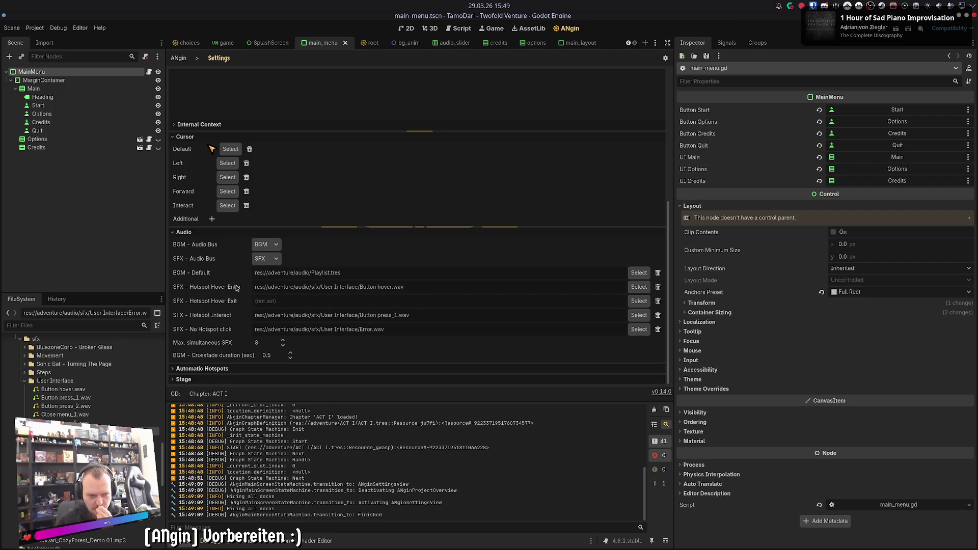
click(657, 287)
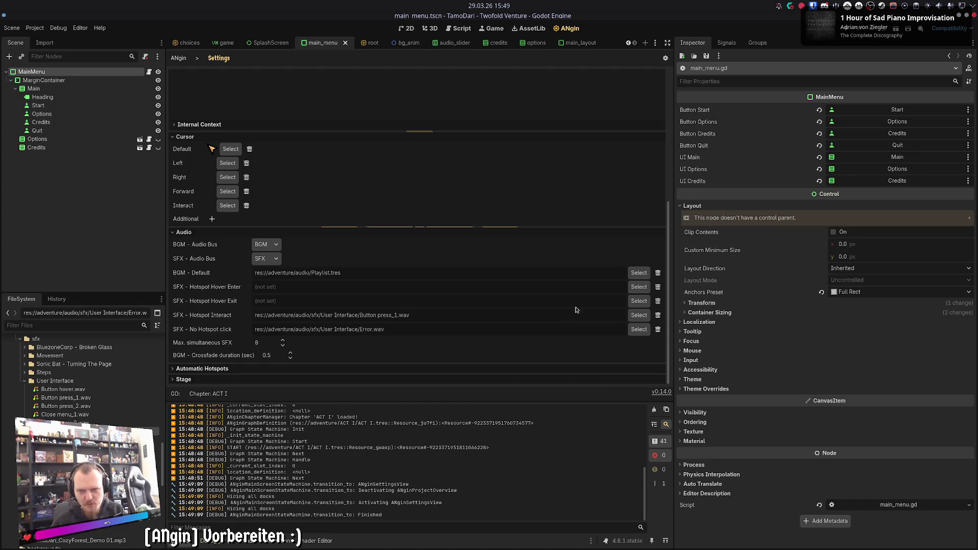
key(F5)
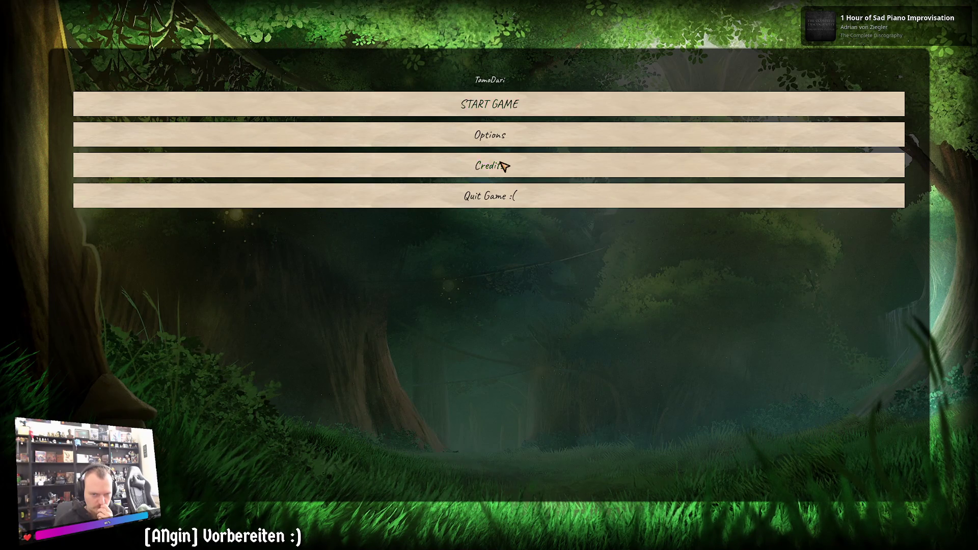
Visit Credits and Options, start the game, continue past the intro, then stop with F8.
click(497, 164)
click(498, 469)
click(491, 132)
click(492, 141)
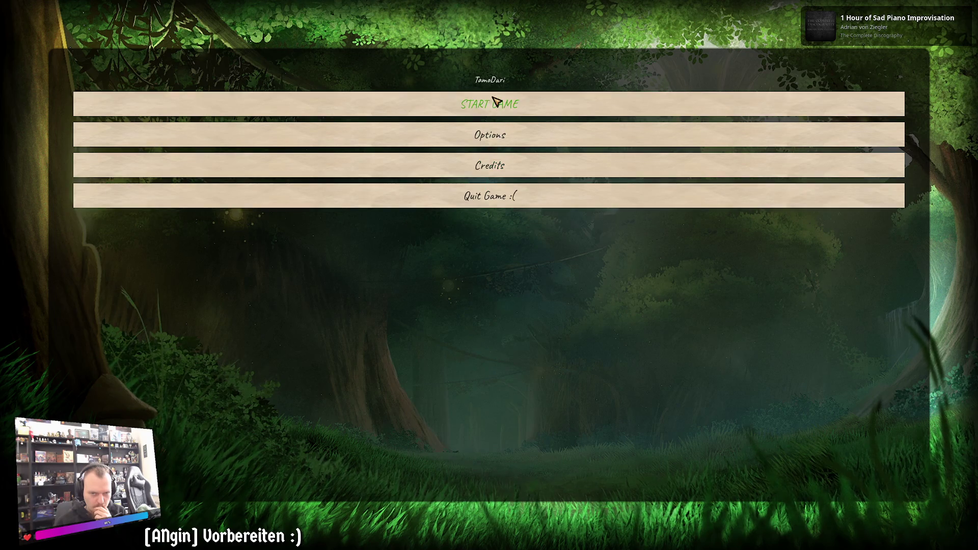
click(497, 102)
click(511, 418)
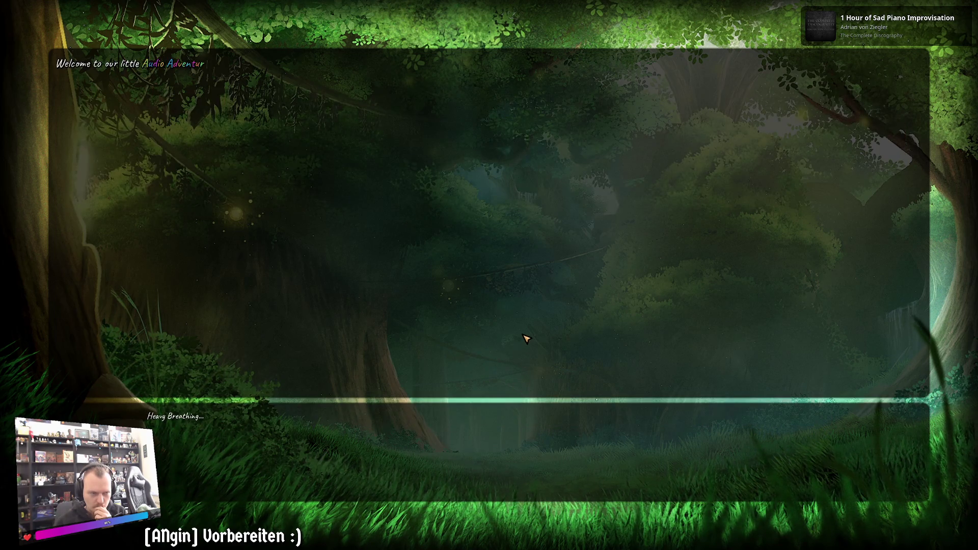
key(F8)
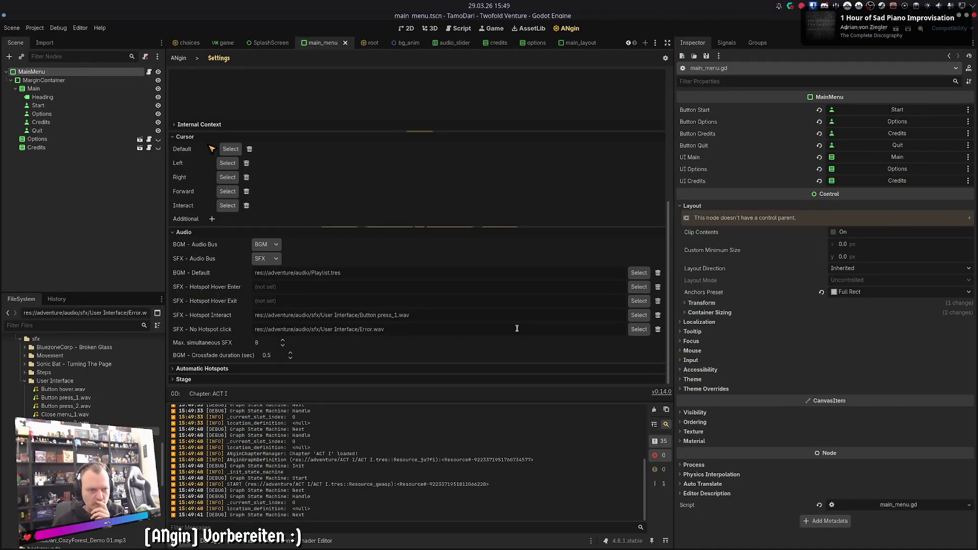
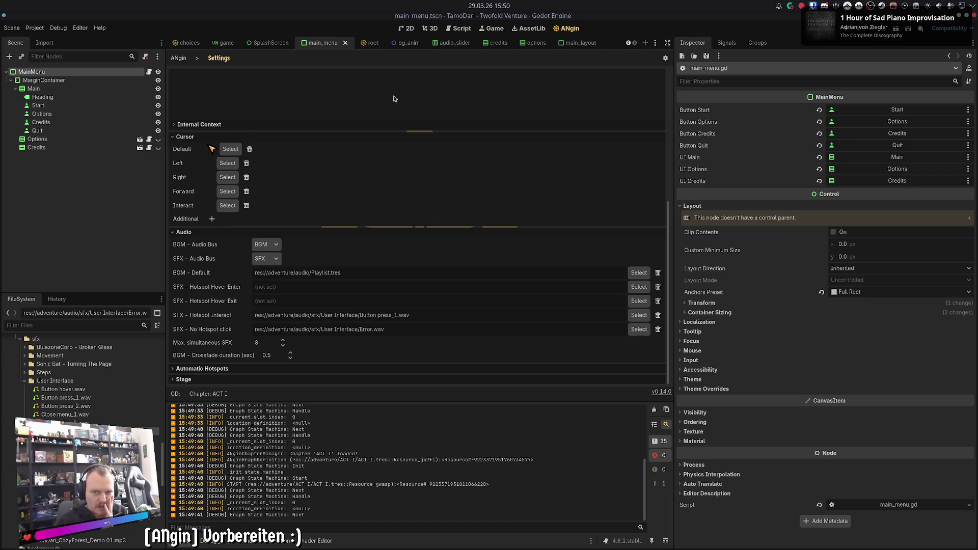
Open the main_menu scene in the 2D view and select the Options, Credits and Quit buttons.
click(576, 42)
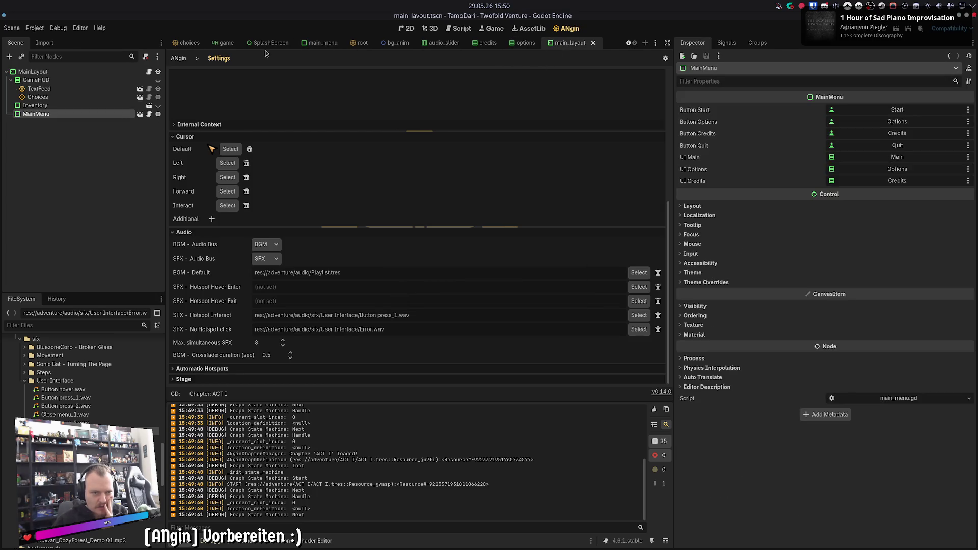
click(409, 28)
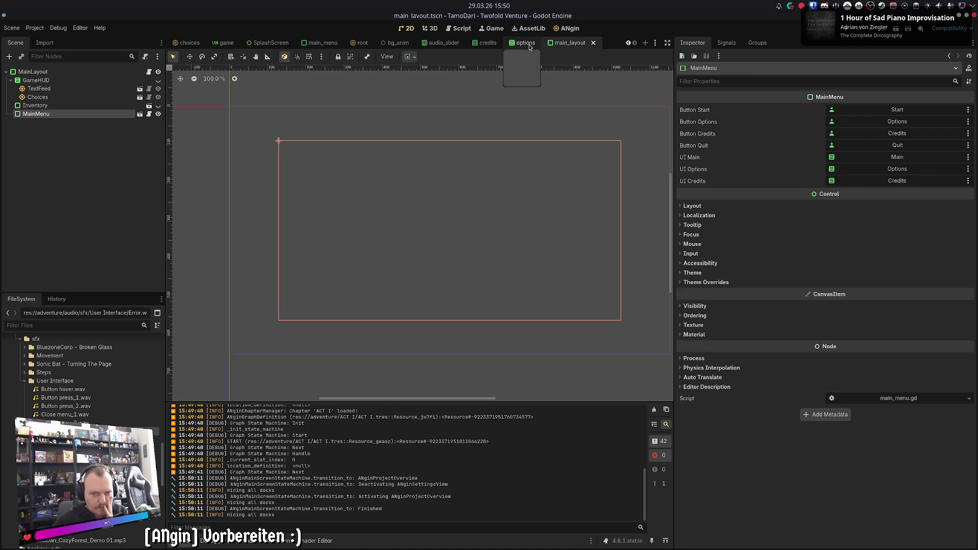
click(320, 43)
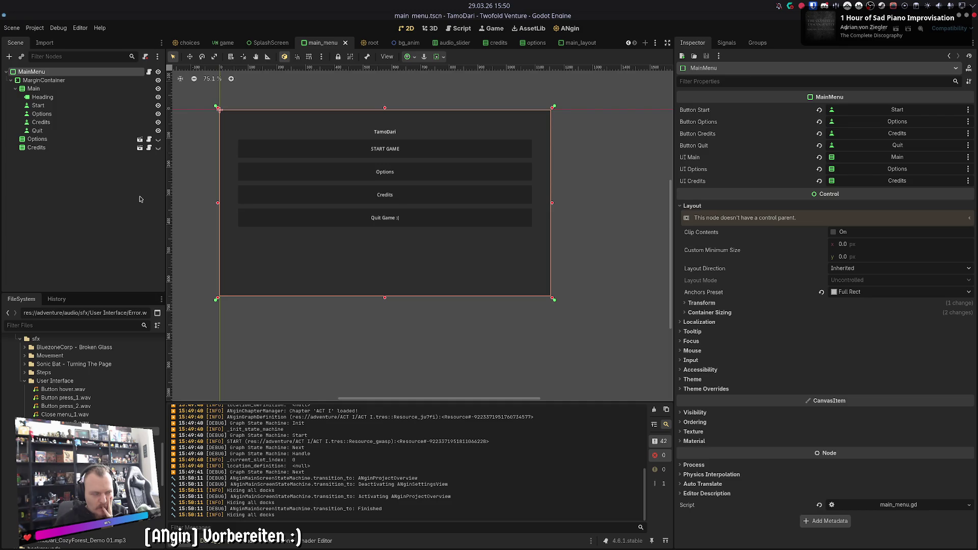
click(41, 114)
shift+click(37, 130)
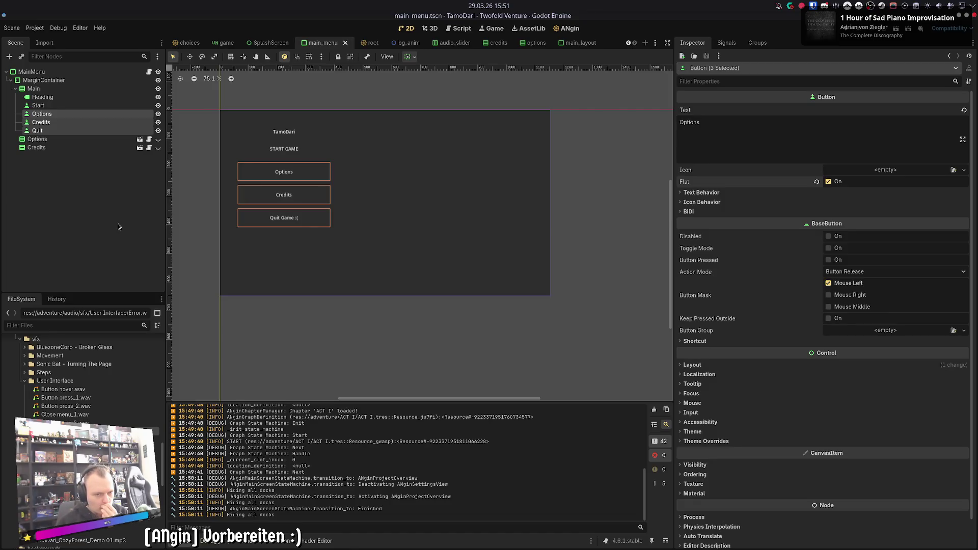
Give all four menu buttons a 32 px custom minimum height and save.
click(118, 226)
click(37, 131)
shift+click(38, 106)
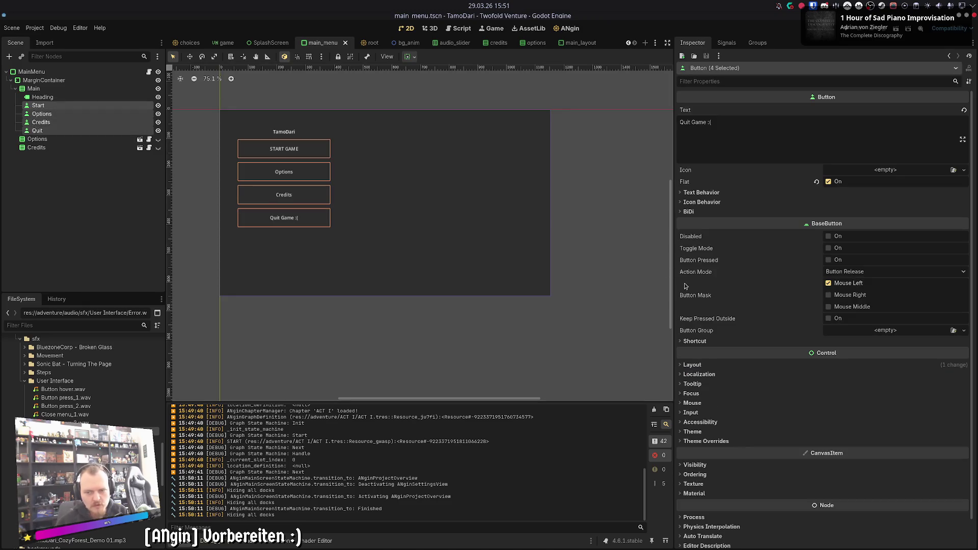
click(849, 365)
click(843, 399)
text(32)
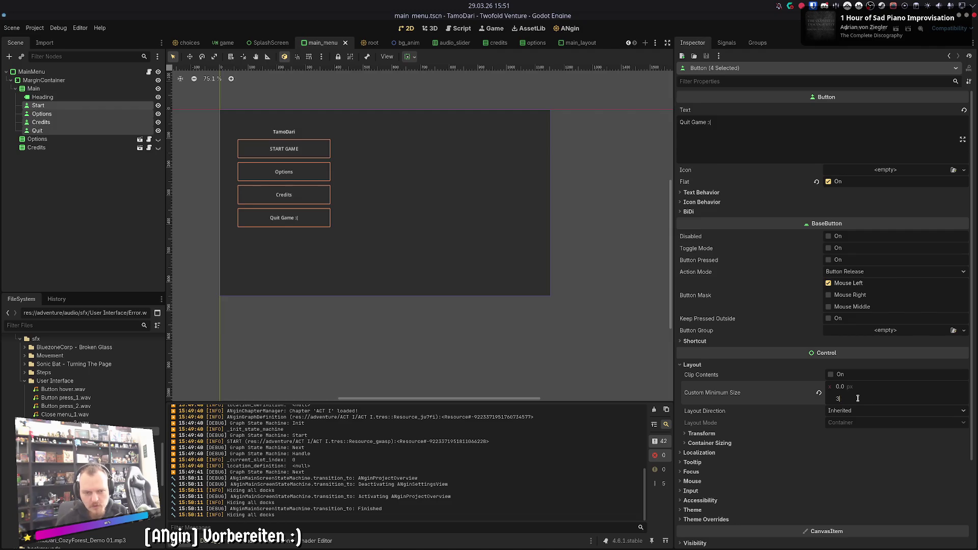
key(Return)
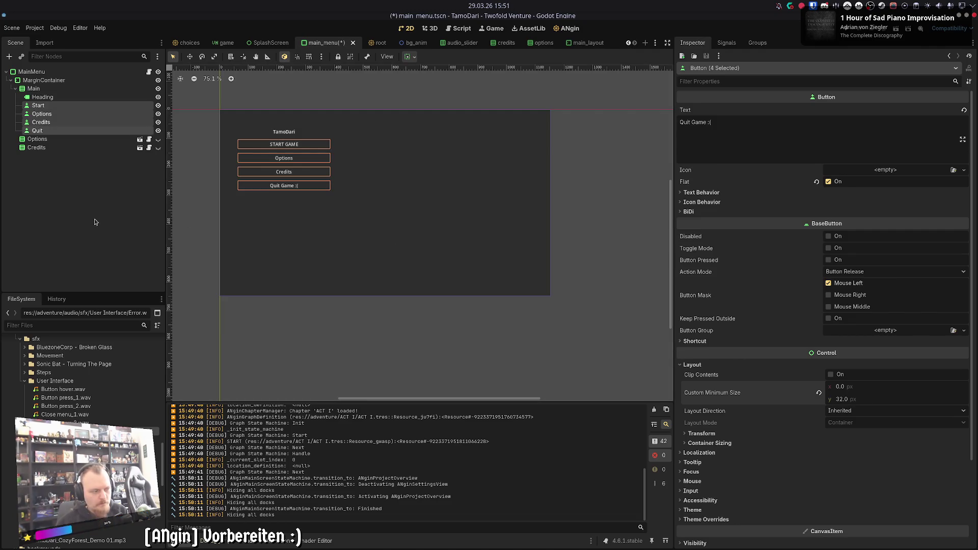
key(ctrl+s)
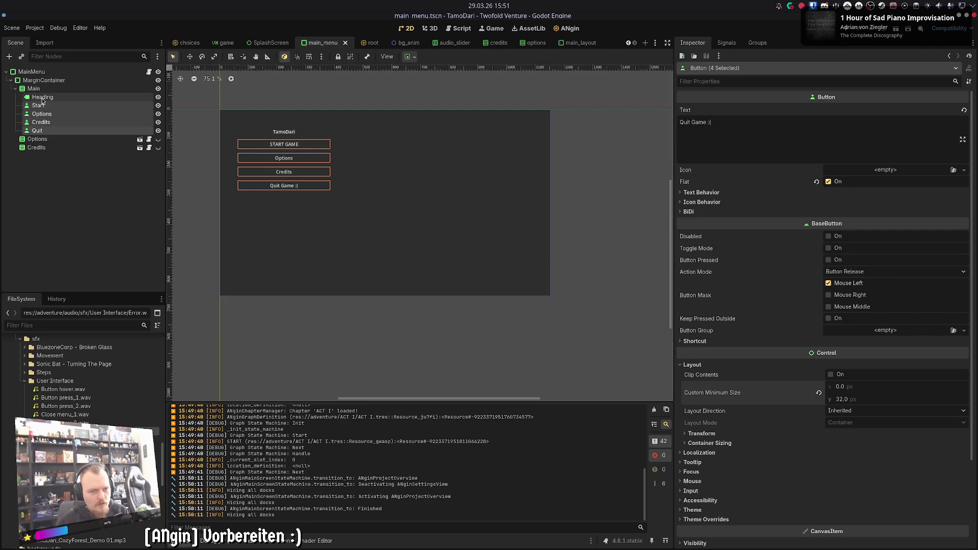
Reparent the four menu buttons under a new VBoxContainer node.
click(42, 100)
click(33, 88)
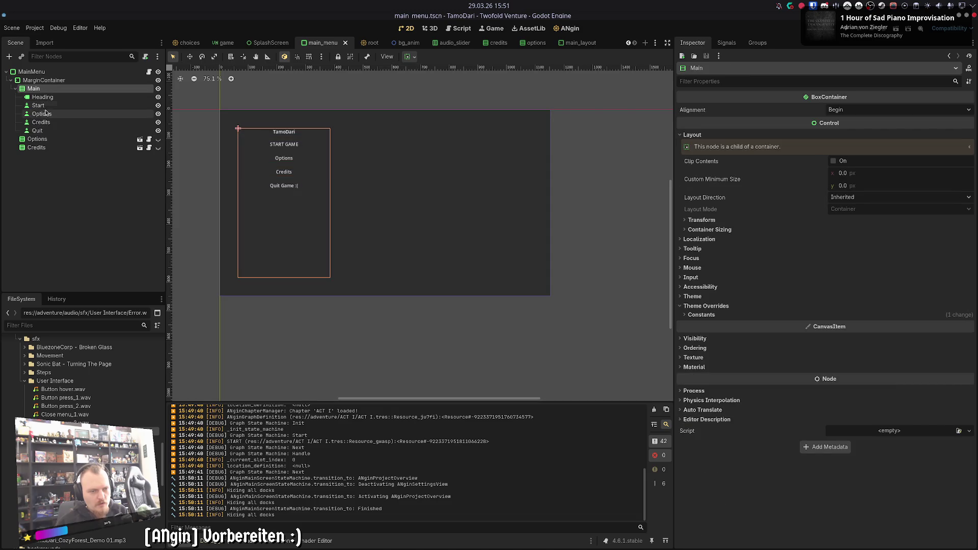
click(45, 106)
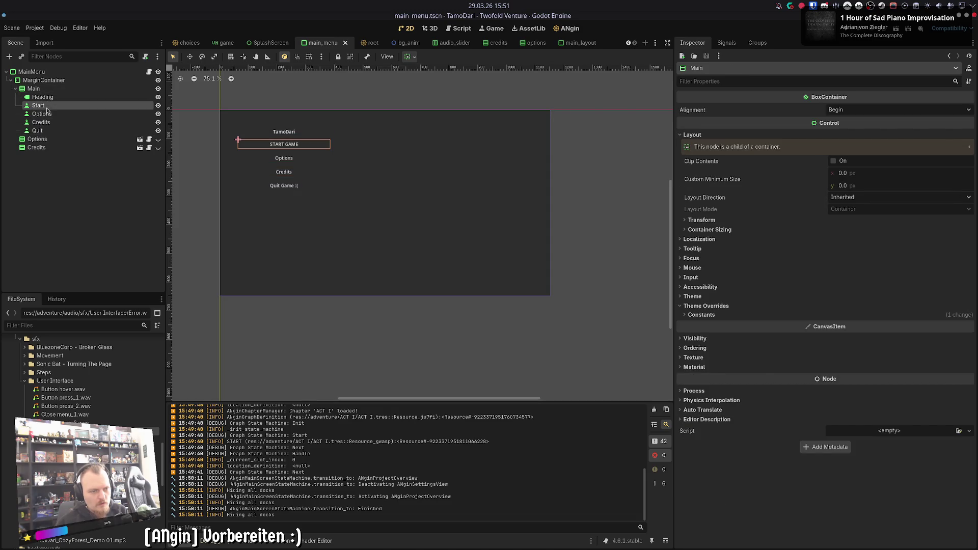
shift+click(37, 130)
right_click(41, 105)
click(73, 182)
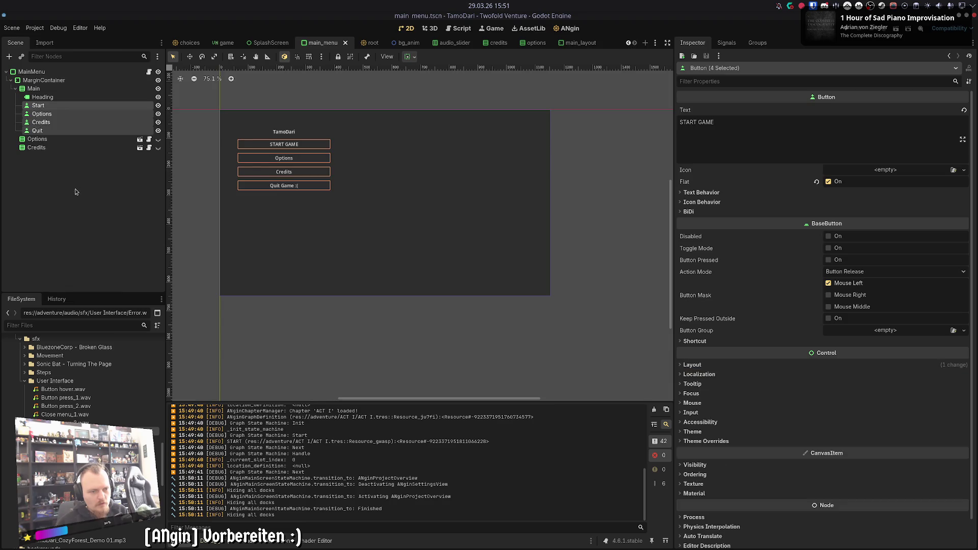
text(main)
key(Return)
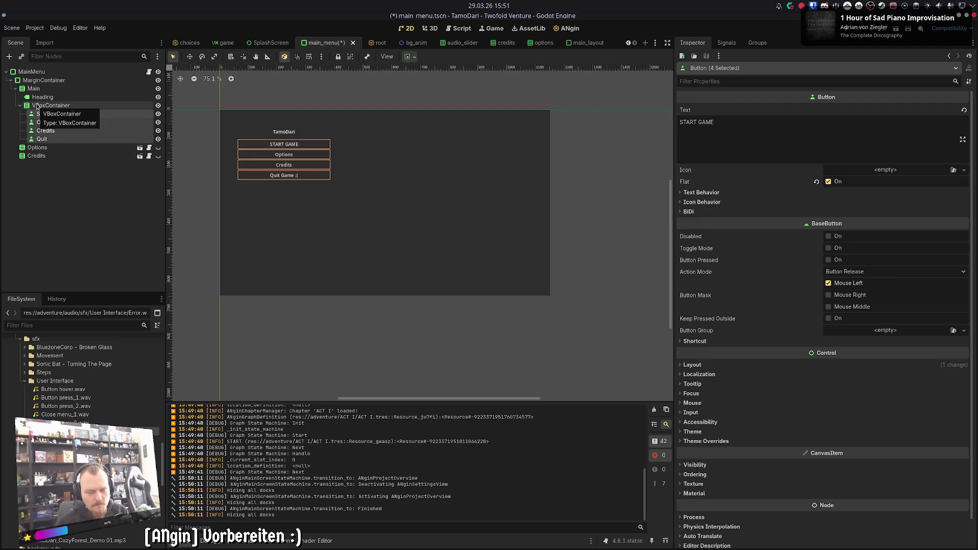
Set Main's separation constant override to 32 and save the scene.
click(41, 90)
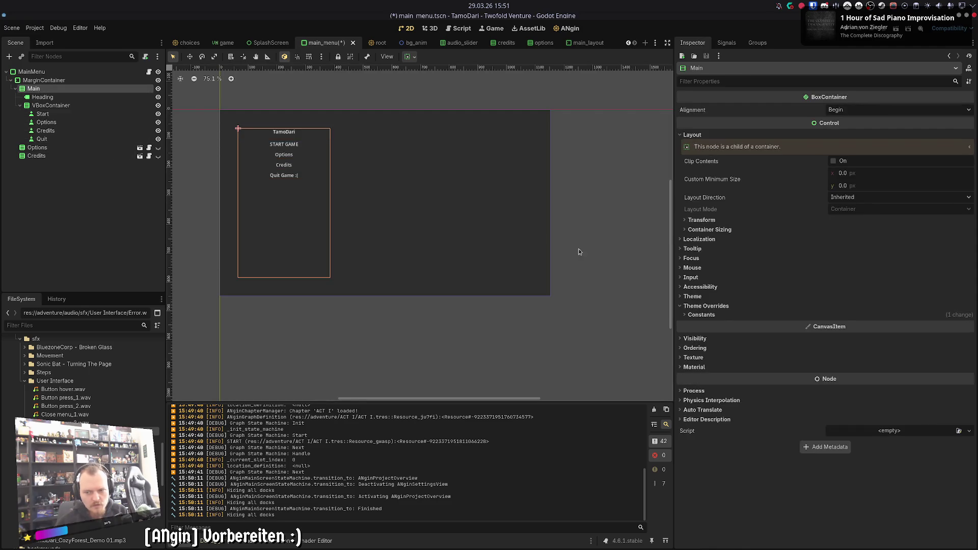
click(706, 306)
click(854, 329)
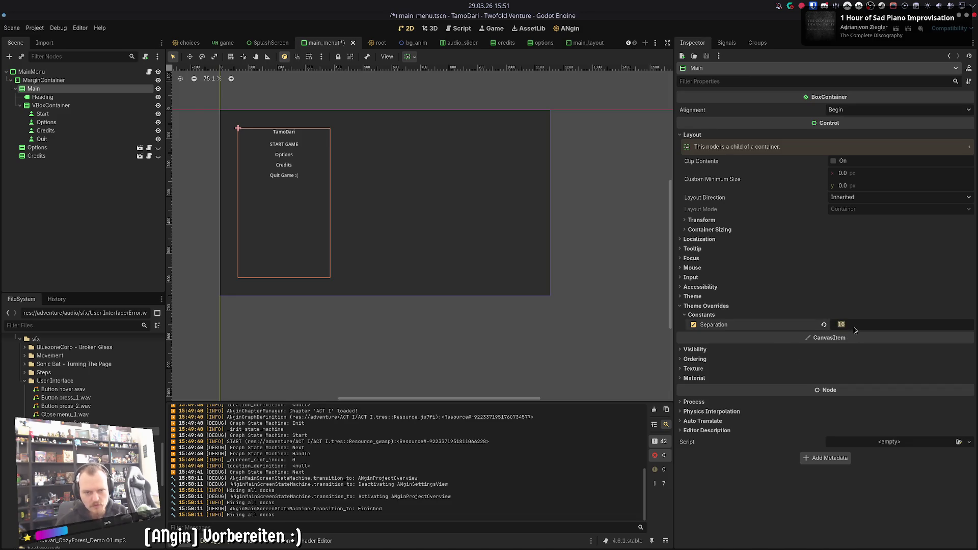
text(32)
key(Return)
key(ctrl+s)
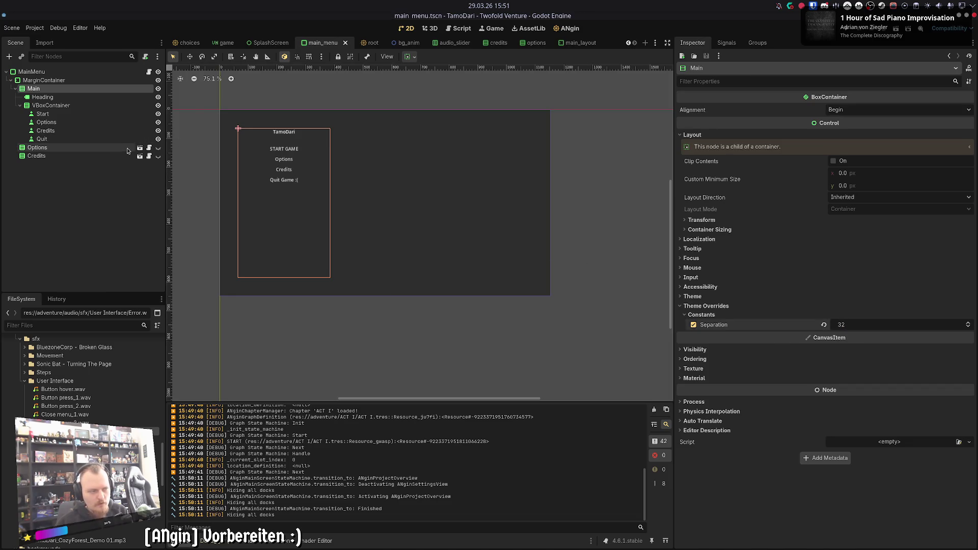
Relabel the Start button from 'START GAME' to 'Start Game' and save.
click(70, 117)
click(765, 136)
key(ctrl+a)
text(Start Game)
key(ctrl+s)
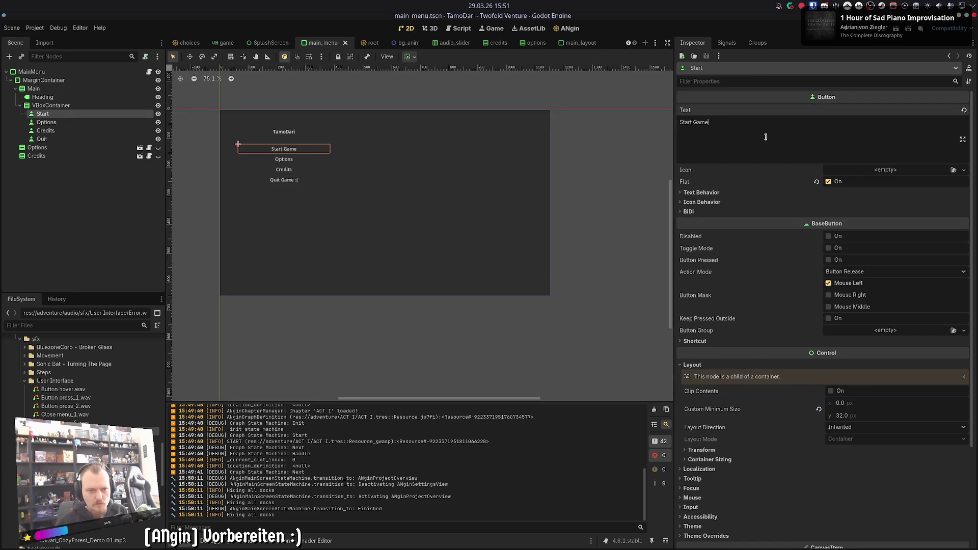
Relabel the Options button as 'Settings' and save the scene.
click(51, 122)
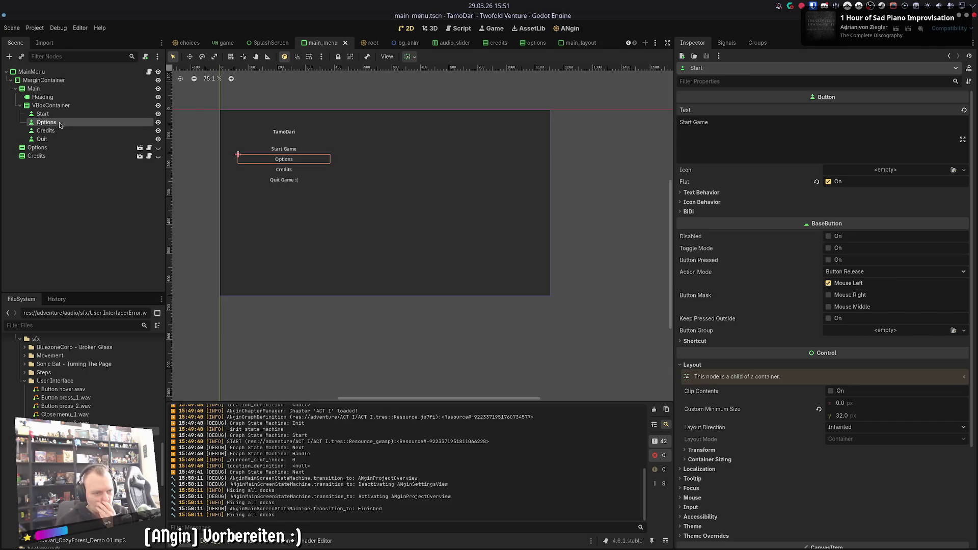
click(54, 130)
click(57, 139)
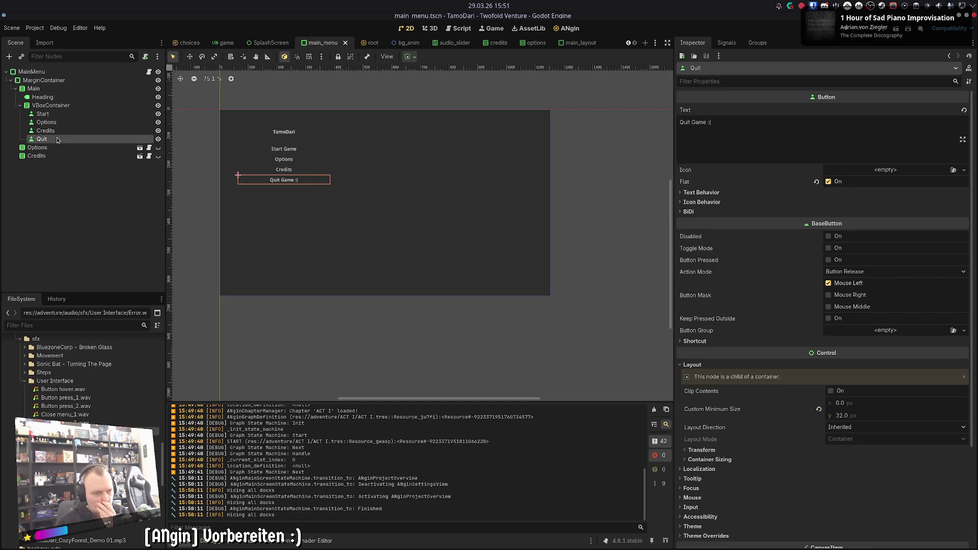
click(54, 130)
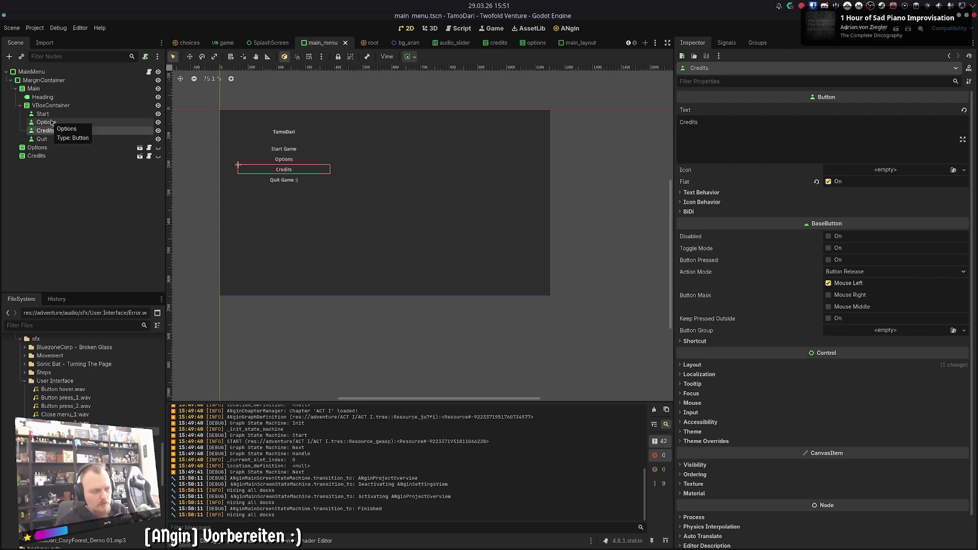
click(51, 122)
key(Up)
key(Down)
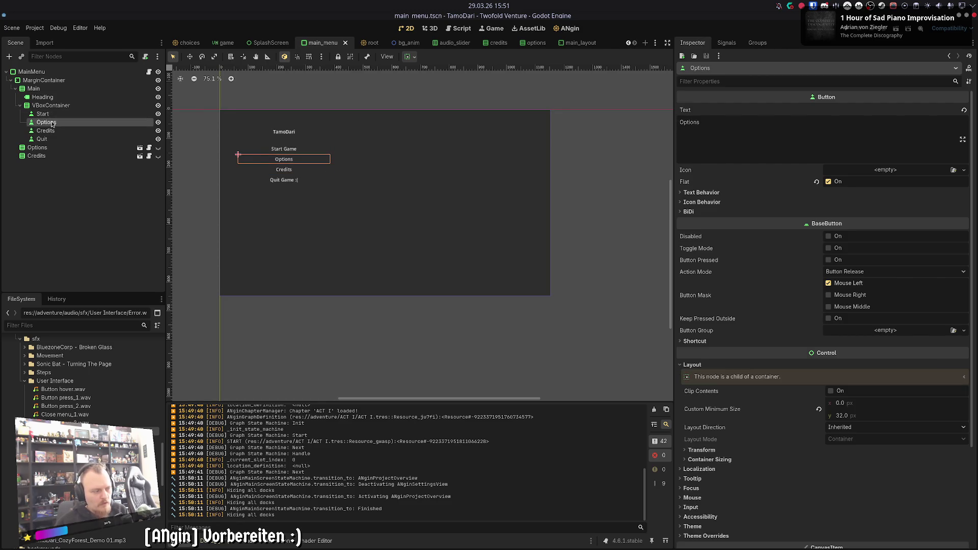
click(776, 122)
key(ctrl+a)
text(Sett)
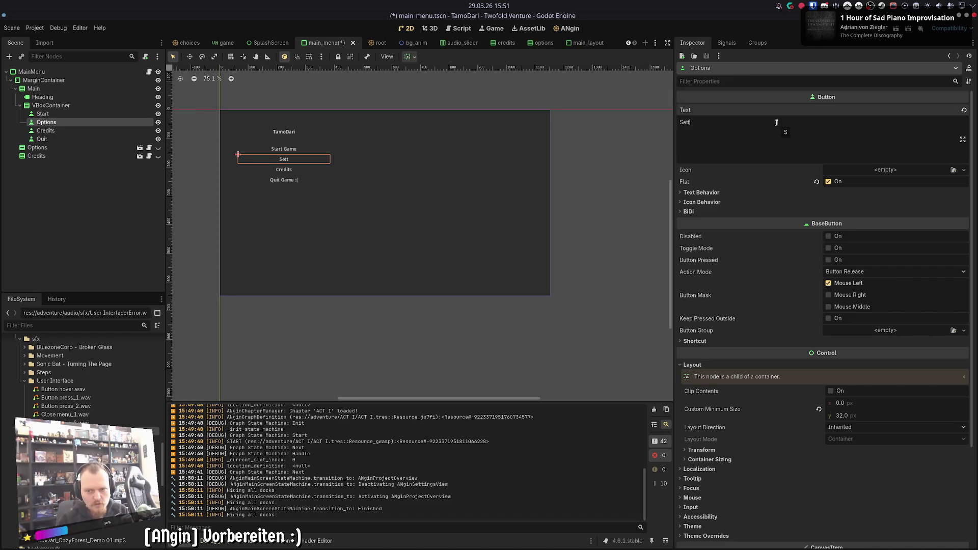
key(ctrl+s)
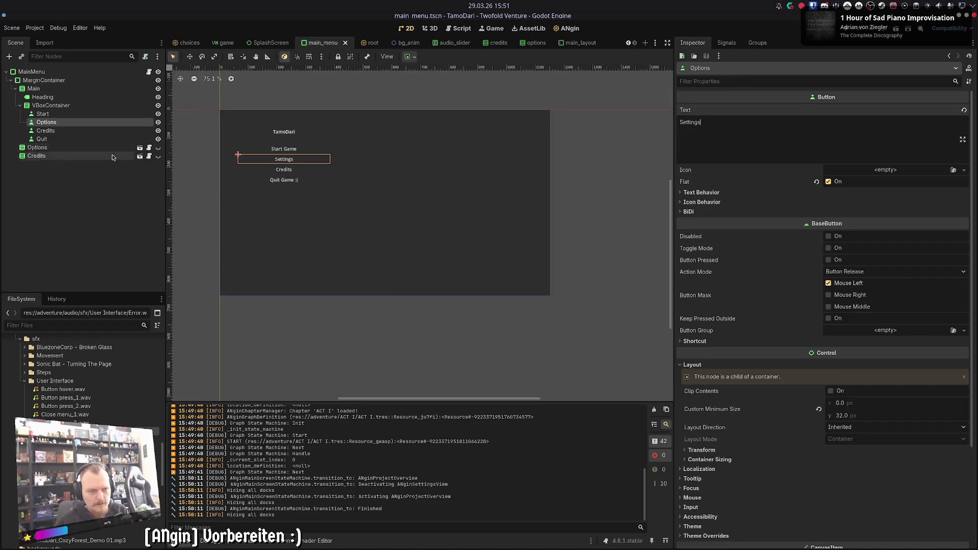
Set the button VBoxContainer's separation override to 8, save, and run the game.
click(56, 132)
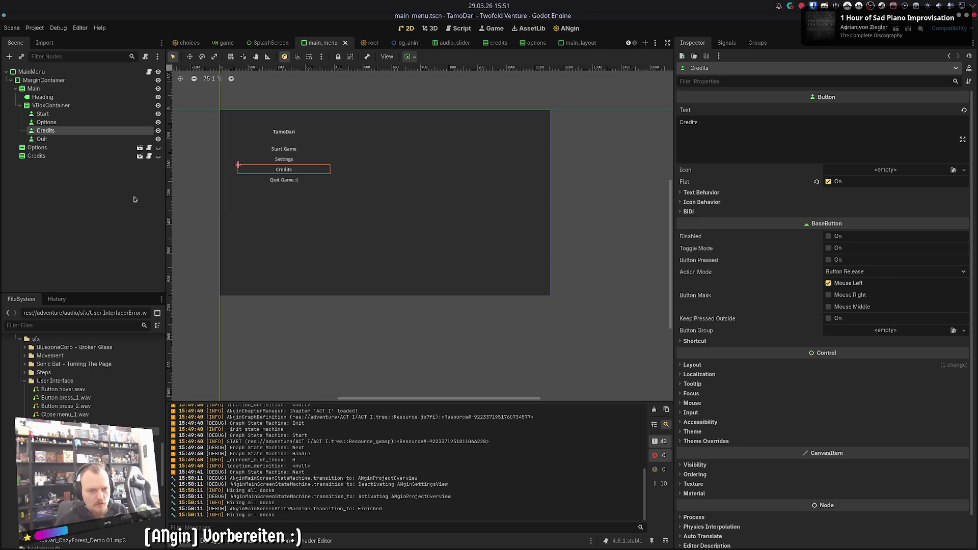
click(51, 105)
click(706, 210)
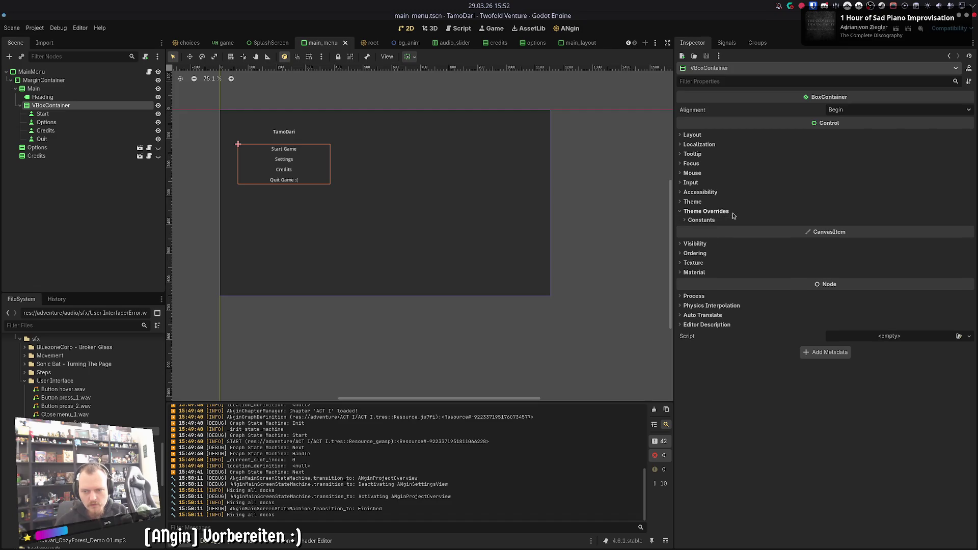
click(699, 222)
click(694, 230)
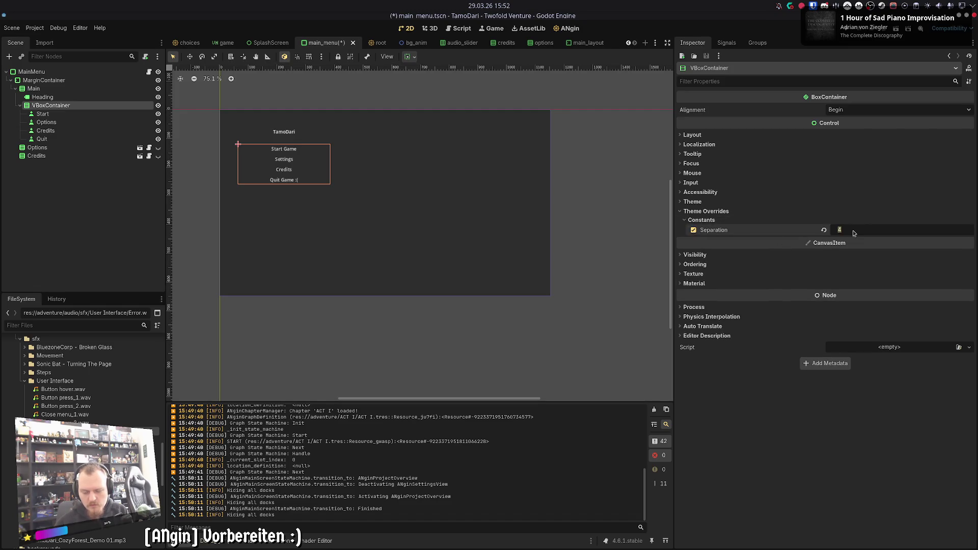
text(16)
key(Return)
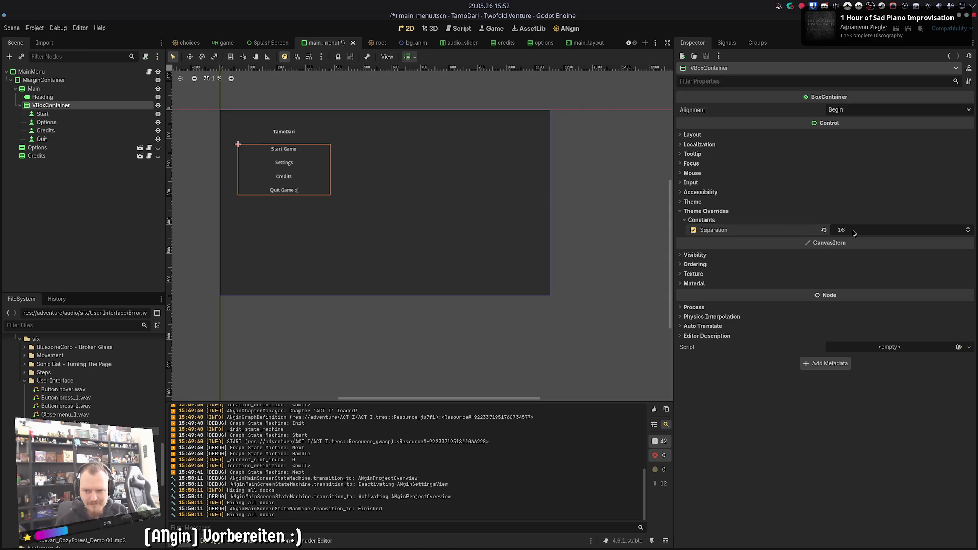
text(8)
key(Return)
key(ctrl+s)
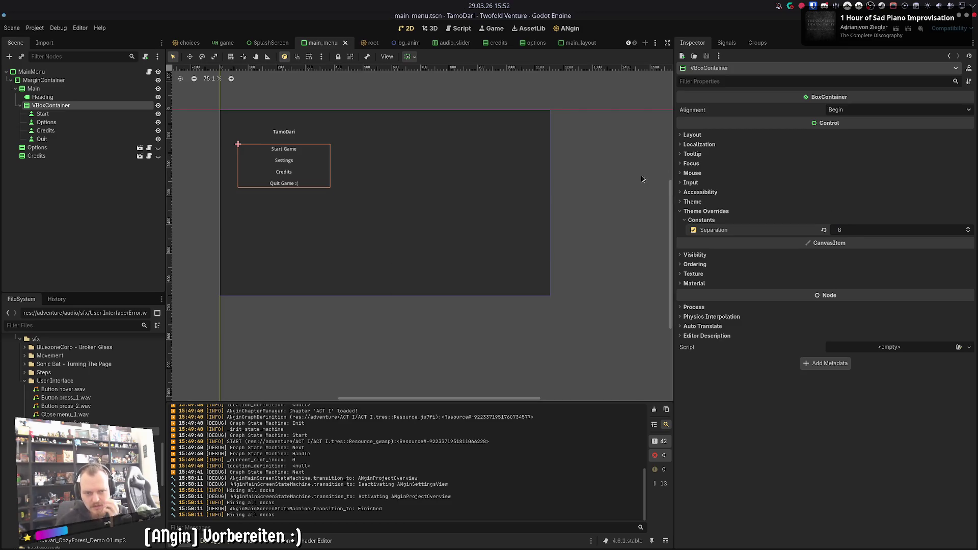
key(F5)
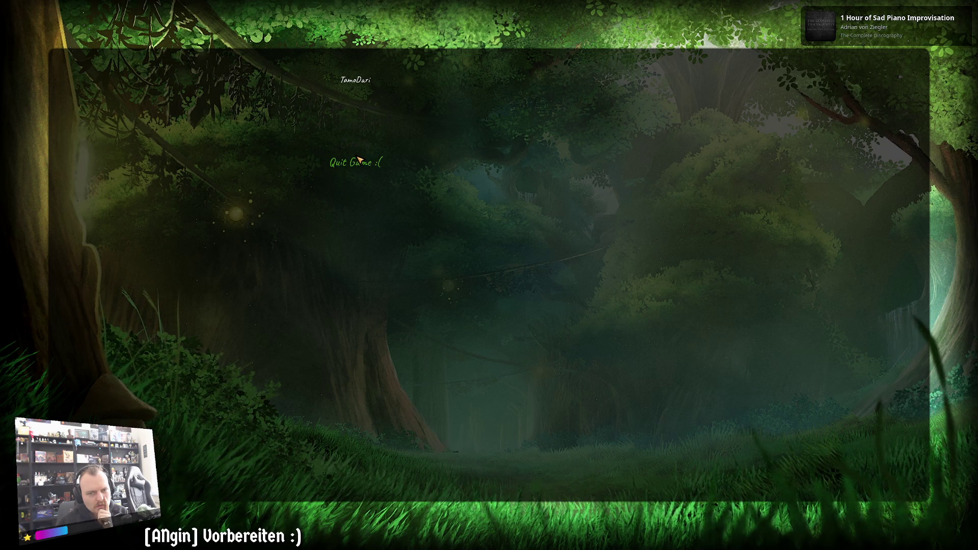
Close the test run using the game's 'Quit Game :(' menu entry.
click(360, 162)
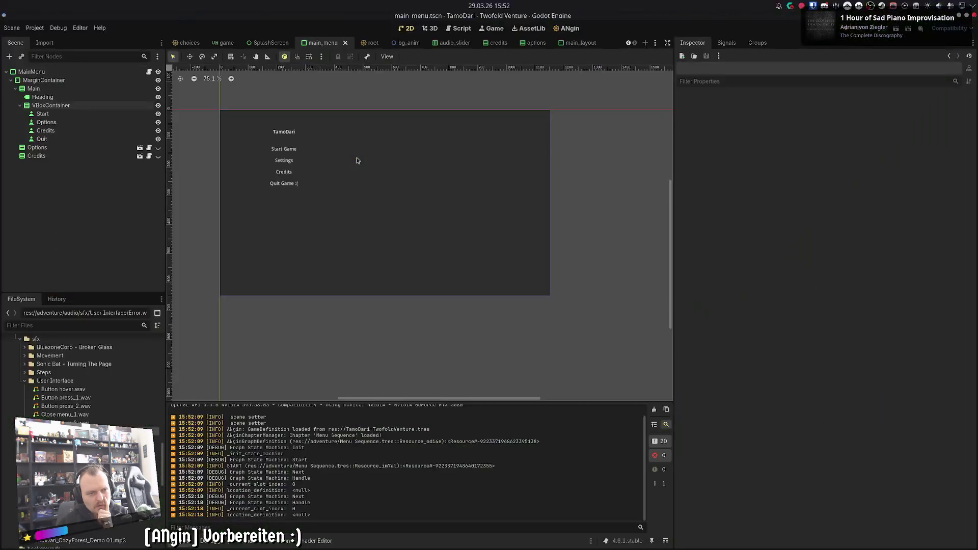
Change the MainMenu root node's type from PanelContainer to Container and save main_menu.
click(65, 74)
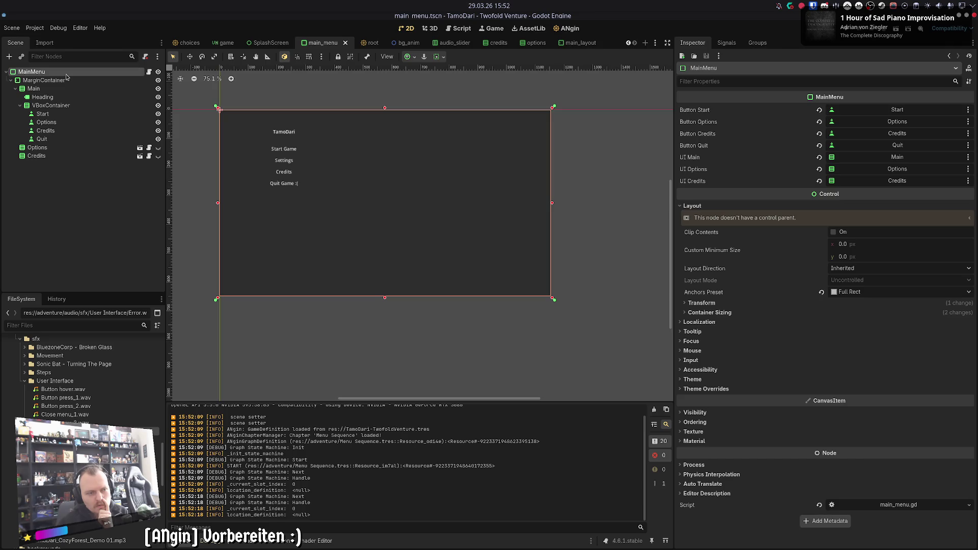
right_click(65, 75)
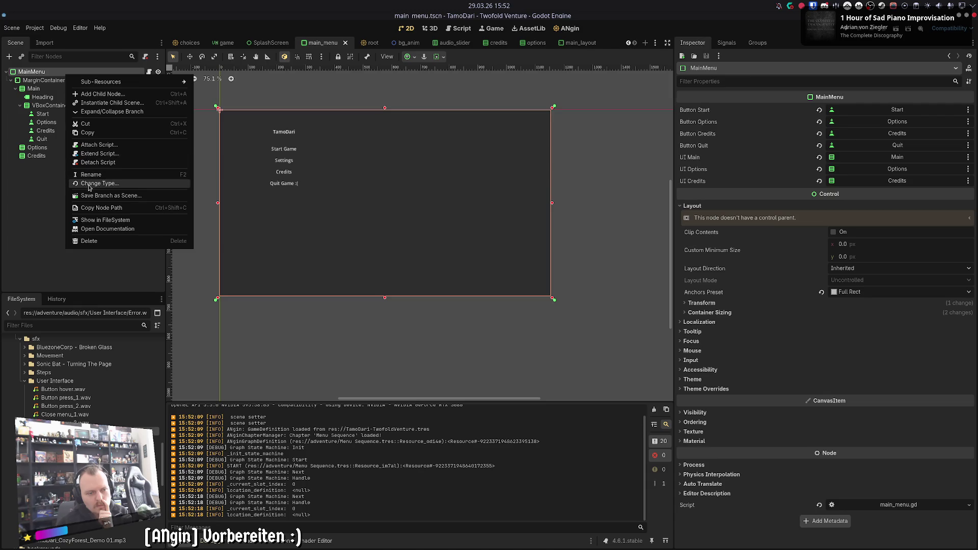
click(95, 187)
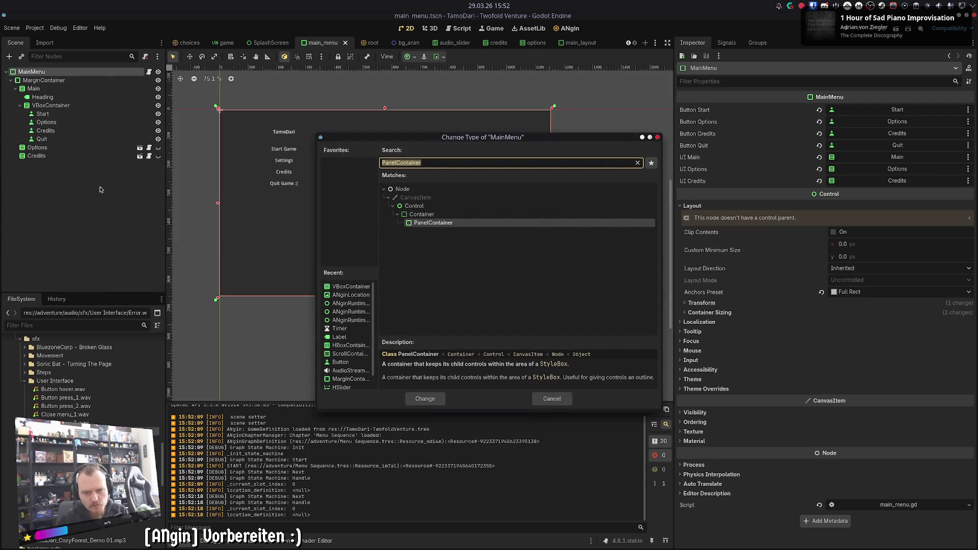
text(panel)
key(BackSpace)
key(BackSpace)
key(BackSpace)
text(container)
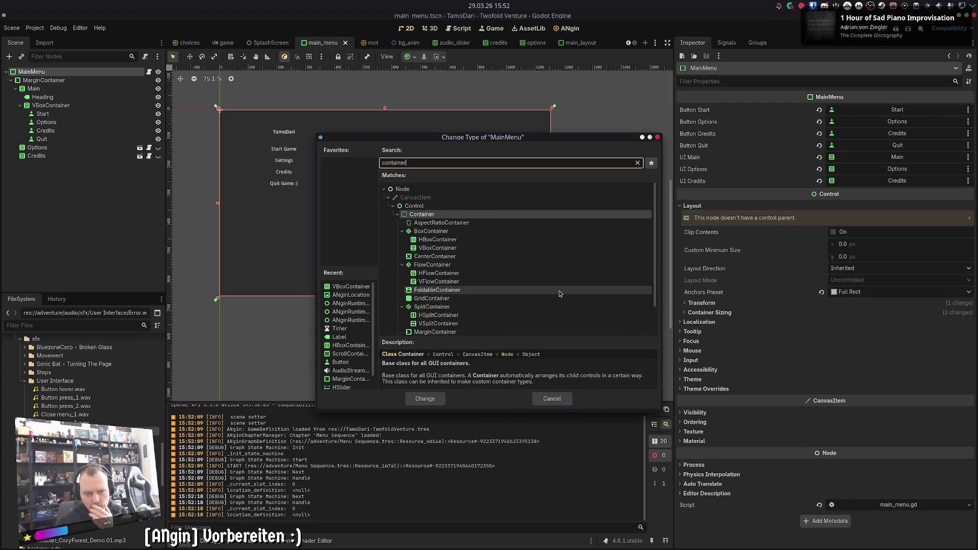
click(431, 400)
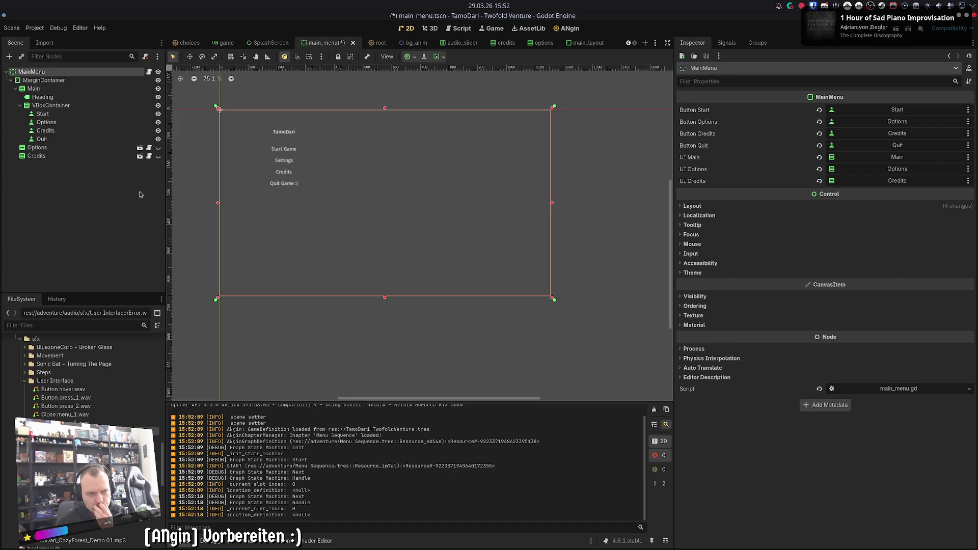
click(43, 80)
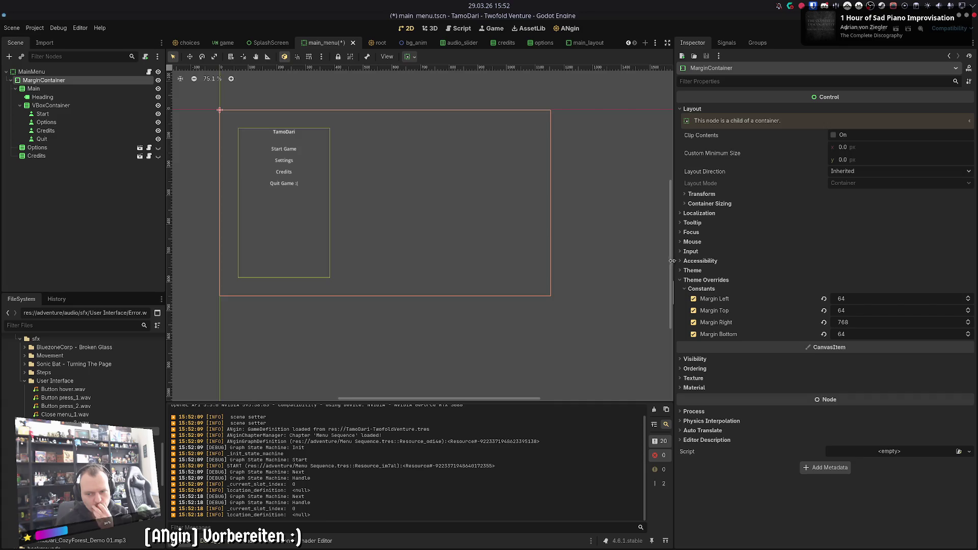
key(ctrl+s)
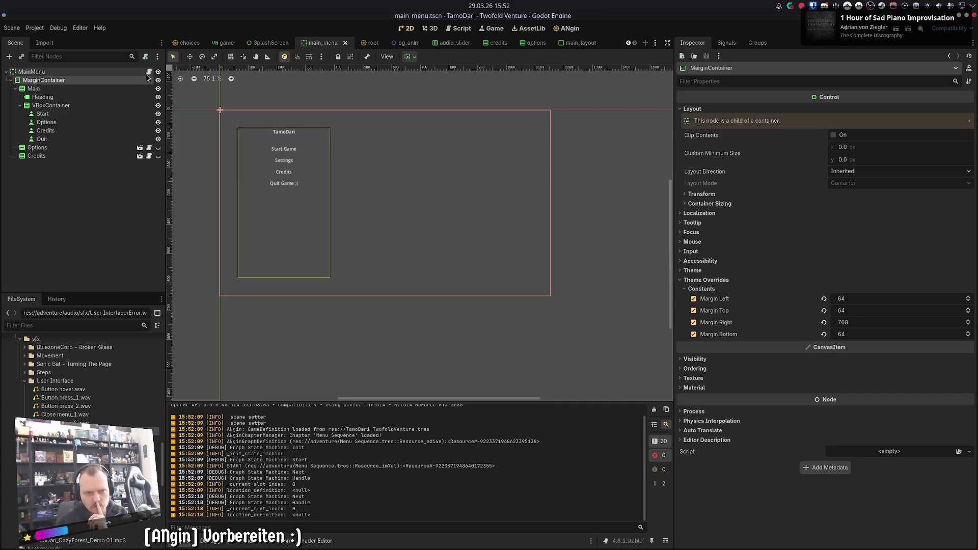
Read main_menu.gd in Zed down to its toggle functions, then return to Godot's root scene.
click(531, 539)
scroll(399, 357, down, 5)
scroll(400, 357, up, 5)
scroll(399, 353, down, 5)
scroll(399, 353, down, 20)
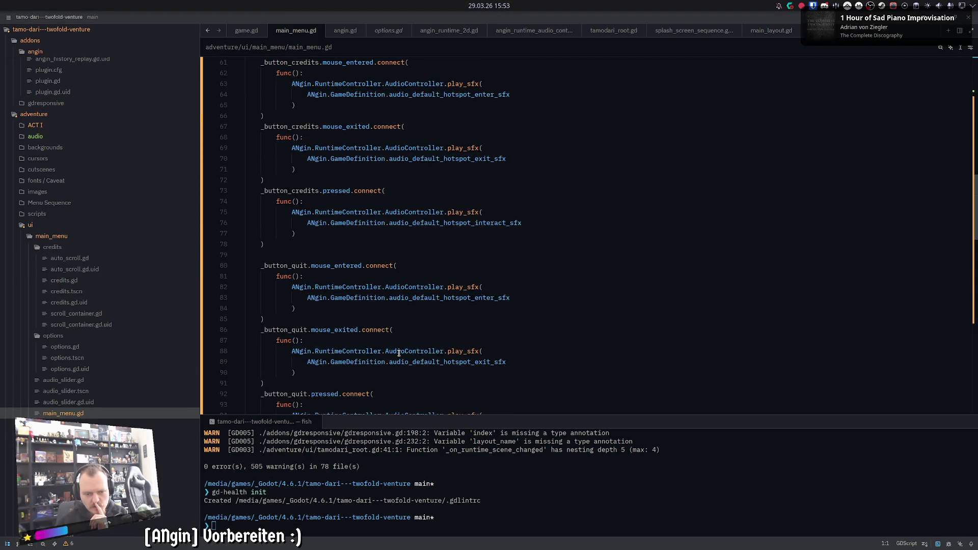
scroll(399, 353, down, 11)
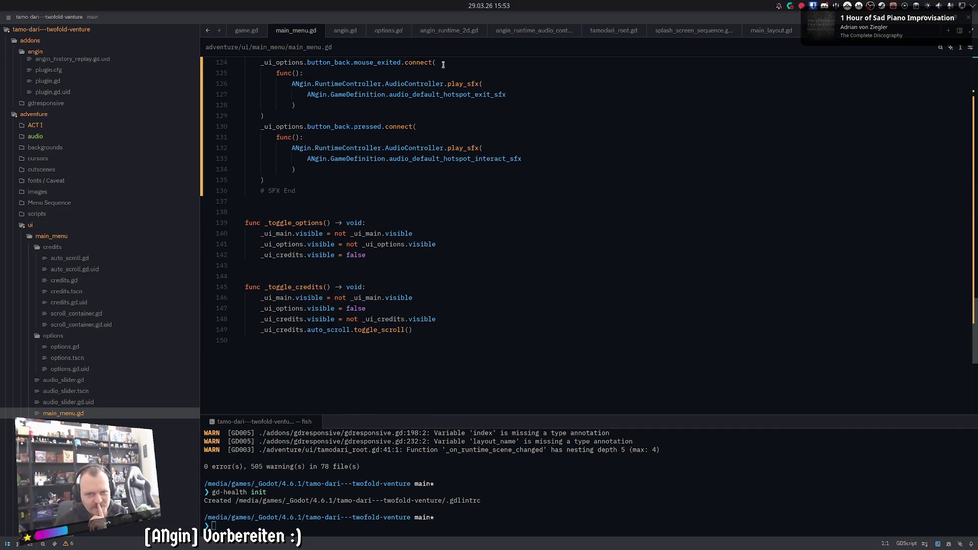
key(alt+Tab)
click(367, 43)
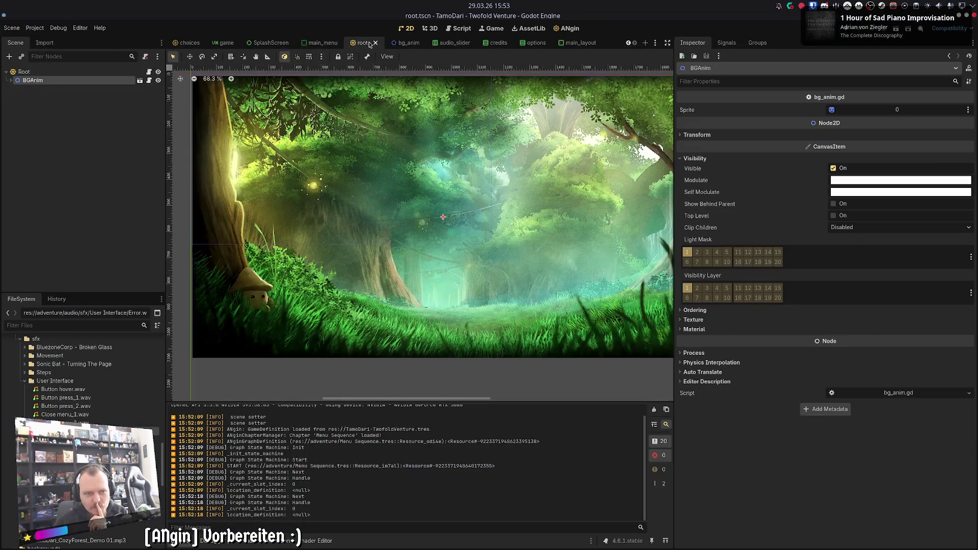
In main_layout, align MainMenu to Begin horizontally and vertically, then run the game.
click(52, 74)
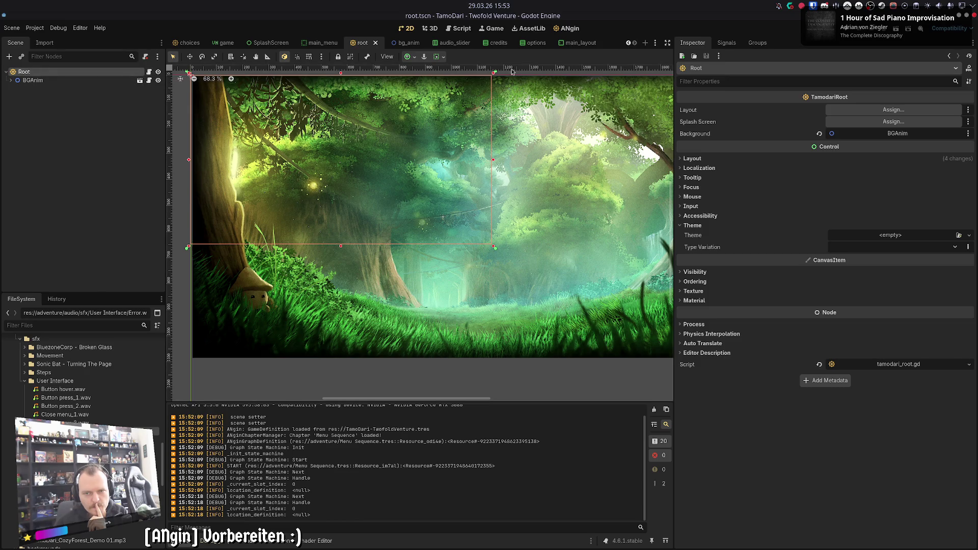
click(571, 42)
click(92, 75)
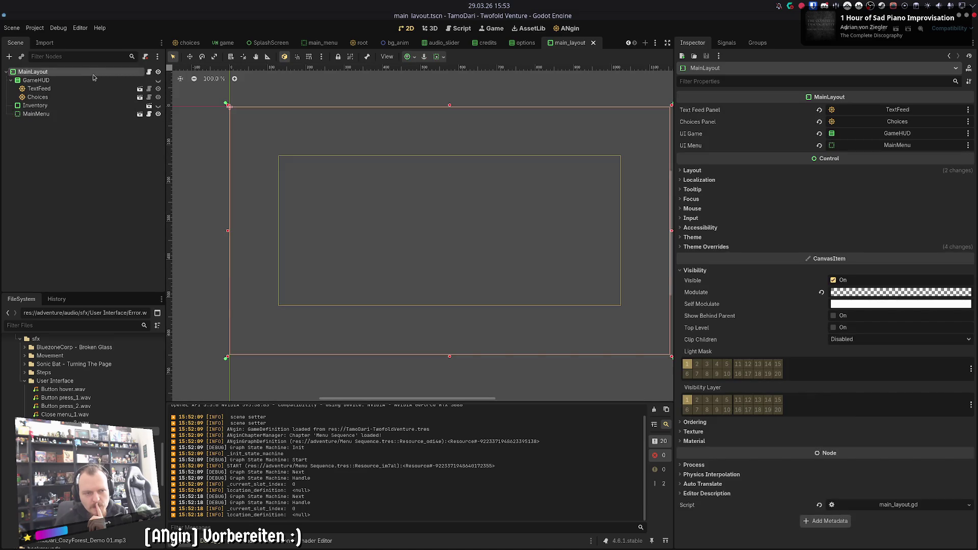
click(74, 116)
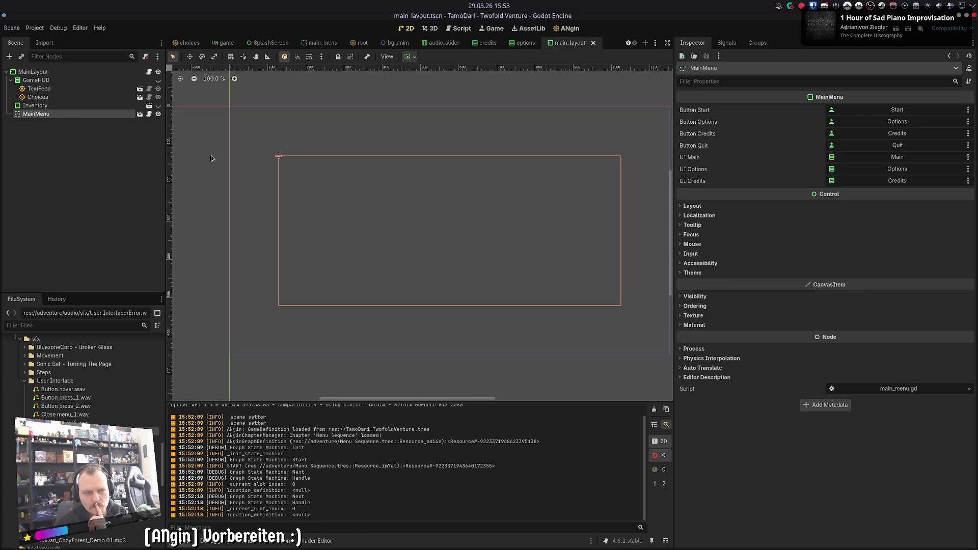
click(414, 60)
click(414, 86)
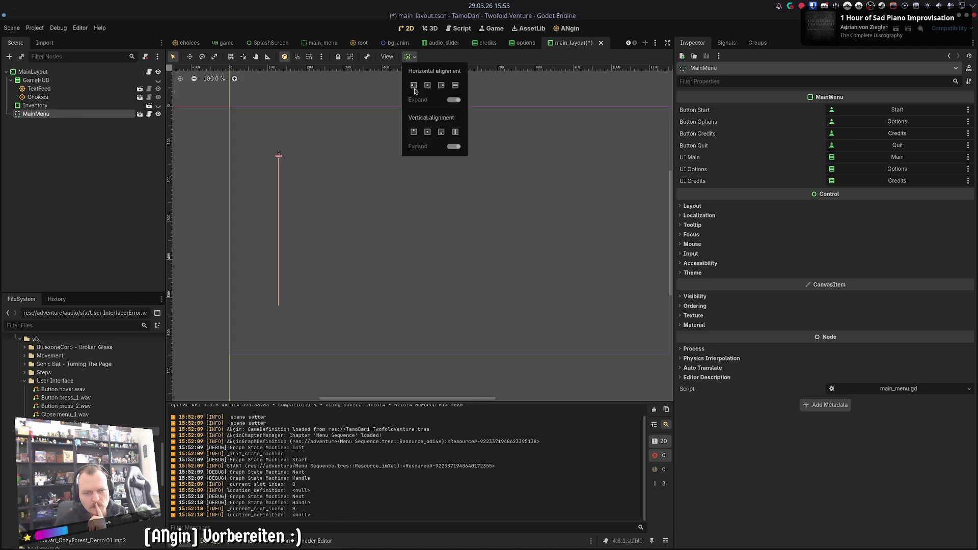
click(414, 132)
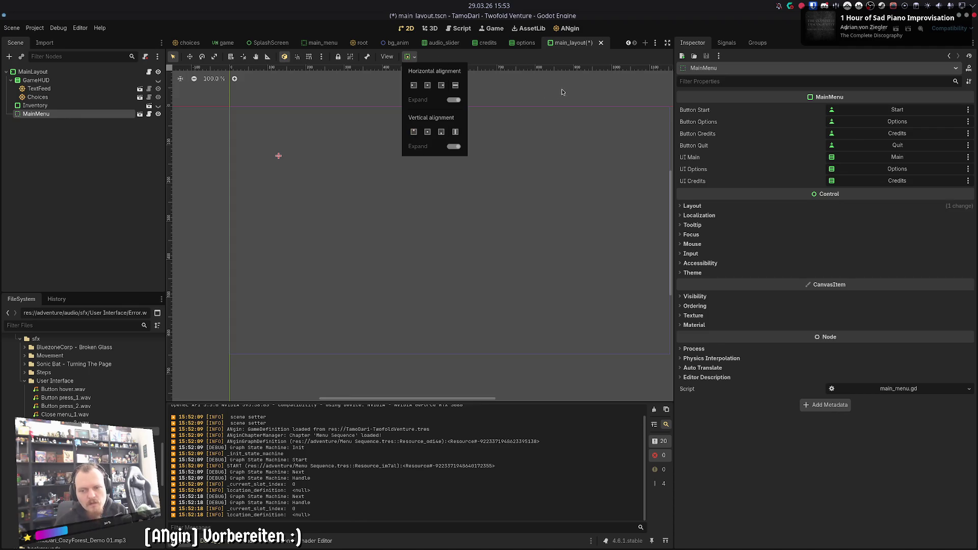
key(F5)
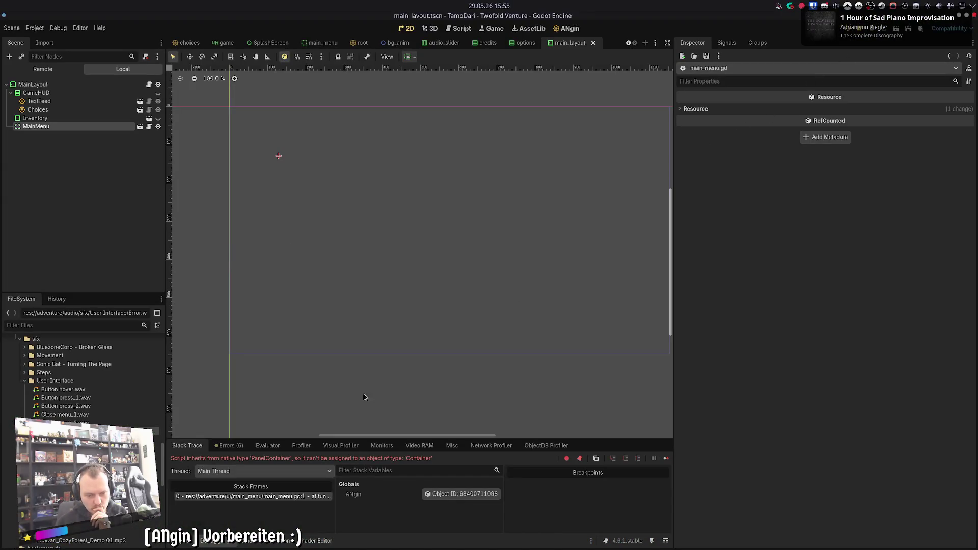
Review the run's errors, stop the game, and return to the main_menu scene.
click(228, 445)
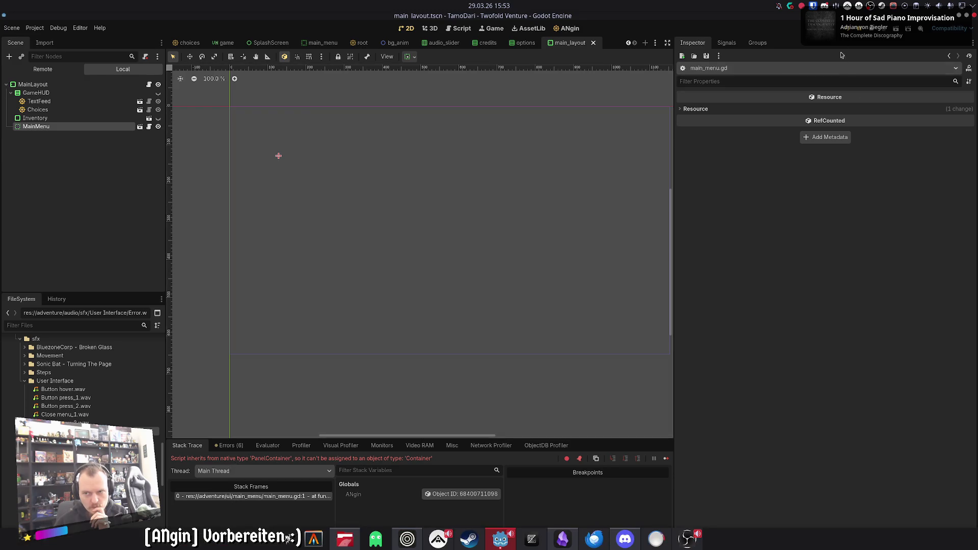
key(F8)
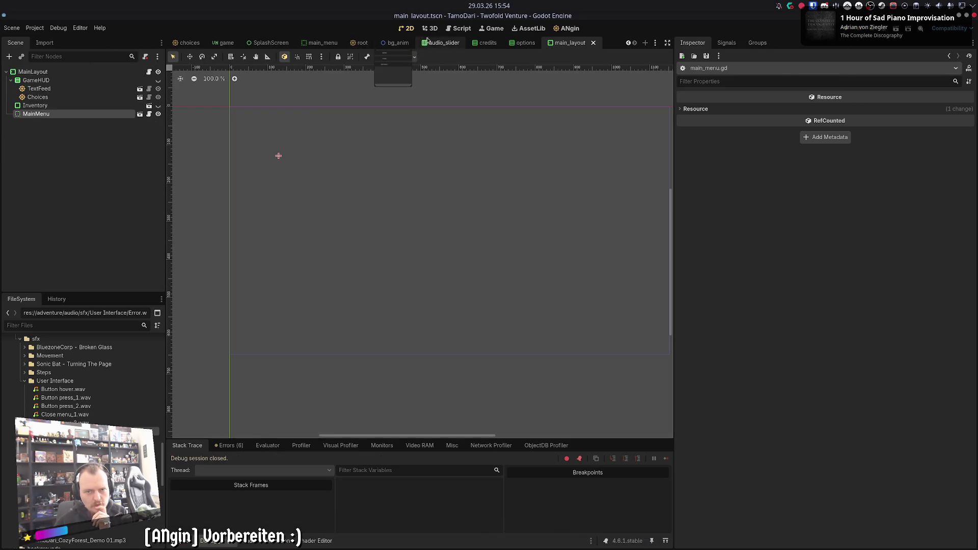
click(323, 42)
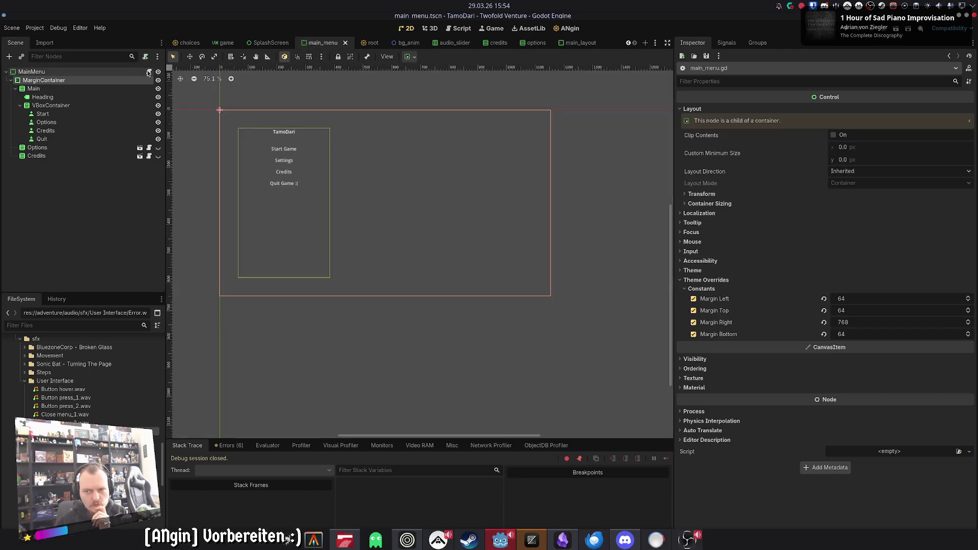
Change main_menu.gd's base class from PanelContainer to Control in Zed.
click(531, 539)
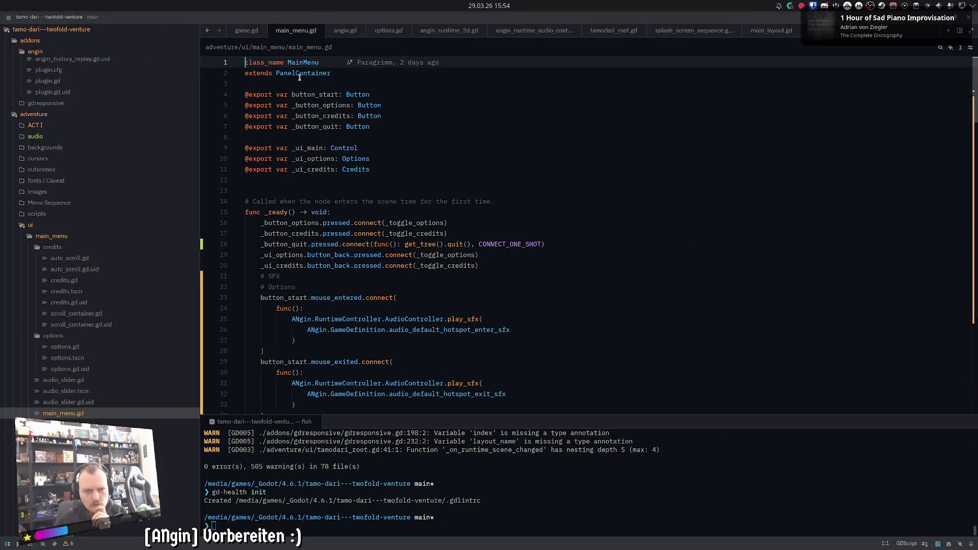
double_click(303, 73)
text(Co)
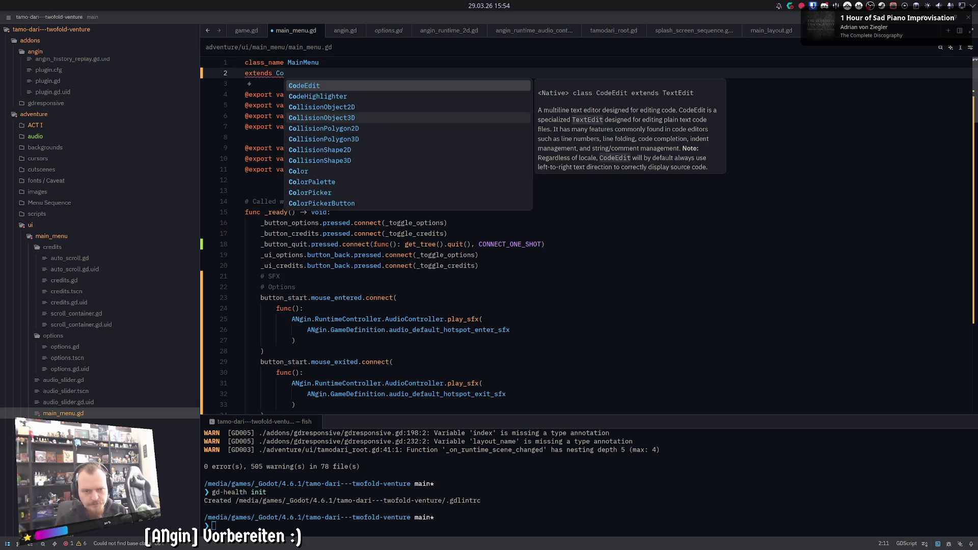
text(ntrol)
key(alt+Tab)
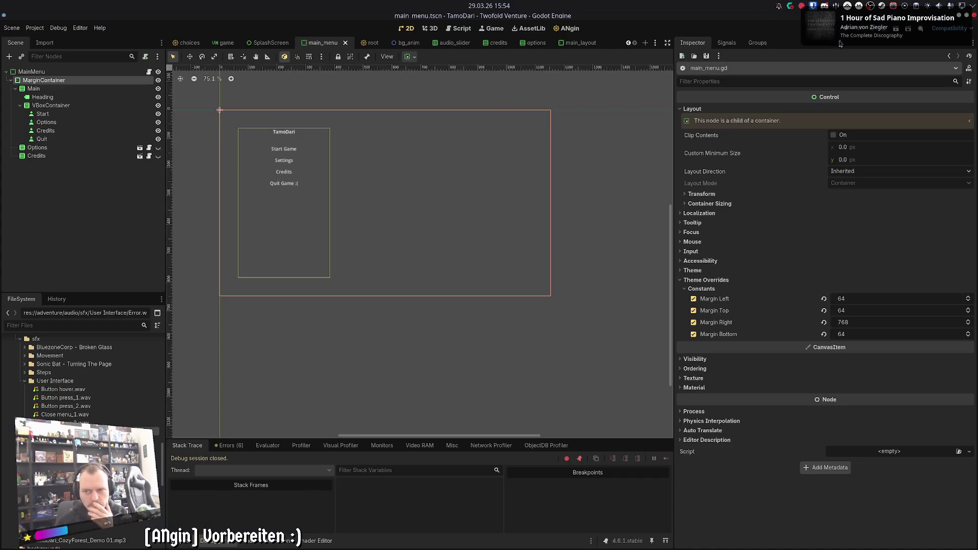
key(F5)
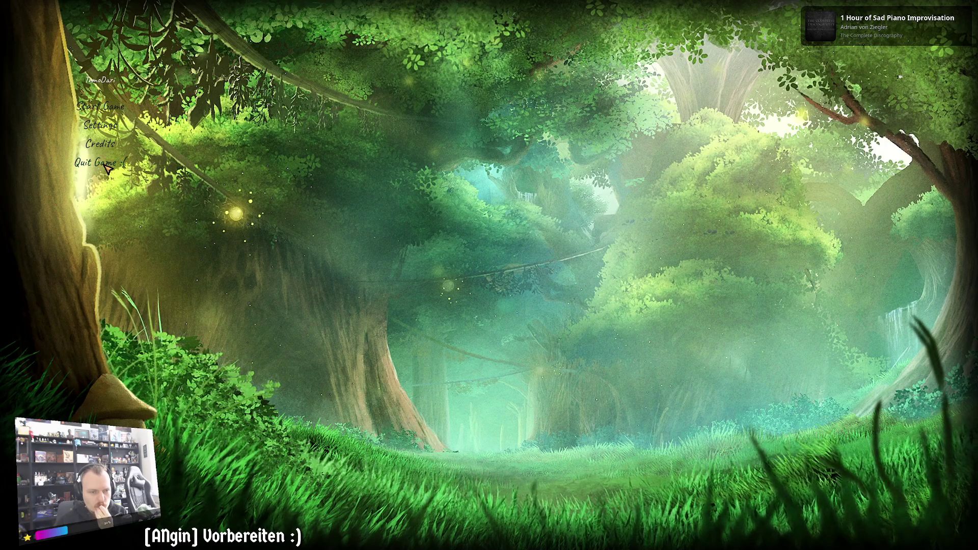
click(108, 169)
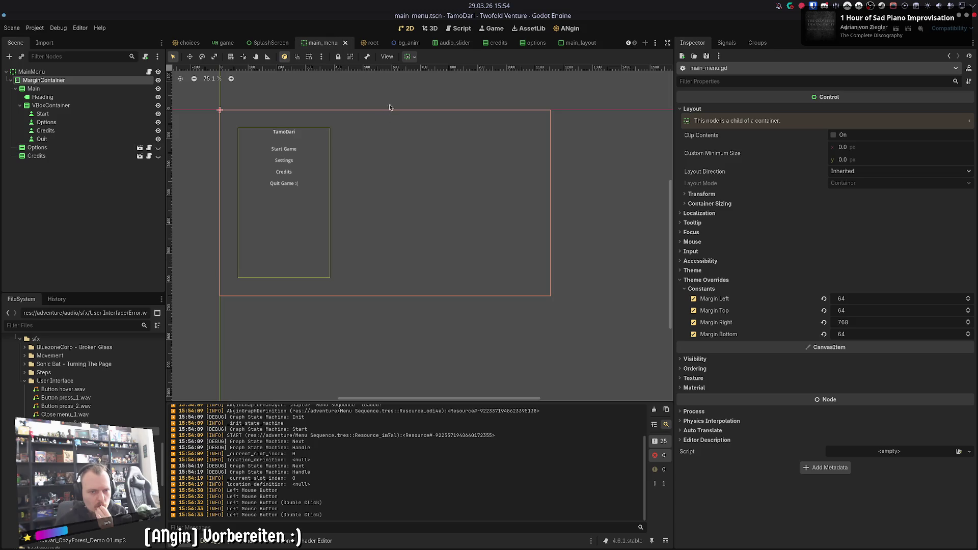
click(367, 43)
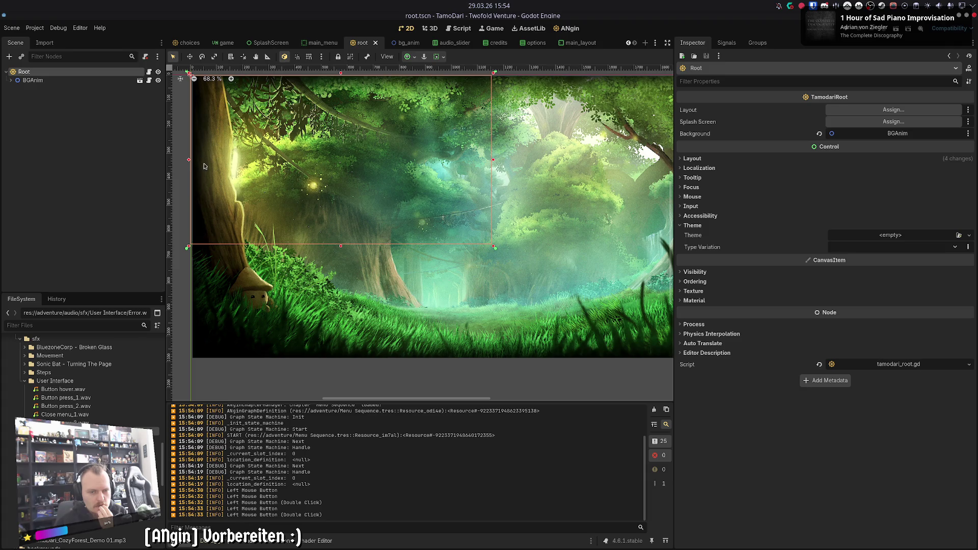
Look through the main_menu, game and root scenes, briefly expanding the BGAnim node.
click(320, 42)
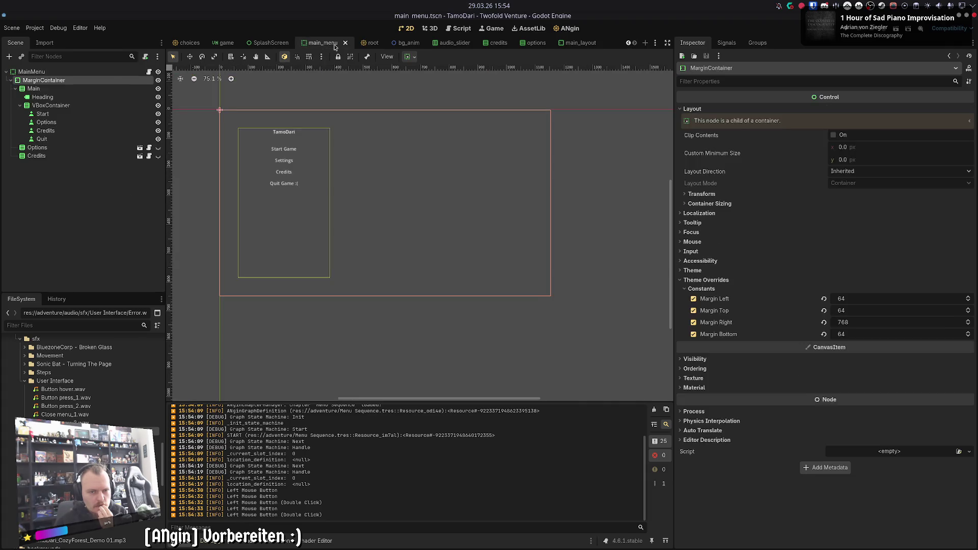
click(370, 44)
click(225, 43)
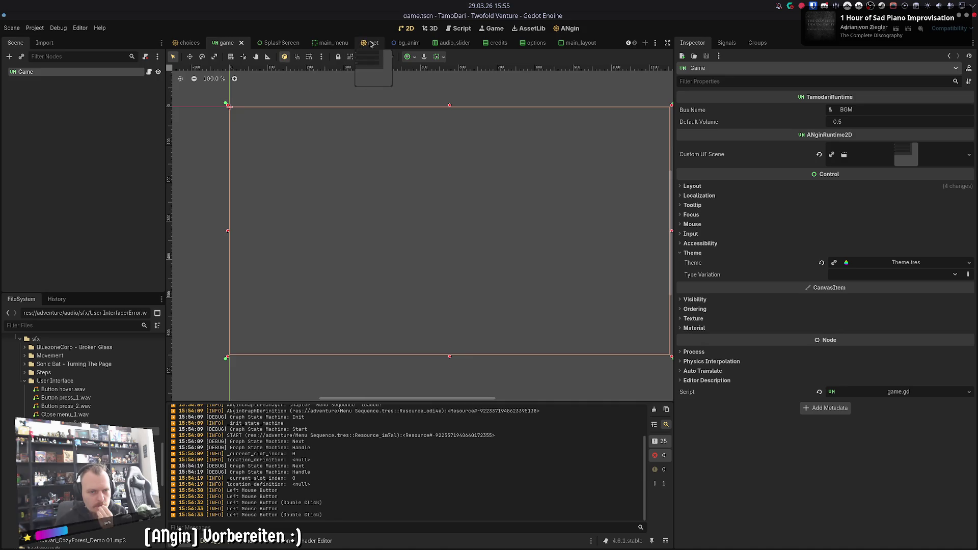
click(372, 44)
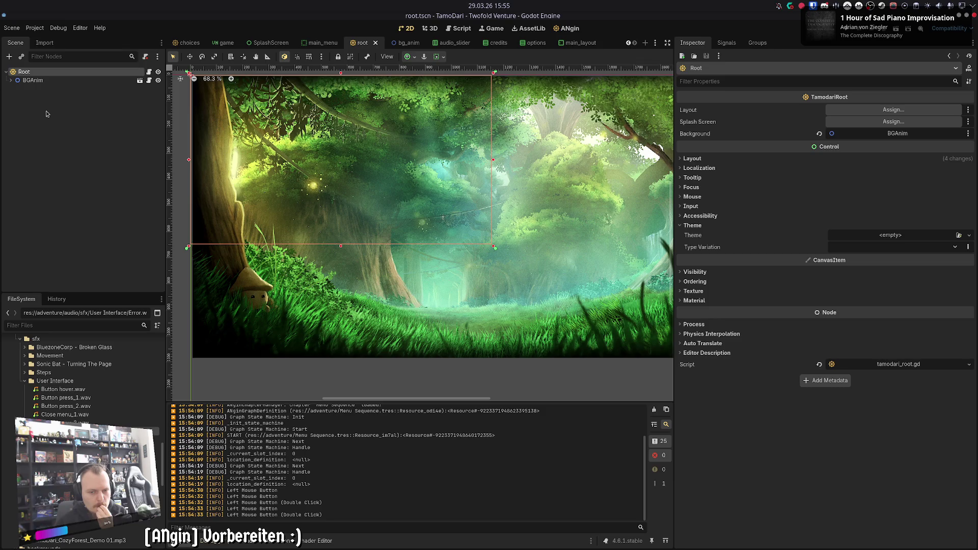
click(11, 80)
click(10, 80)
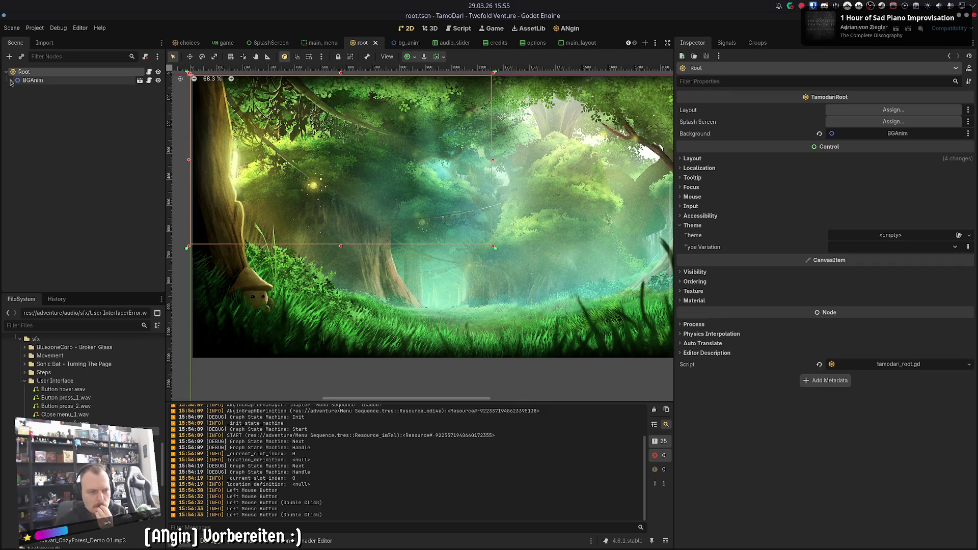
Bring up Zed's list of 19 uncommitted git changes.
mouse_move(407, 546)
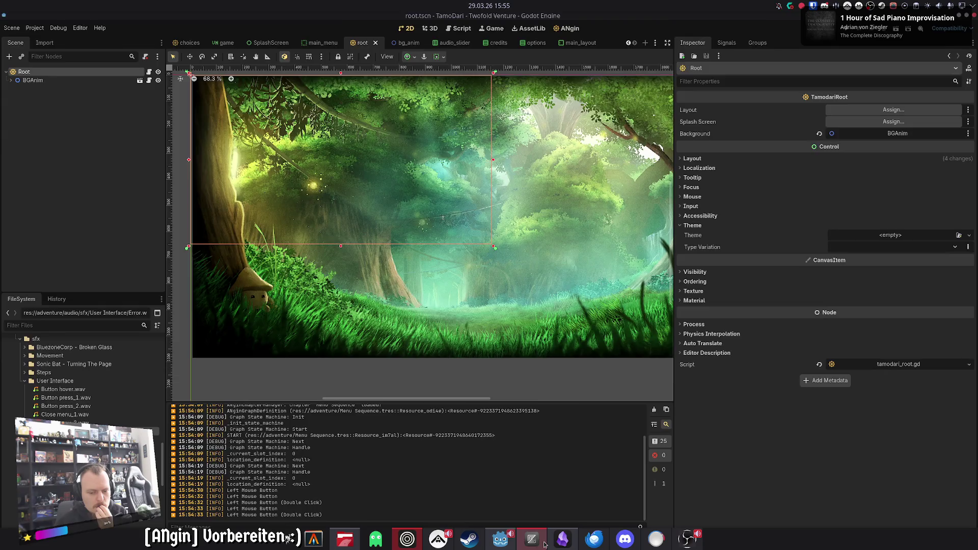
click(531, 538)
click(18, 543)
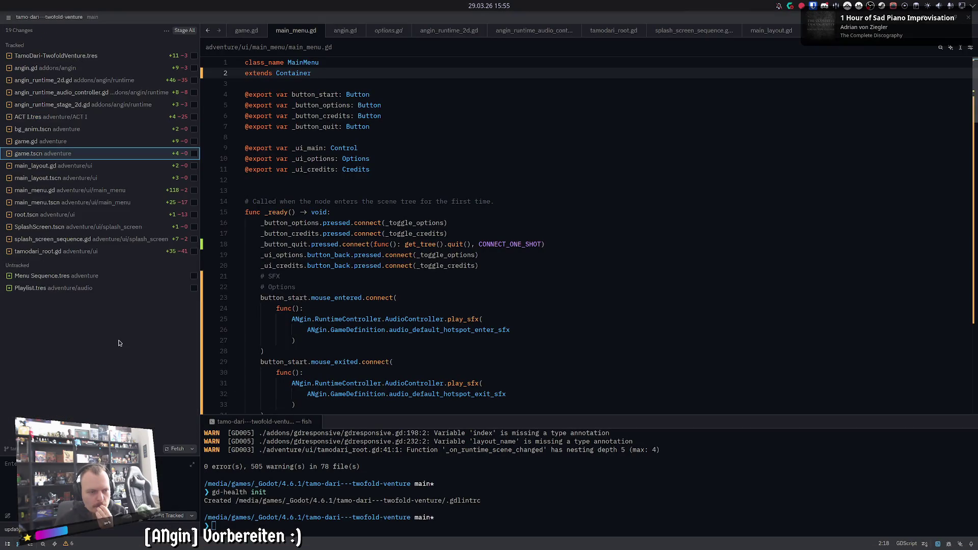
Stage all 19 changed files and commit them with the message 'm'.
click(178, 32)
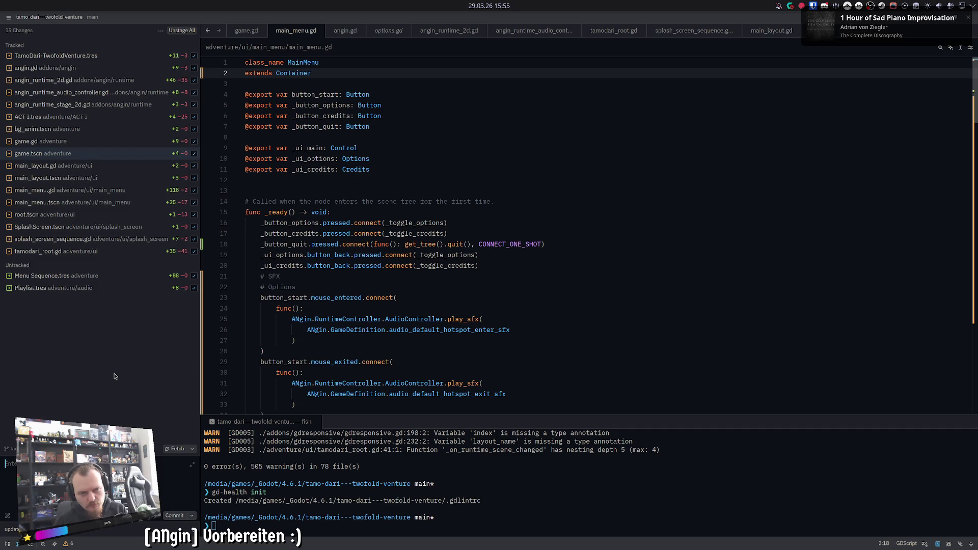
text(menu)
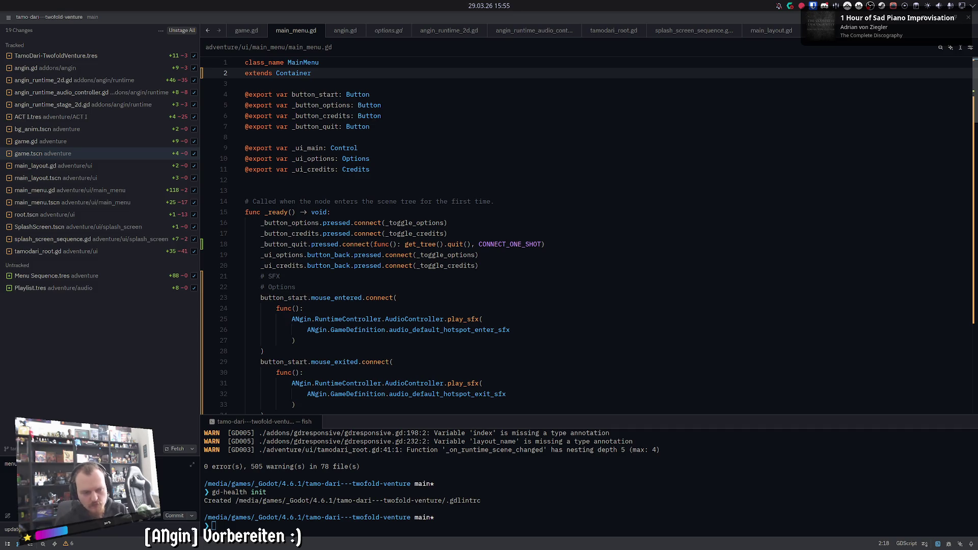
click(173, 516)
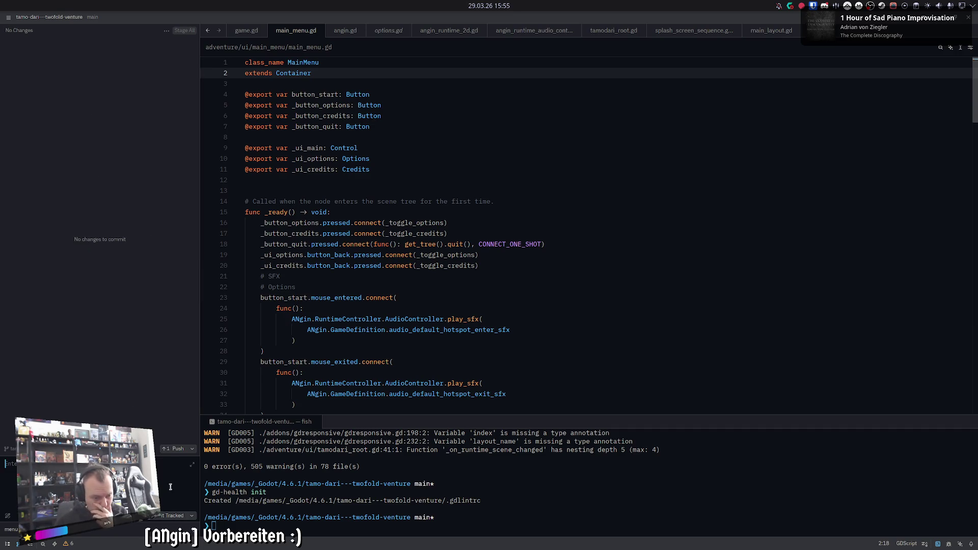
Push the commit to origin and fetch and pull to sync with the remote.
click(193, 449)
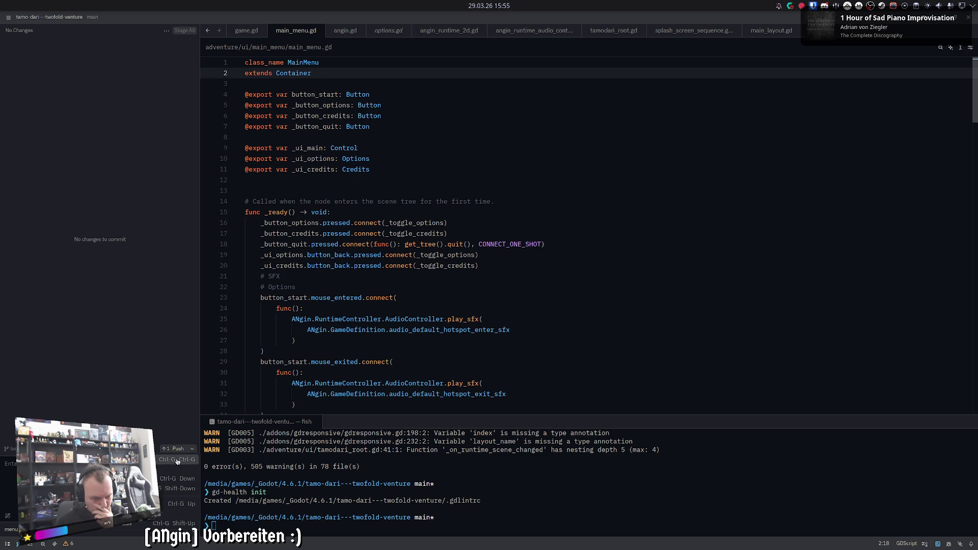
click(186, 458)
click(173, 449)
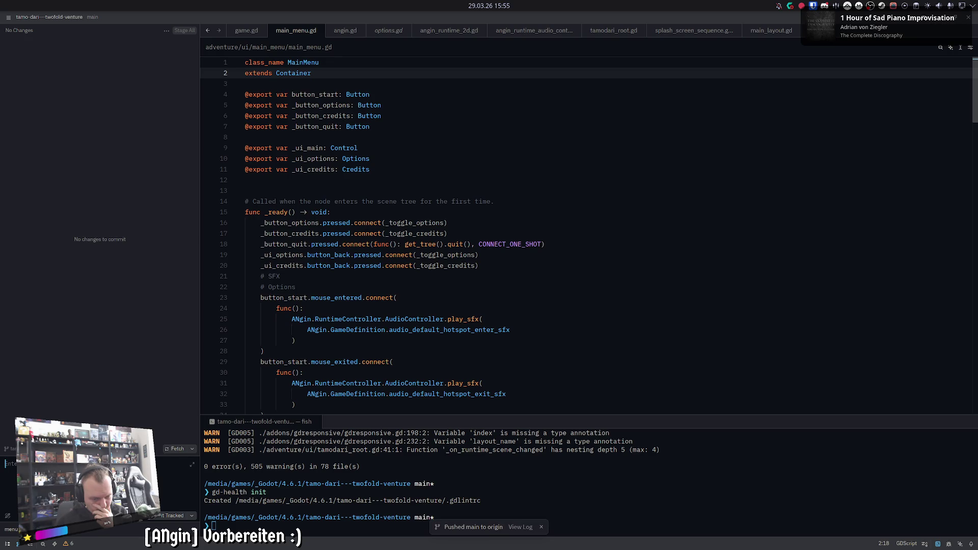
click(191, 450)
click(164, 466)
click(161, 465)
click(192, 449)
click(168, 478)
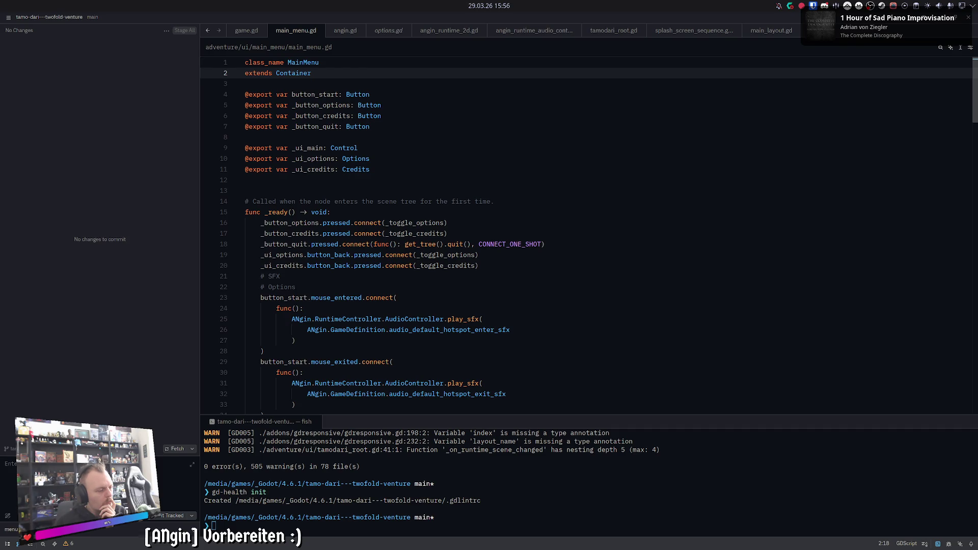
click(610, 308)
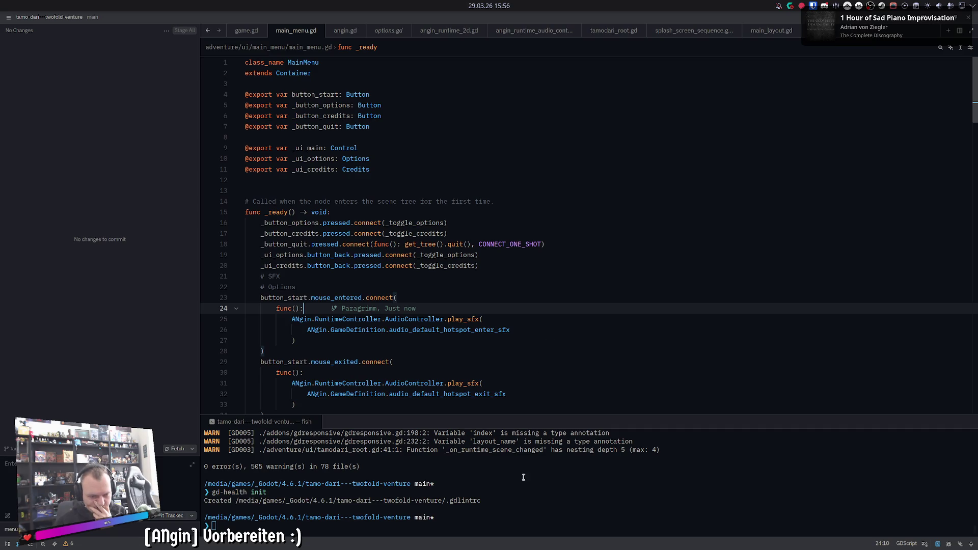
mouse_move(535, 547)
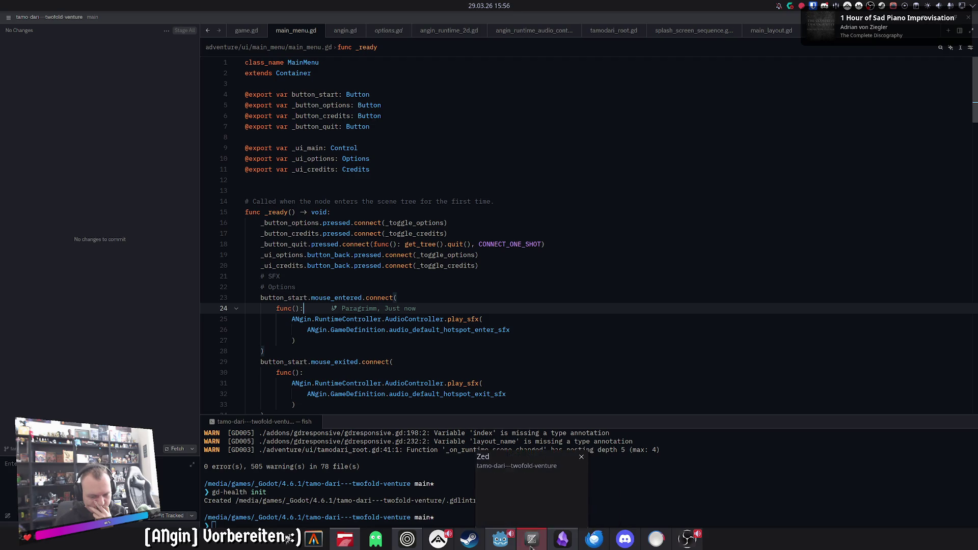
click(505, 545)
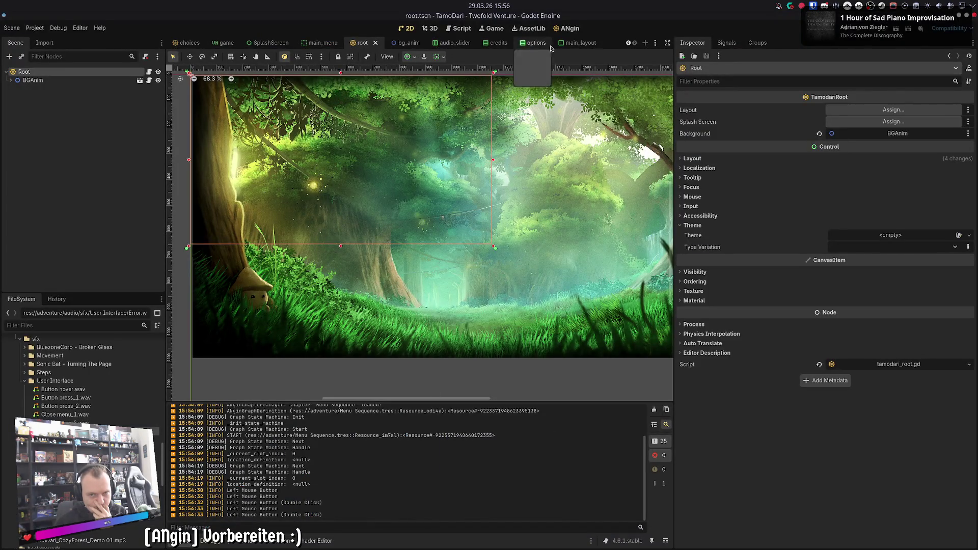
In the main_layout scene, select MainMenu, run the game with F5, and return to the editor.
click(578, 43)
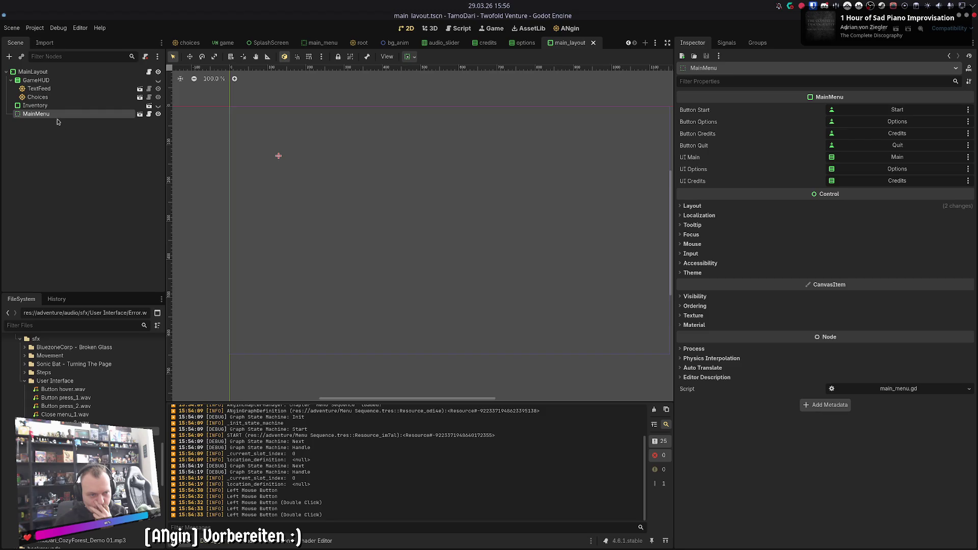
click(58, 136)
click(71, 116)
key(F5)
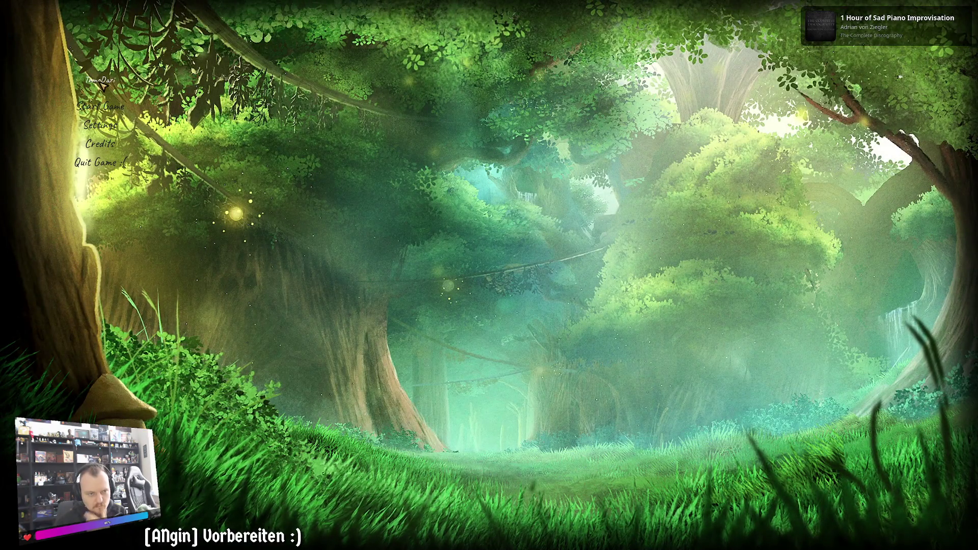
key(alt+Tab)
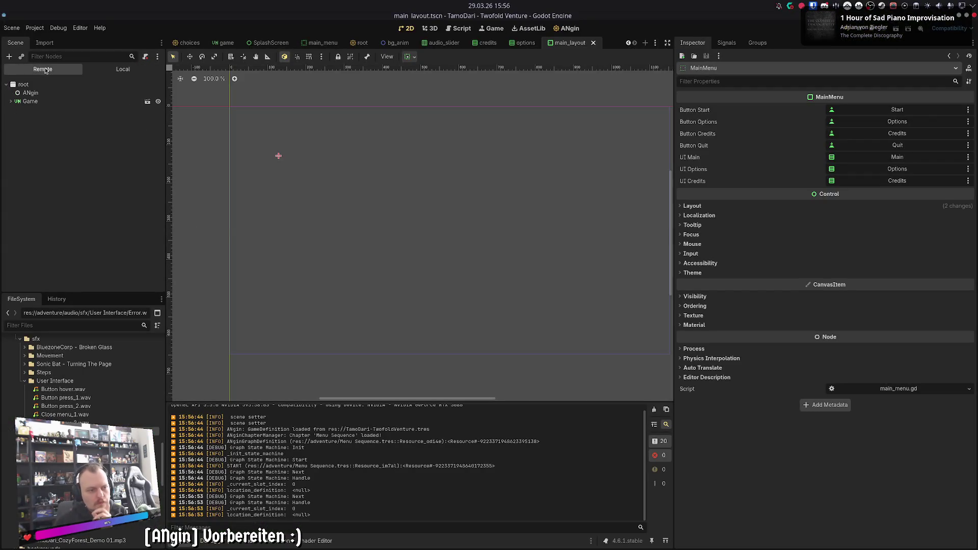
Expand Game > Stage > Main Layout > MainMenu in the Remote tree and select MarginContainer.
click(10, 101)
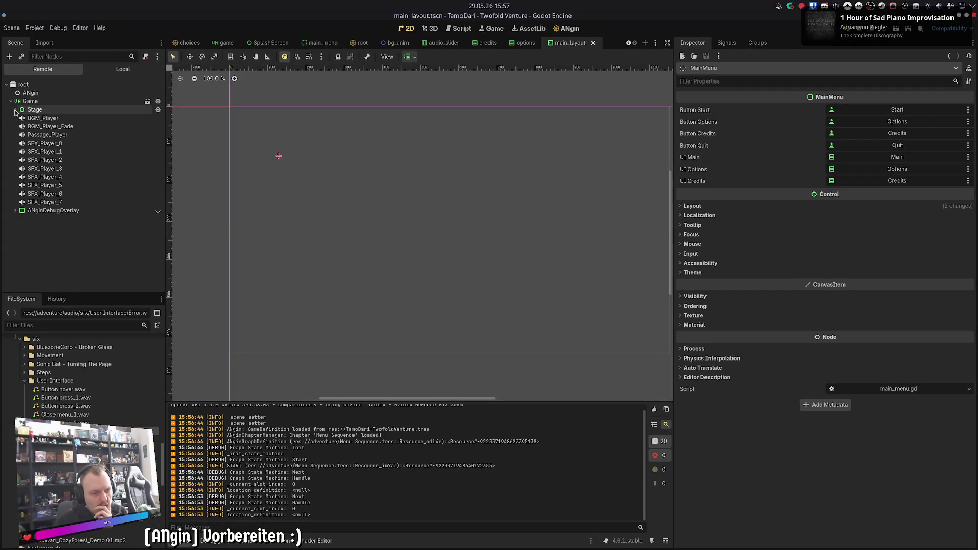
click(15, 110)
click(34, 110)
click(43, 143)
click(20, 143)
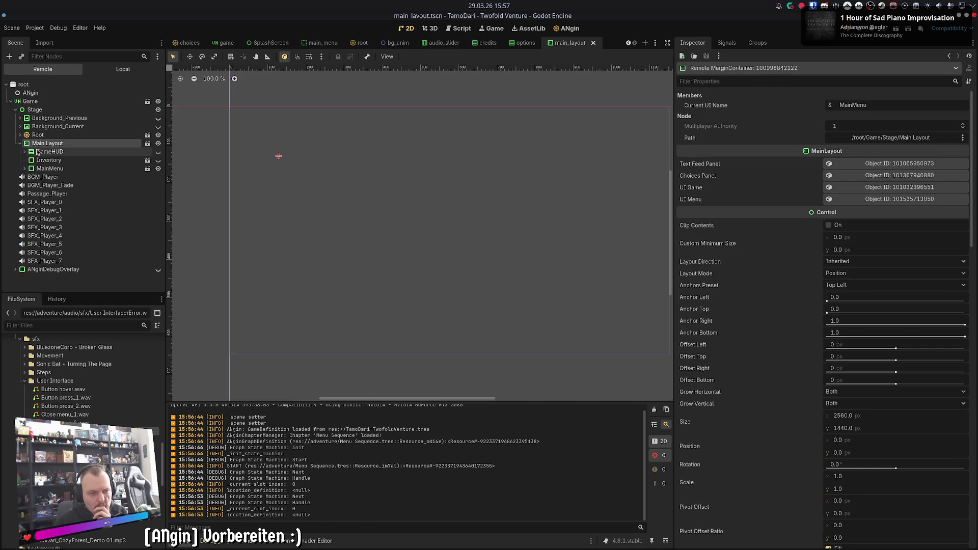
click(25, 169)
click(51, 169)
click(55, 177)
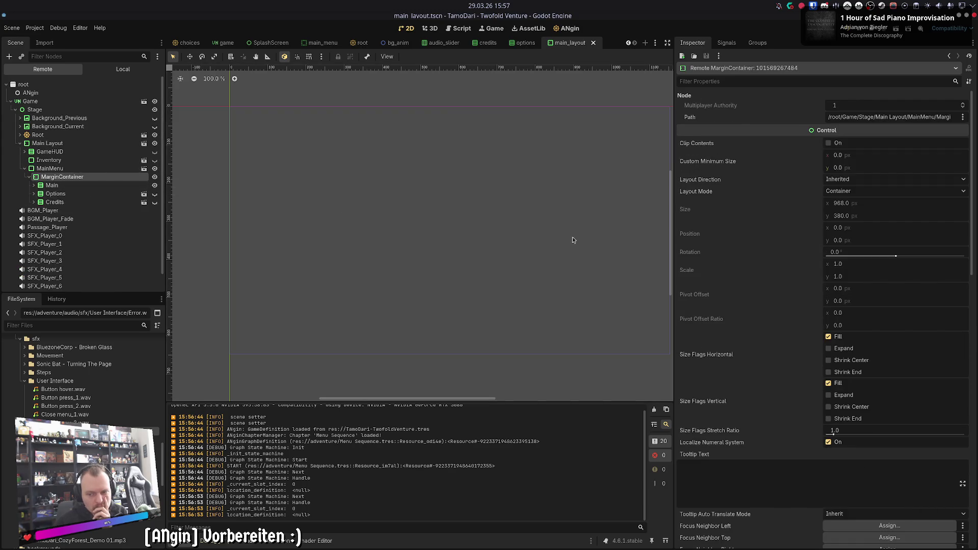
Scroll the Inspector to check the MarginContainer margins of 64, 64, 768 and 64.
scroll(755, 329, down, 10)
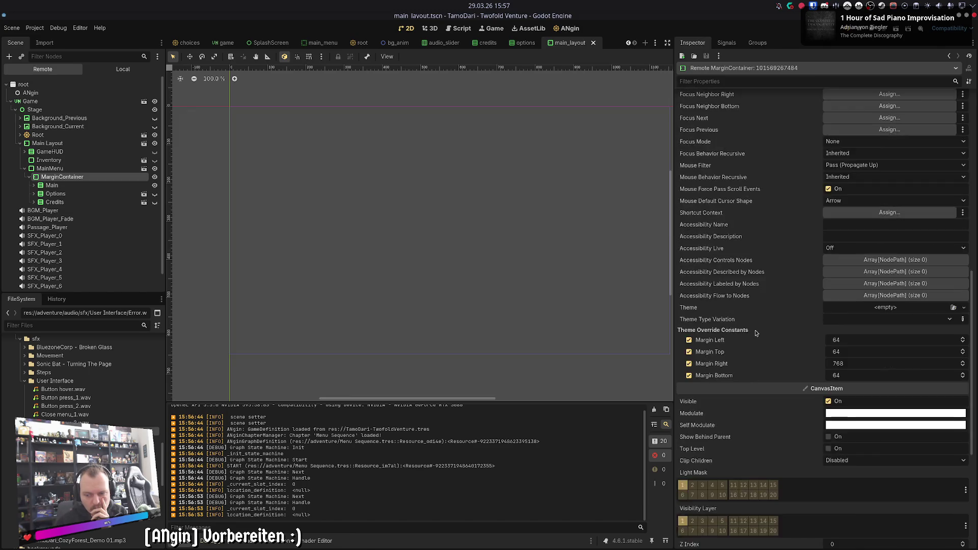
scroll(756, 332, down, 4)
scroll(756, 332, up, 7)
scroll(758, 355, down, 4)
scroll(757, 353, down, 4)
scroll(757, 353, up, 8)
scroll(757, 352, down, 4)
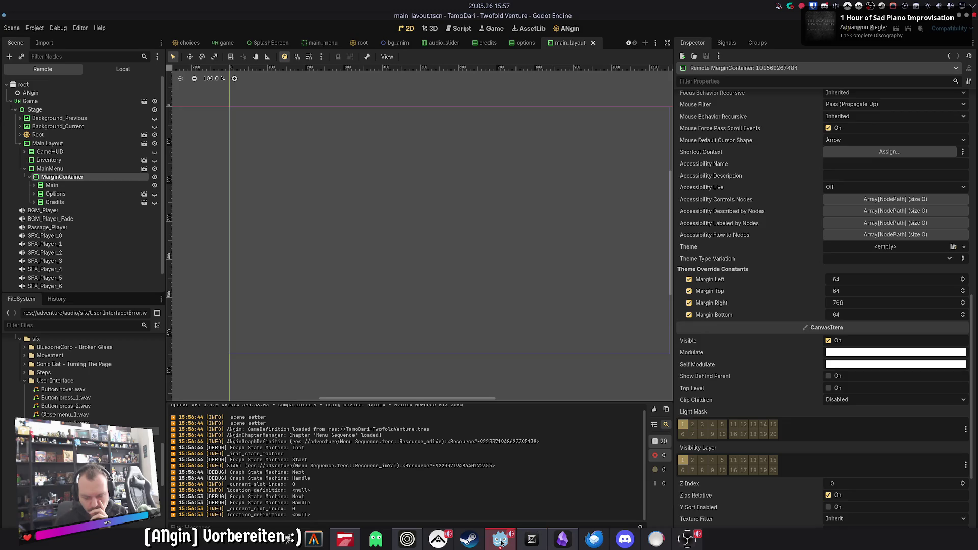
Bring the running game's forest menu to the front, then close the game with Alt+F4.
mouse_move(501, 542)
click(558, 488)
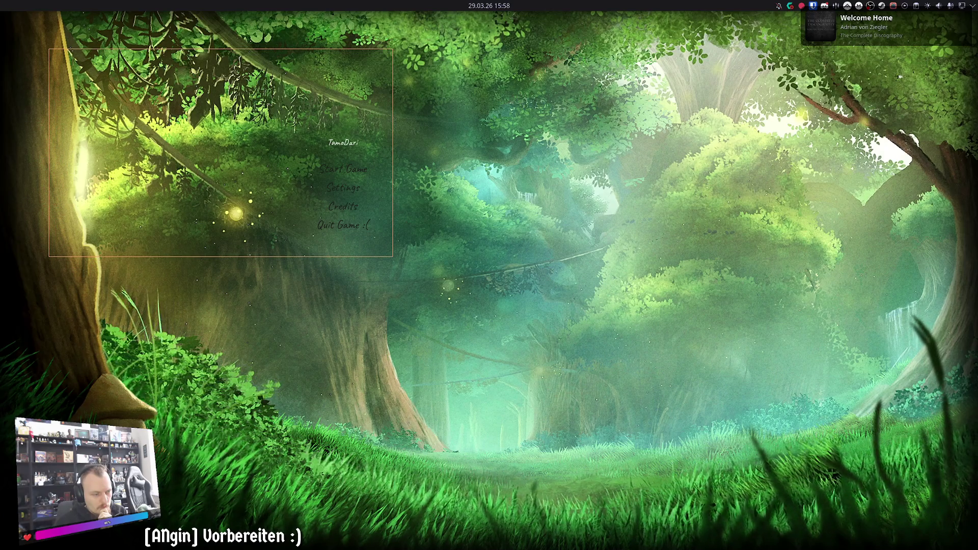
key(alt+F4)
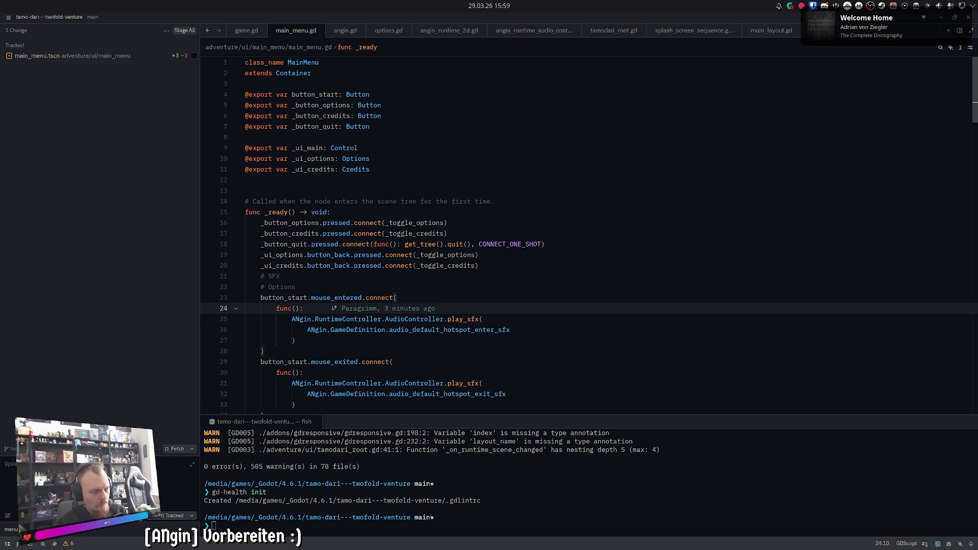
Switch from Zed back to the Godot editor.
key(alt+Tab)
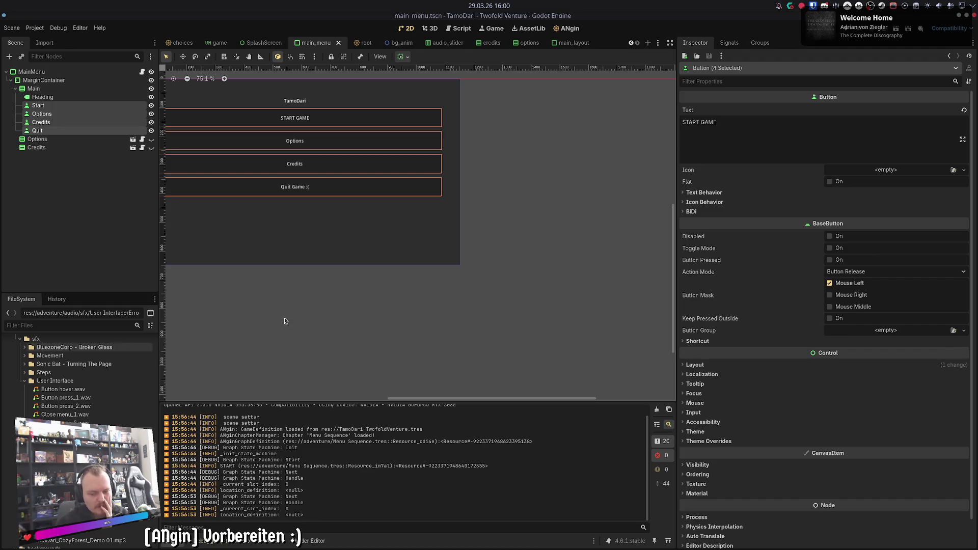
Pan the 2D canvas to centre the TamoDari heading and four buttons.
mouse_move(295, 321)
mouse_down()
mouse_move(523, 342)
mouse_move(462, 328)
mouse_up()
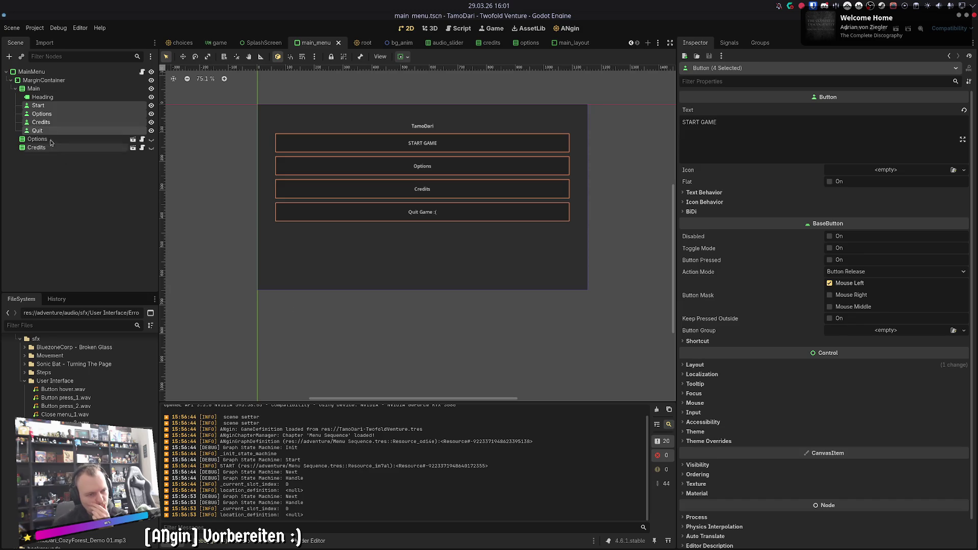
Select the Main container and bring up its context menu.
click(18, 89)
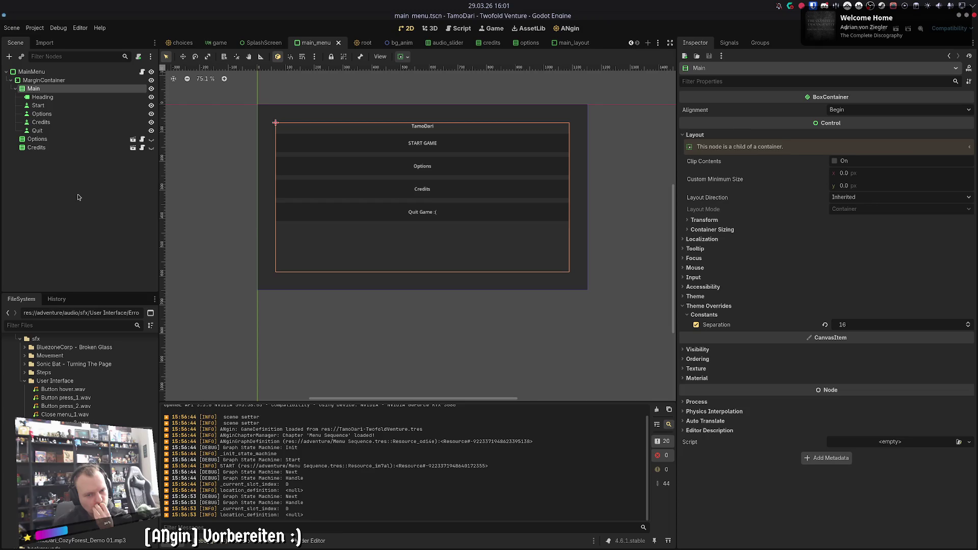
right_click(40, 90)
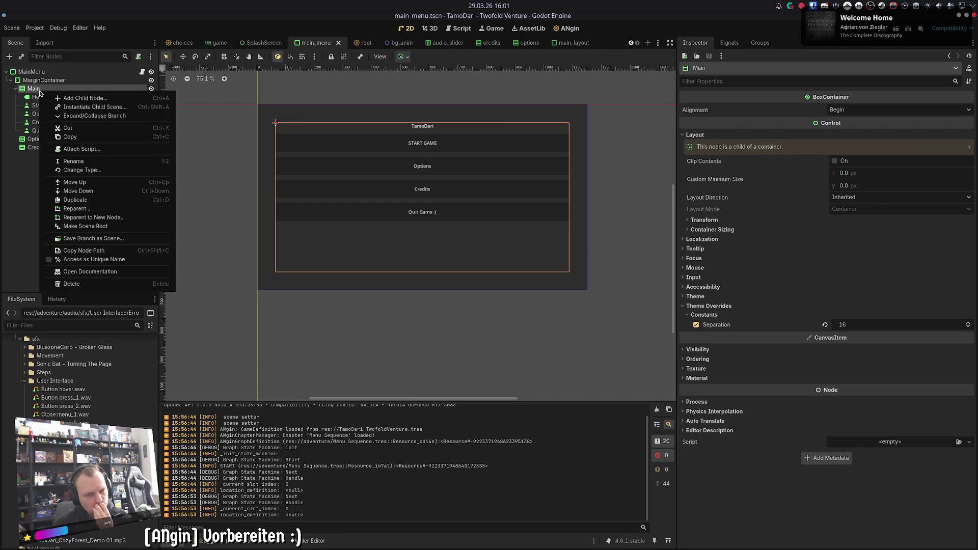
Save the Main branch as main.tscn in a new 'main' folder and save the scene.
click(77, 238)
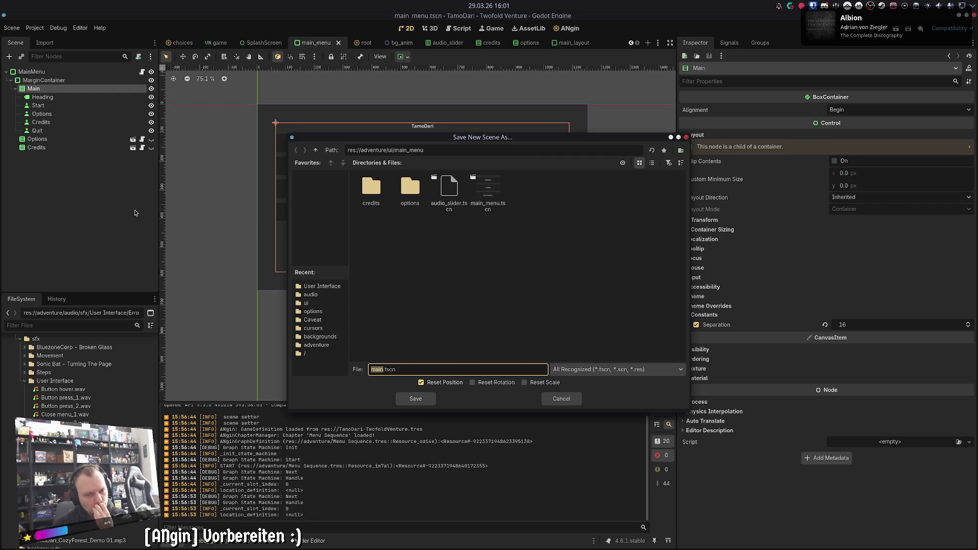
right_click(427, 246)
click(442, 253)
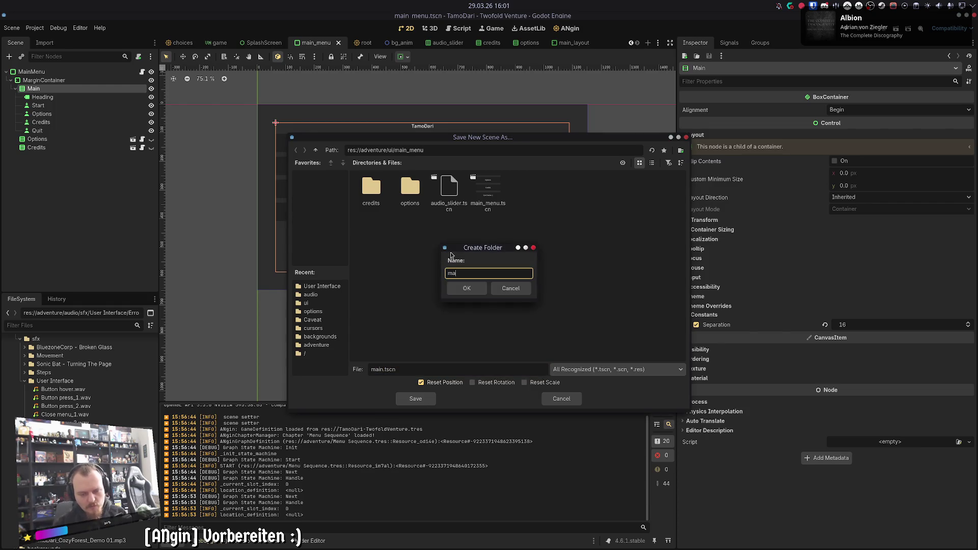
text(main)
key(Return)
click(415, 398)
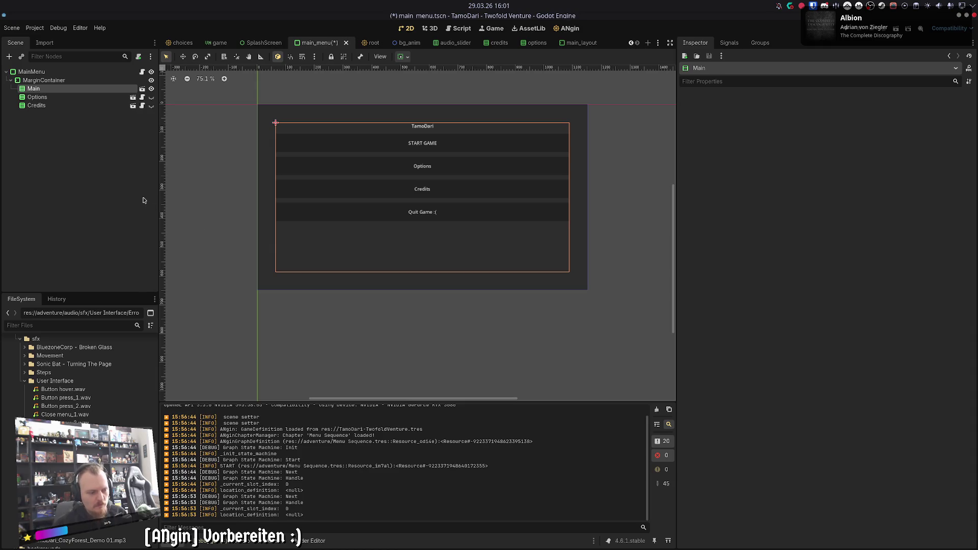
key(ctrl+s)
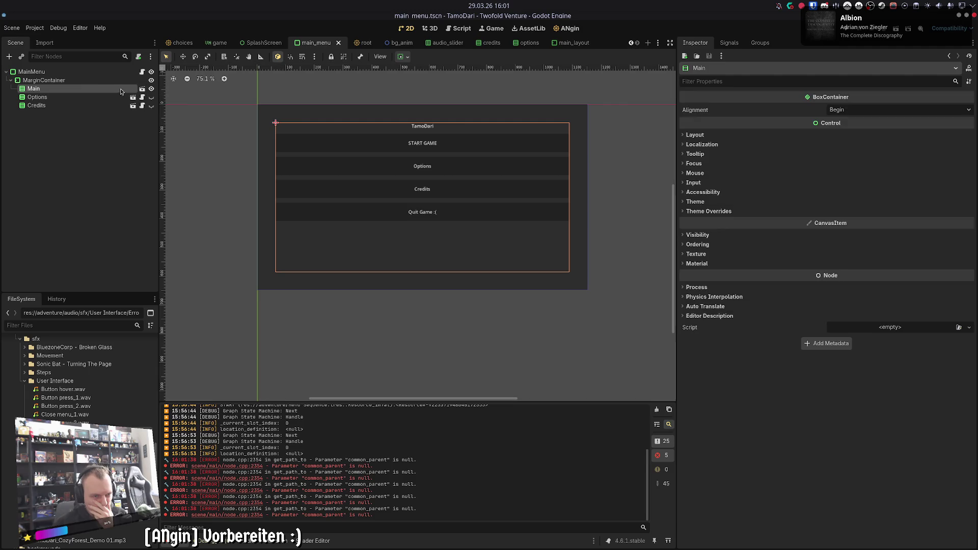
Make the instanced Main scene local again.
click(105, 73)
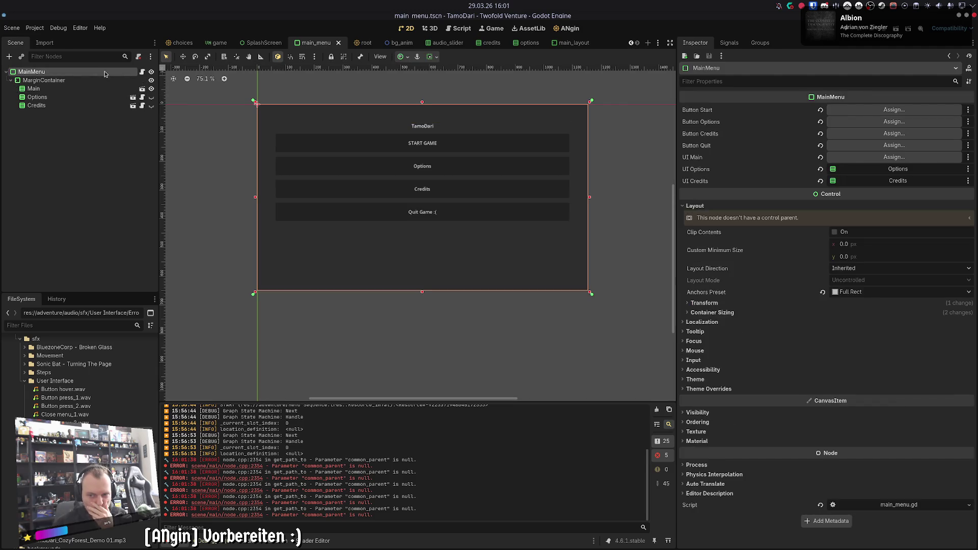
right_click(91, 89)
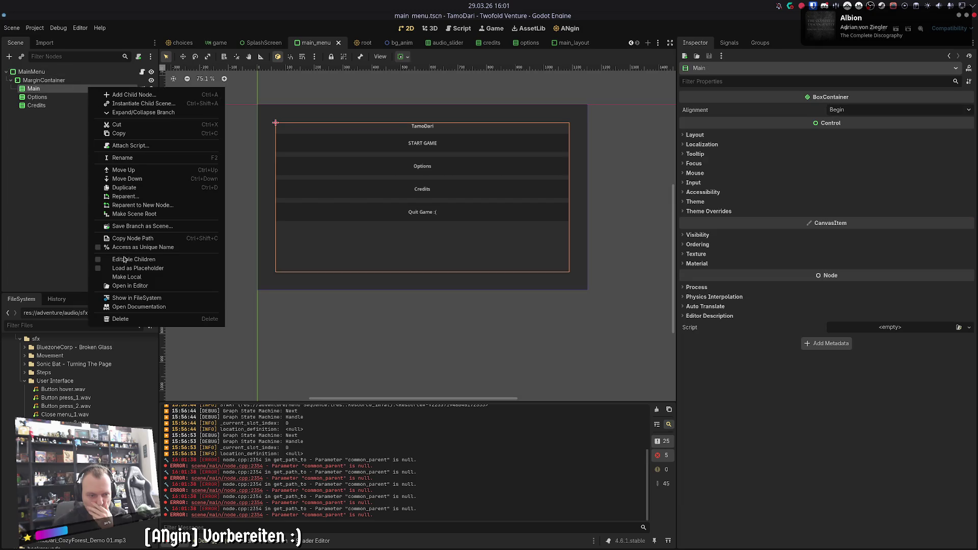
click(127, 277)
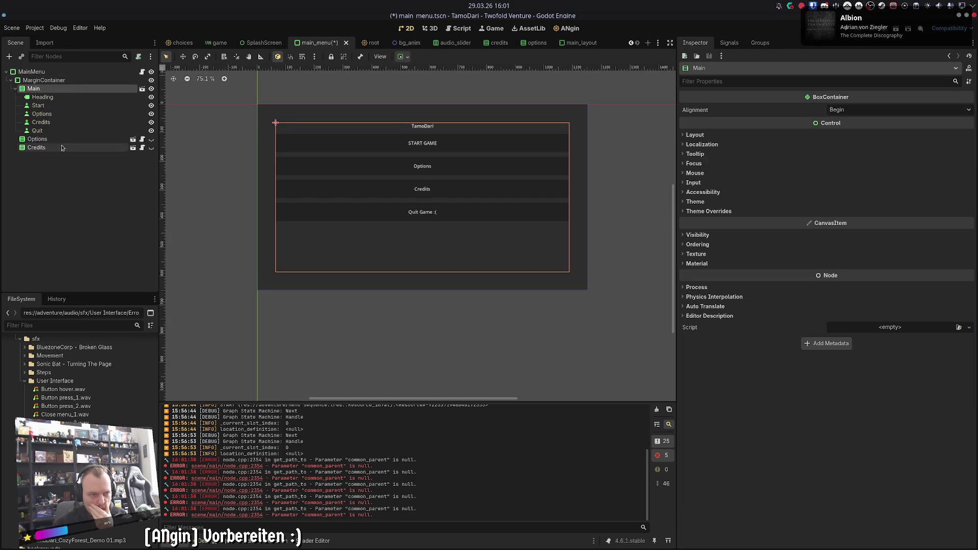
Assign Start, Options, Quit, Credits and Main nodes to MainMenu's button and UI Main slots, then save.
click(49, 73)
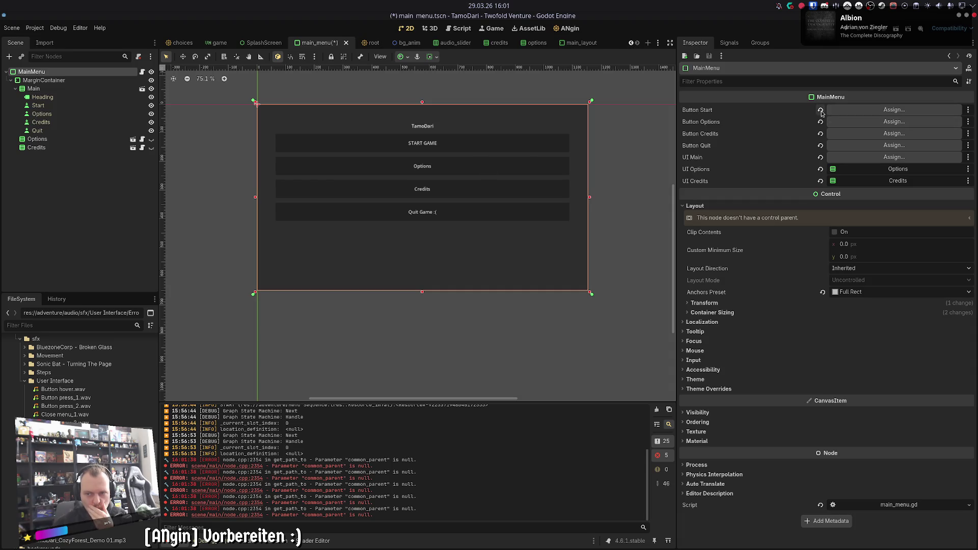
click(876, 110)
double_click(491, 207)
click(866, 121)
double_click(494, 212)
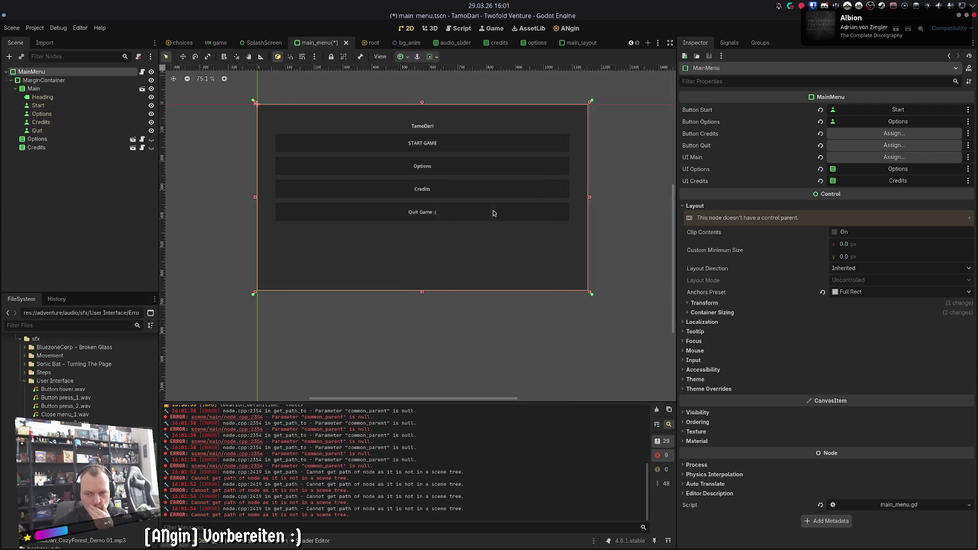
click(859, 143)
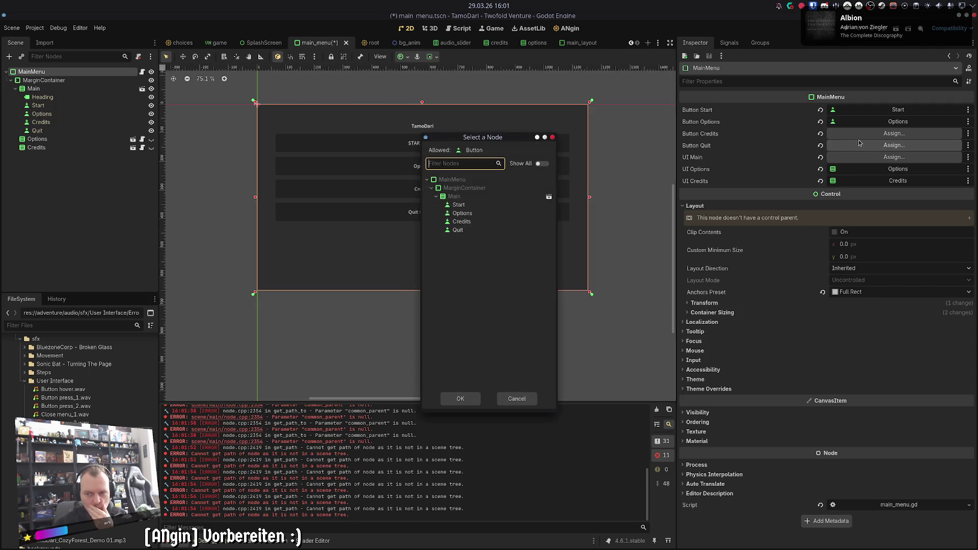
double_click(487, 230)
click(895, 134)
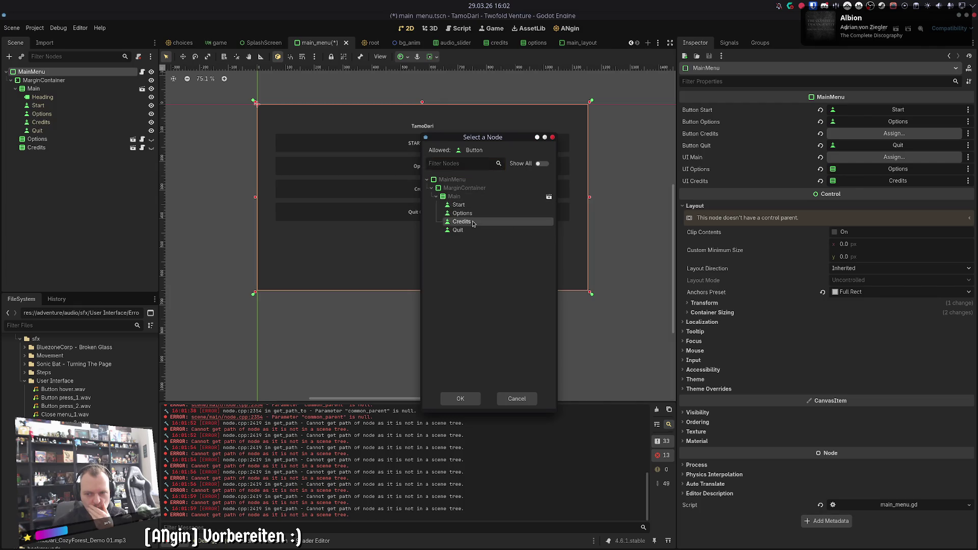
double_click(497, 221)
click(856, 158)
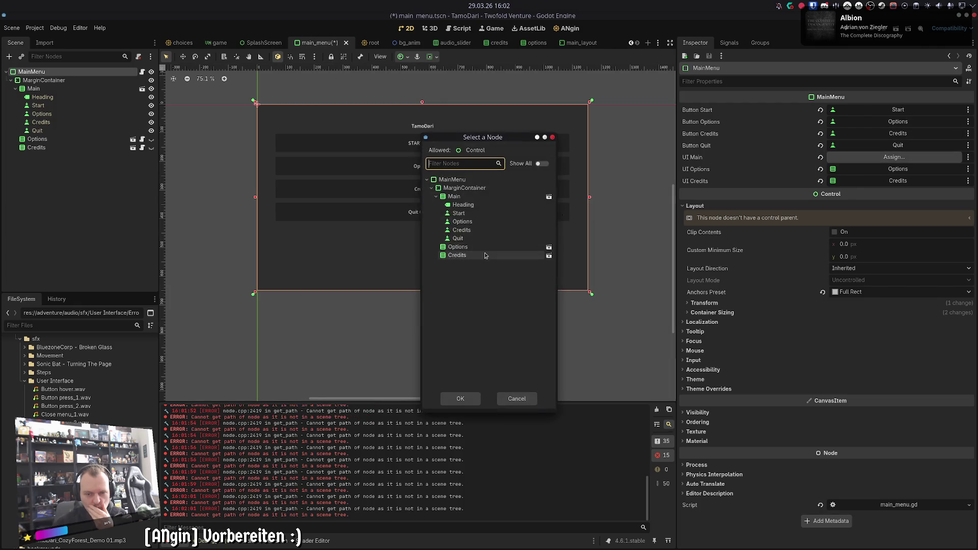
double_click(466, 199)
key(ctrl+s)
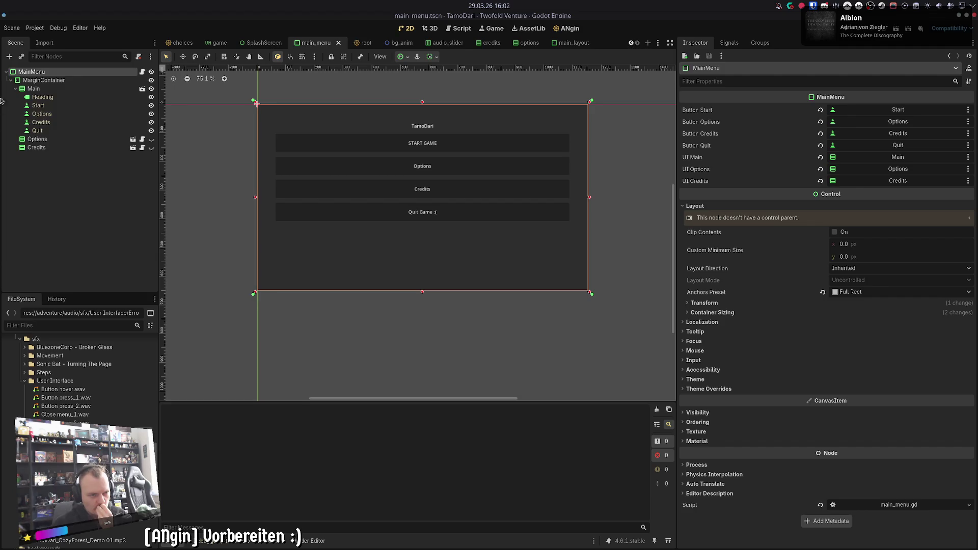
click(64, 90)
Clear the node selection in the Scene dock.
click(75, 198)
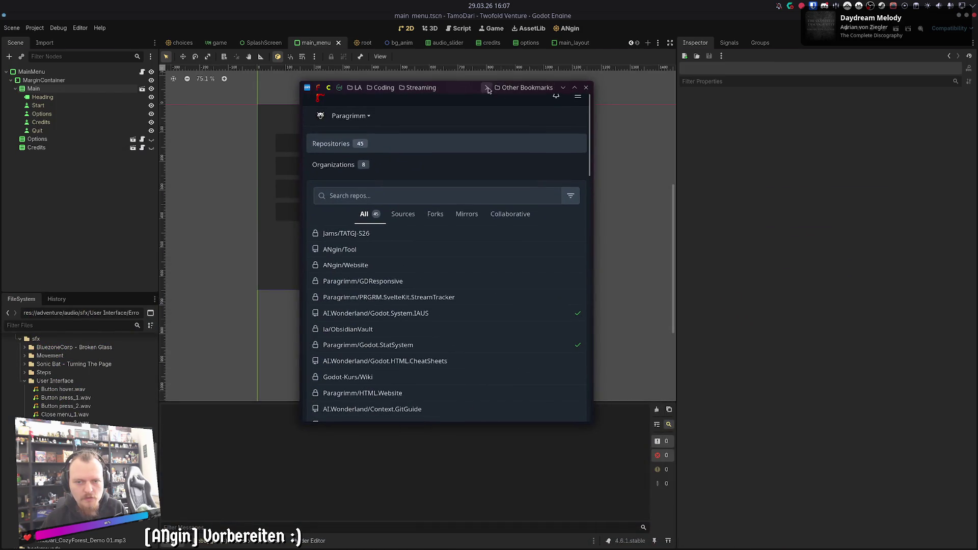
Maximize the Forgejo window and move to page 2 of the activity feed.
double_click(507, 86)
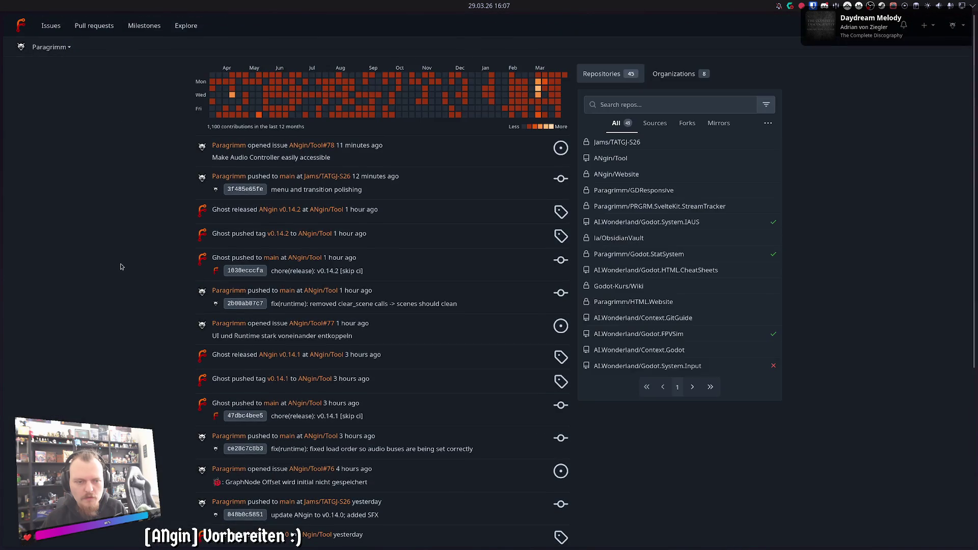
mouse_move(171, 144)
mouse_down()
mouse_move(333, 160)
mouse_move(399, 189)
mouse_up()
click(153, 255)
scroll(150, 270, down, 5)
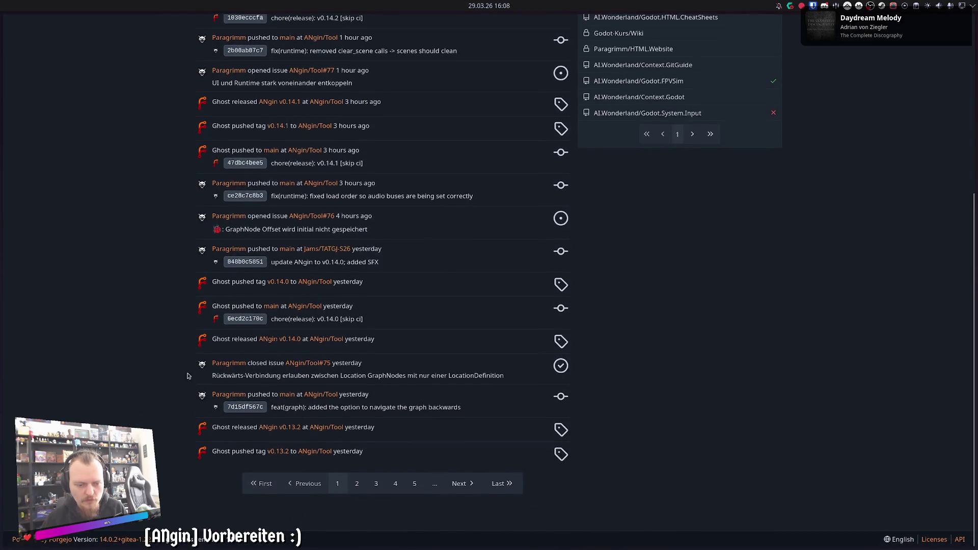
click(357, 482)
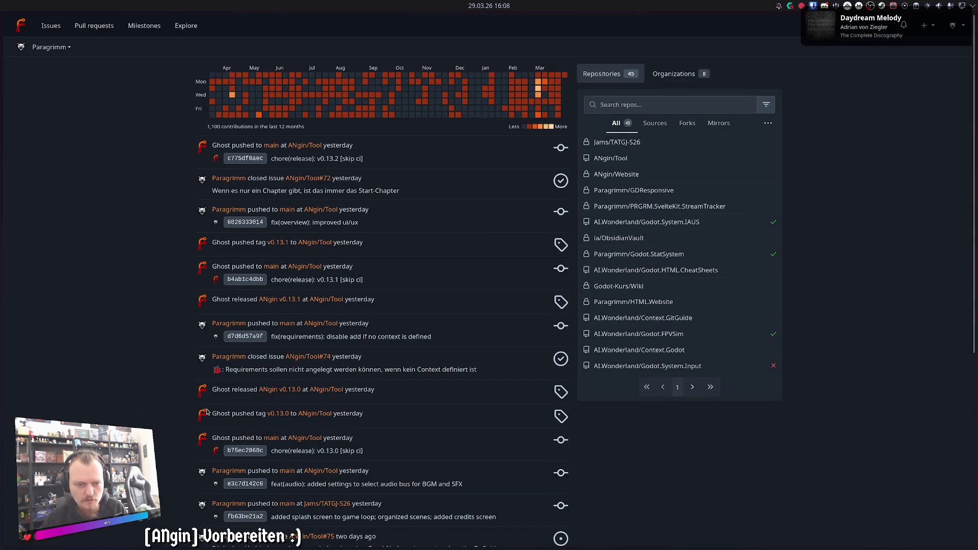
Return to the feed's first page, reload the dashboard with F5, and switch back to Godot.
scroll(186, 423, down, 6)
drag(177, 453, 427, 451)
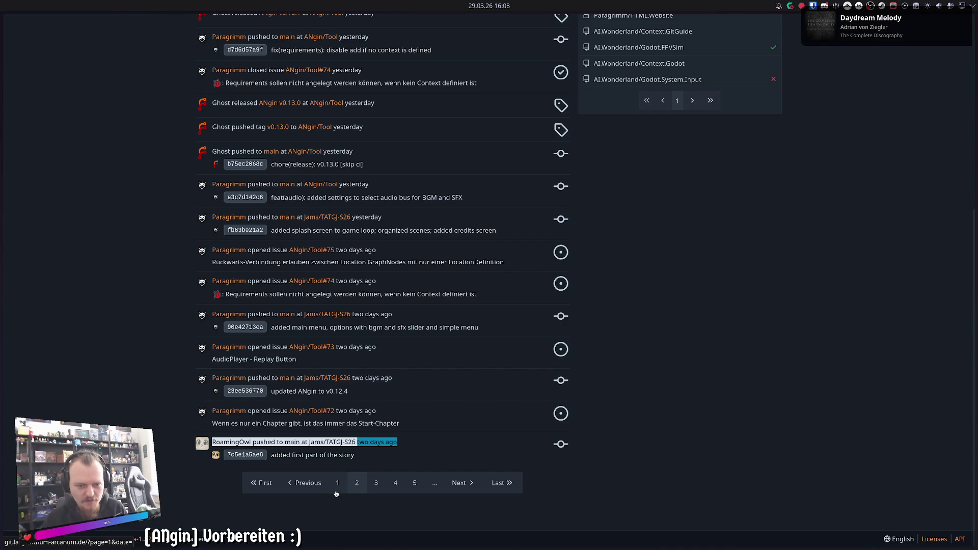
click(336, 490)
drag(168, 201, 186, 153)
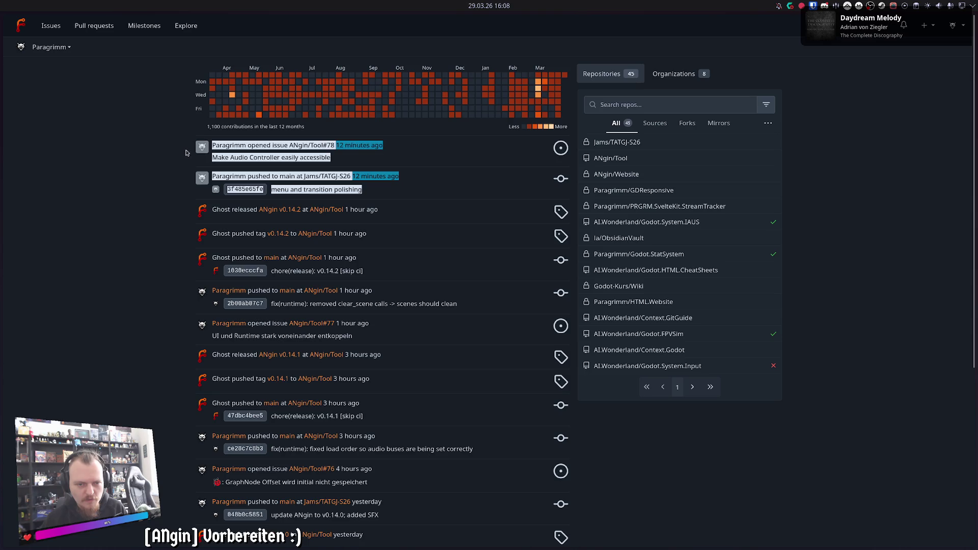
click(183, 181)
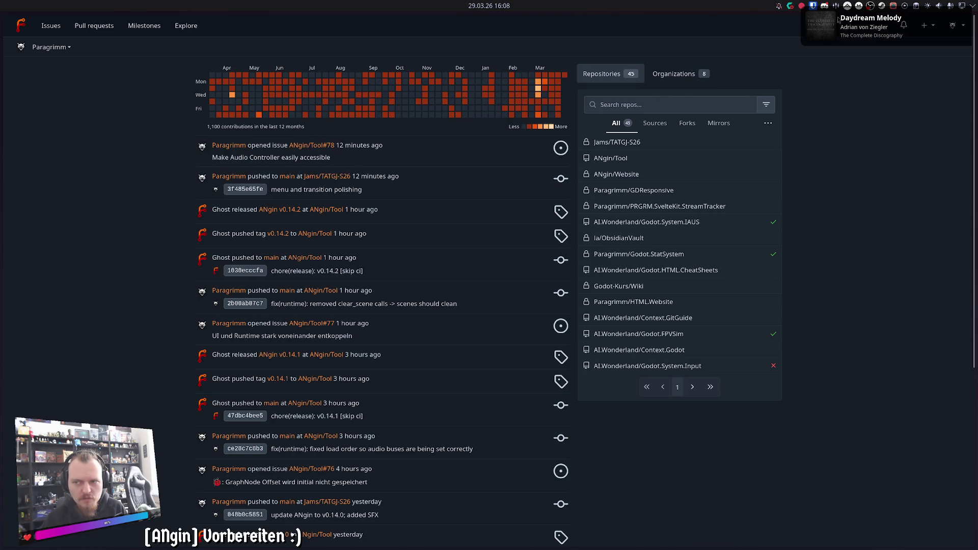
key(F5)
key(alt+Tab)
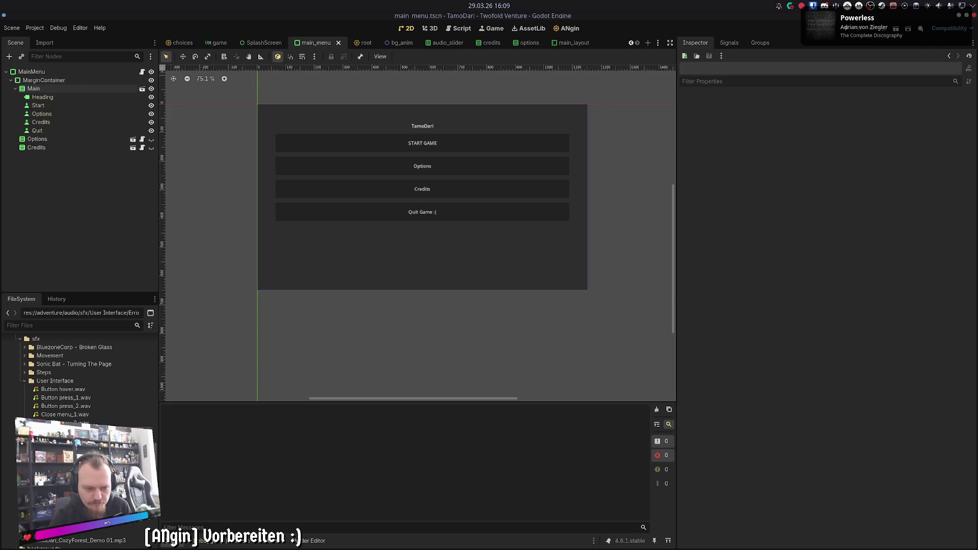
Scroll the FileSystem dock to the GDD folder and open it in the Dolphin file manager.
scroll(104, 410, down, 5)
scroll(102, 407, down, 6)
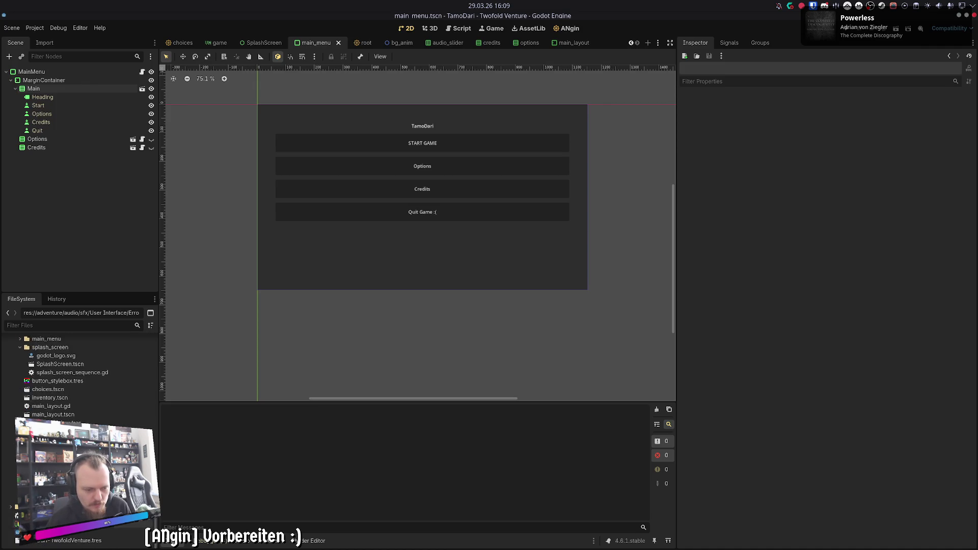
scroll(81, 377, down, 2)
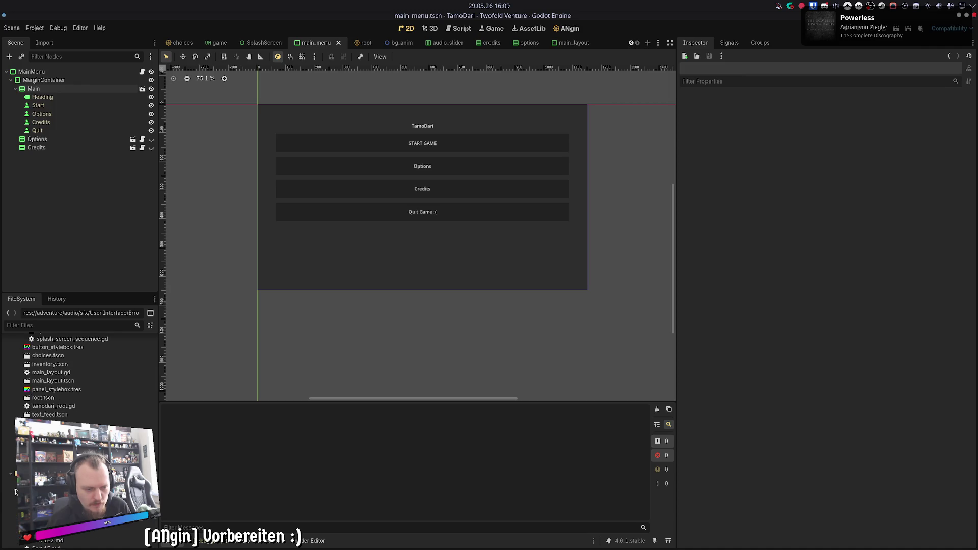
scroll(11, 498, down, 4)
scroll(45, 349, down, 2)
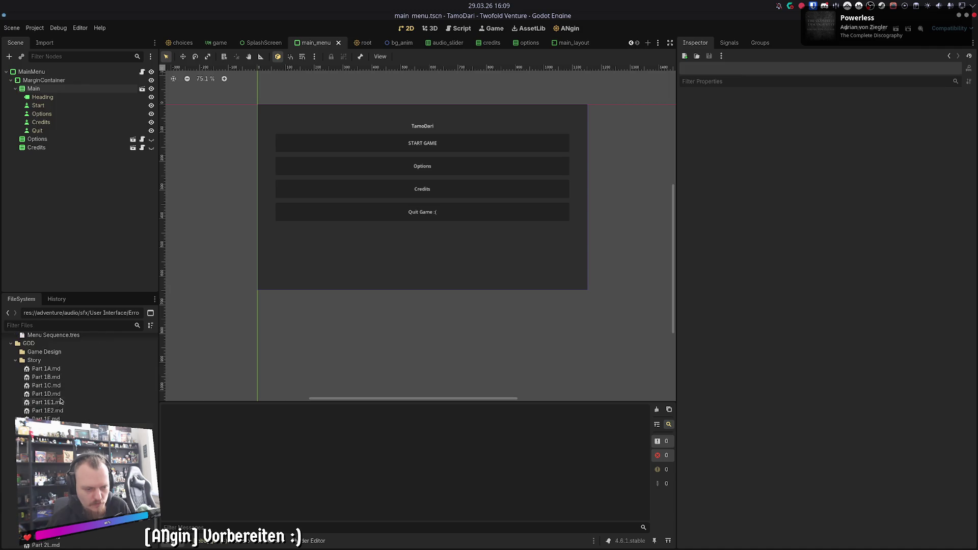
right_click(44, 349)
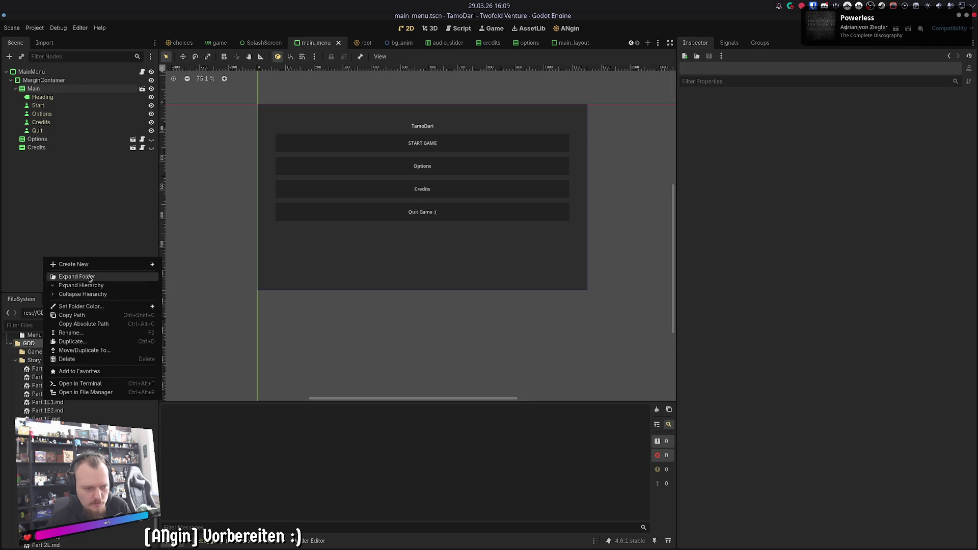
click(86, 392)
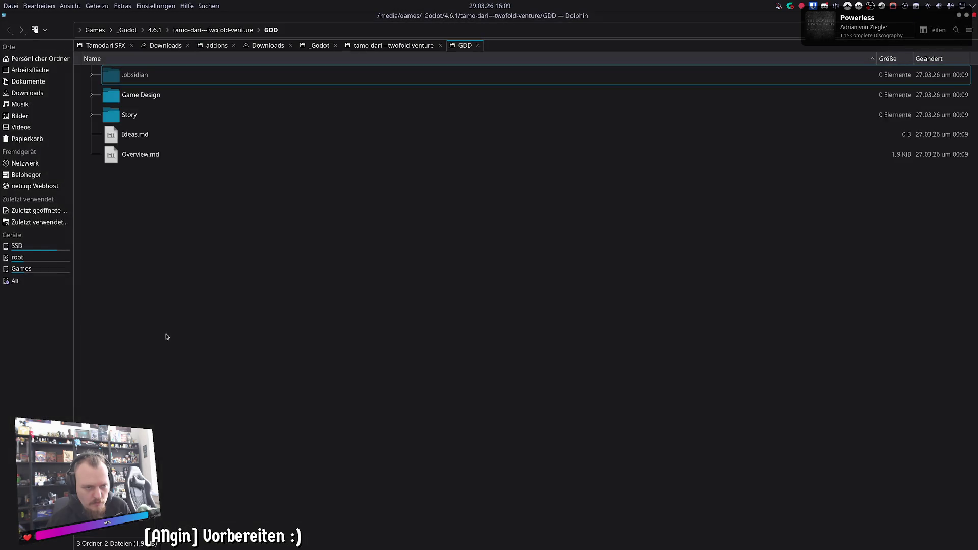
Open the GDD folder with Obsidian via Ordner öffnen mit > Andere Anwendung.
right_click(159, 243)
right_click(188, 325)
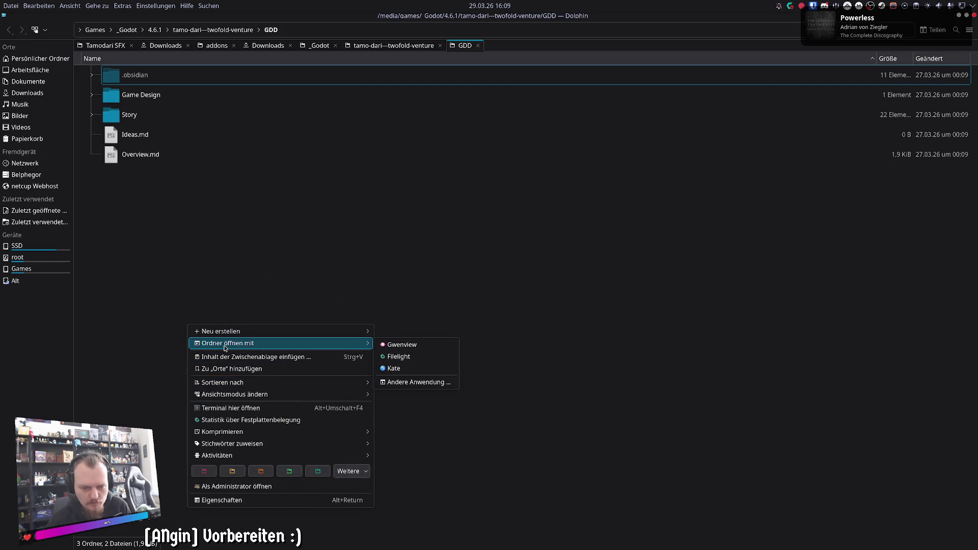
click(401, 382)
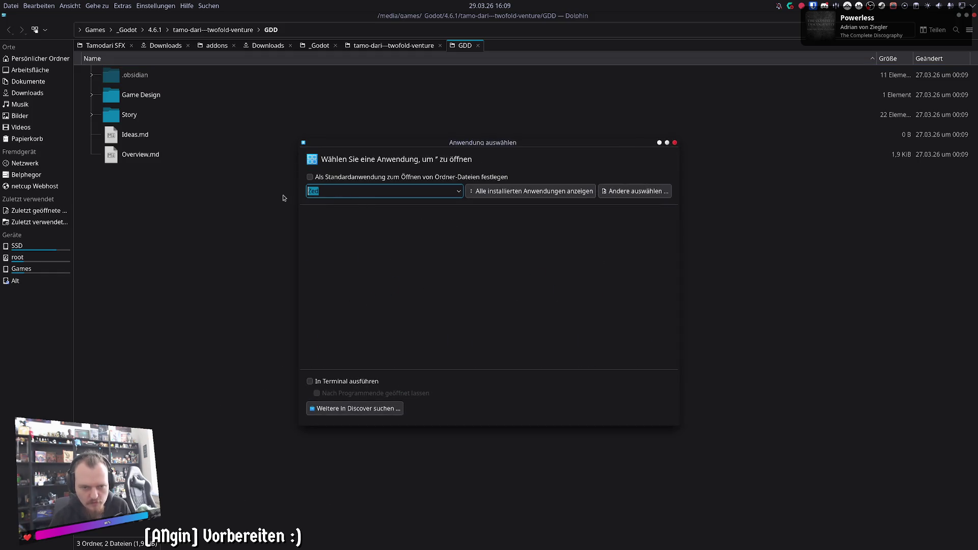
text(Obs)
double_click(392, 240)
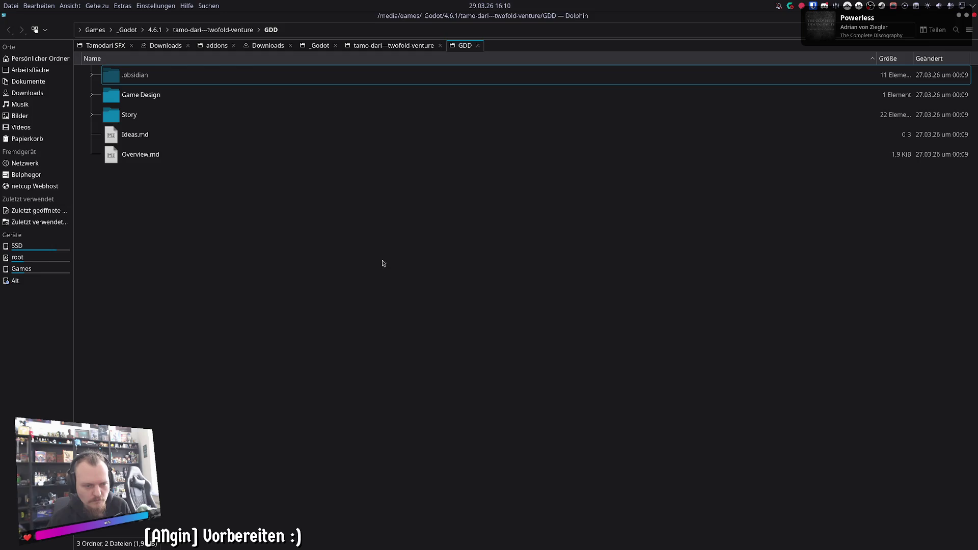
Bring the Obsidian window in front of Dolphin from the taskbar.
mouse_move(289, 538)
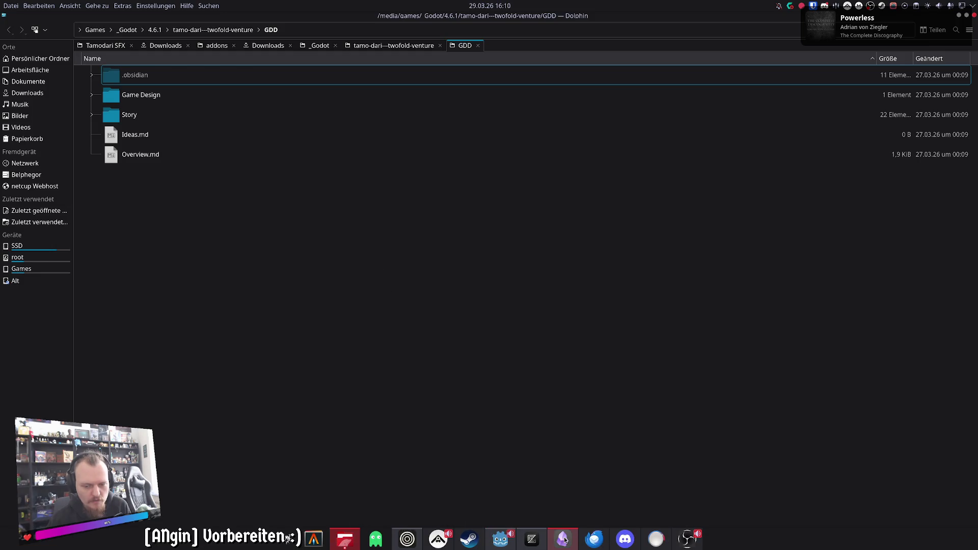
mouse_move(565, 540)
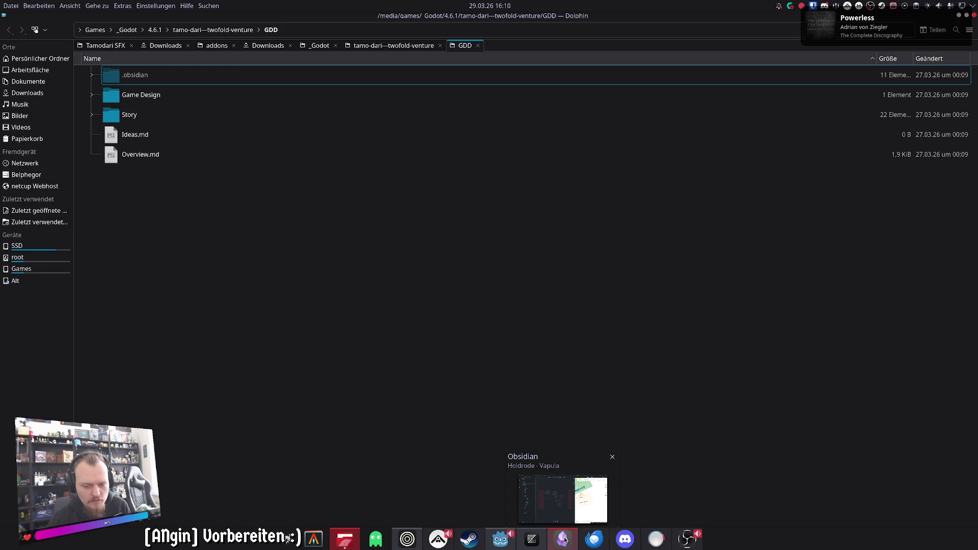
click(565, 540)
click(564, 539)
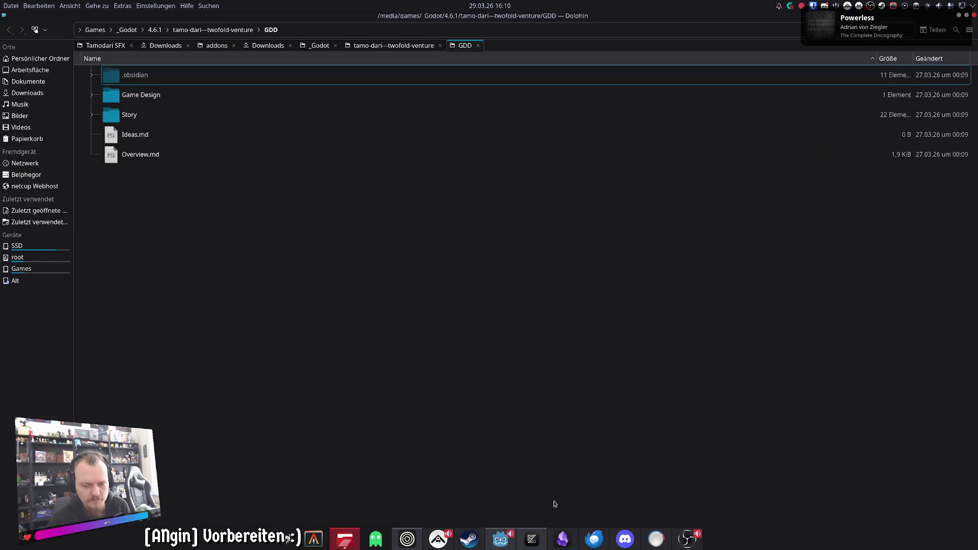
right_click(422, 311)
mouse_move(440, 333)
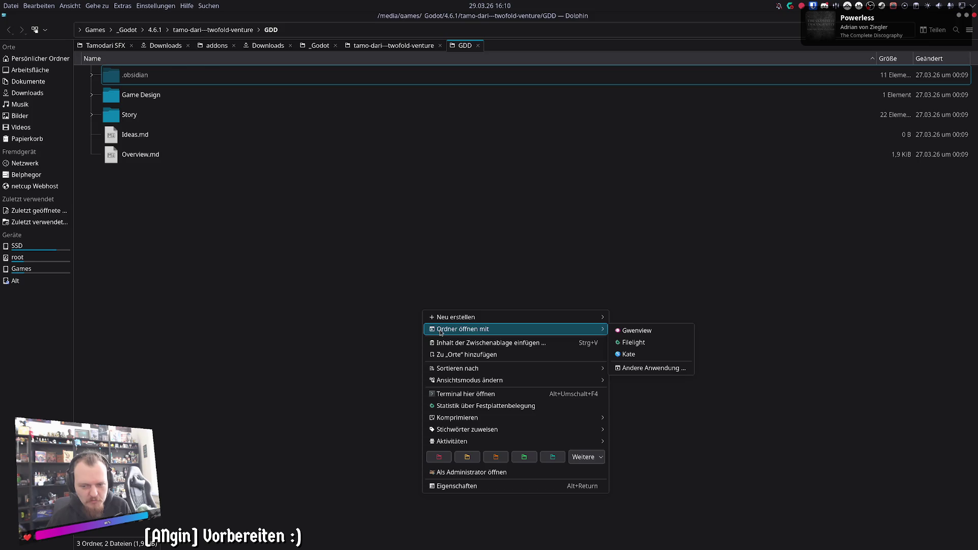
click(369, 316)
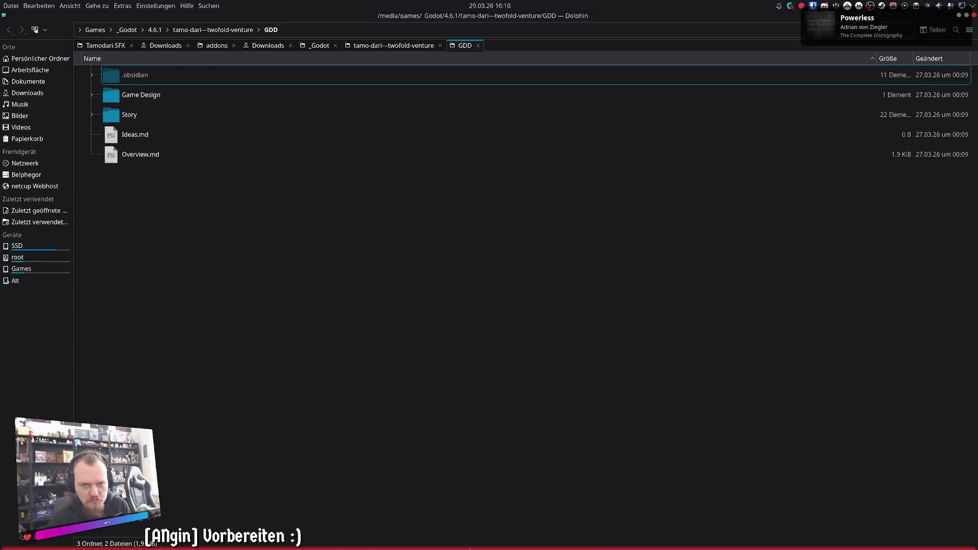
click(562, 539)
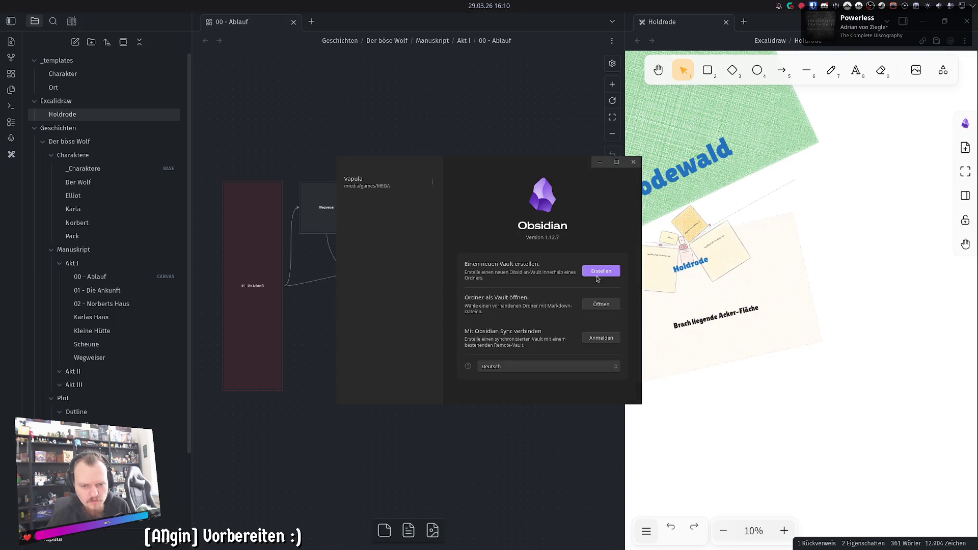
Dismiss the folder chooser and vault manager, then switch to the new GDD vault window.
click(593, 306)
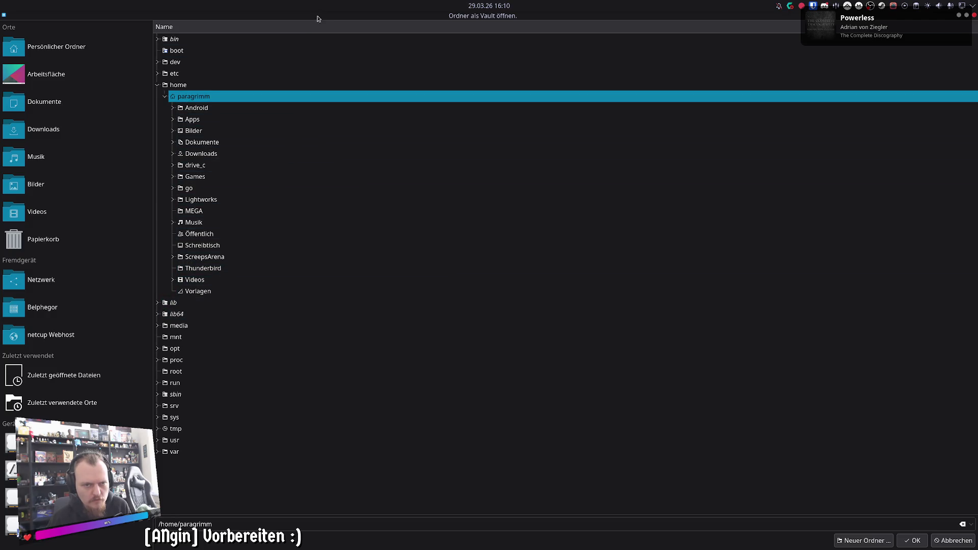
key(Escape)
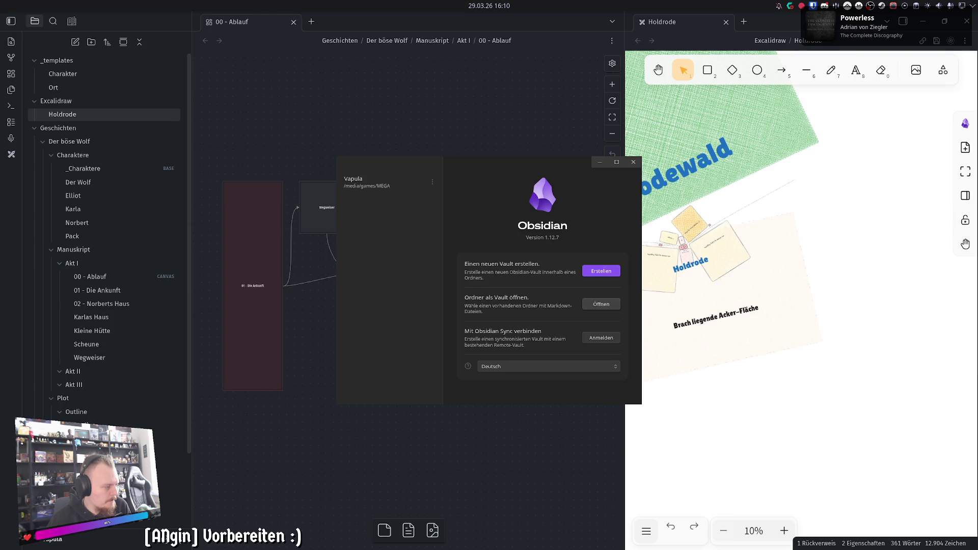
key(Escape)
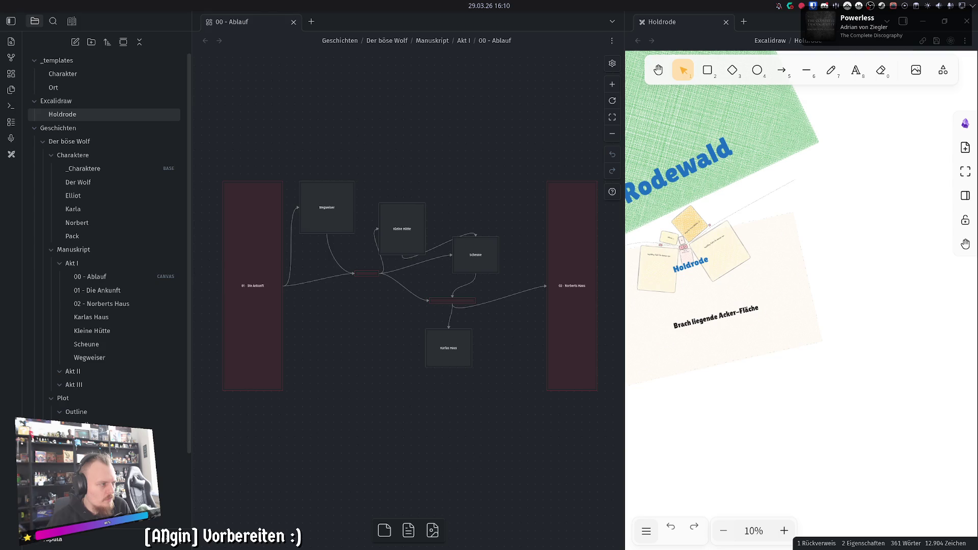
key(alt+Tab)
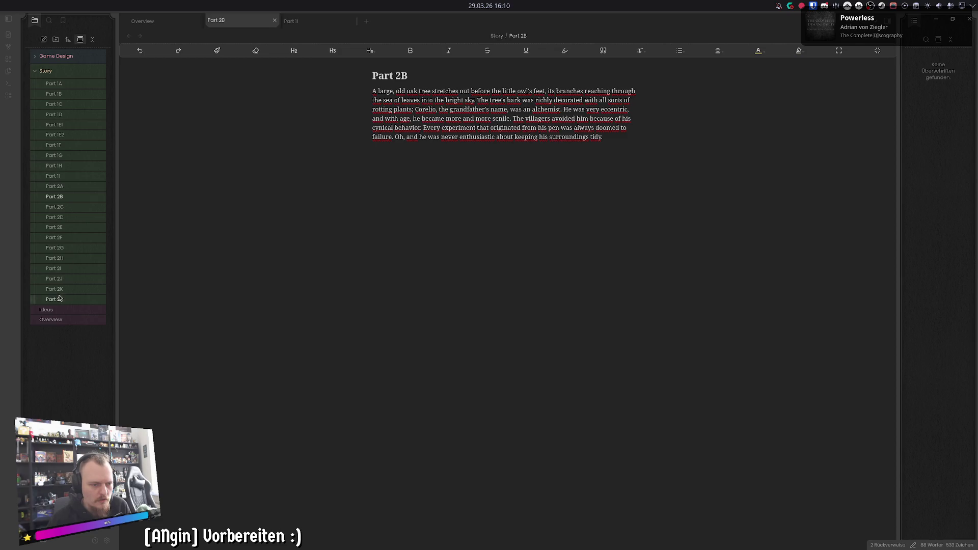
Expand Game Design and open the GD Board canvas to review the flowchart.
click(53, 56)
click(58, 68)
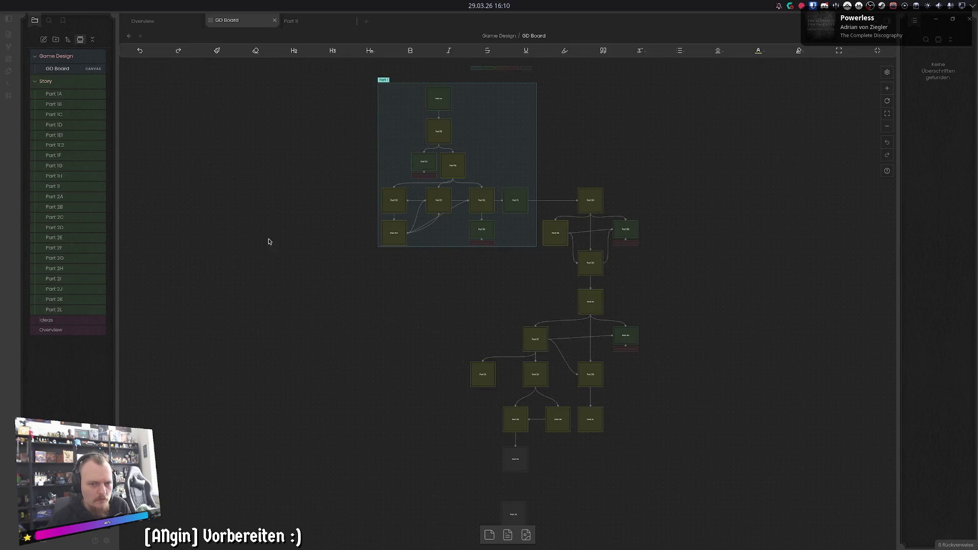
scroll(268, 242, down, 3)
mouse_move(329, 277)
mouse_down()
mouse_move(232, 275)
mouse_move(205, 327)
mouse_move(217, 342)
mouse_up()
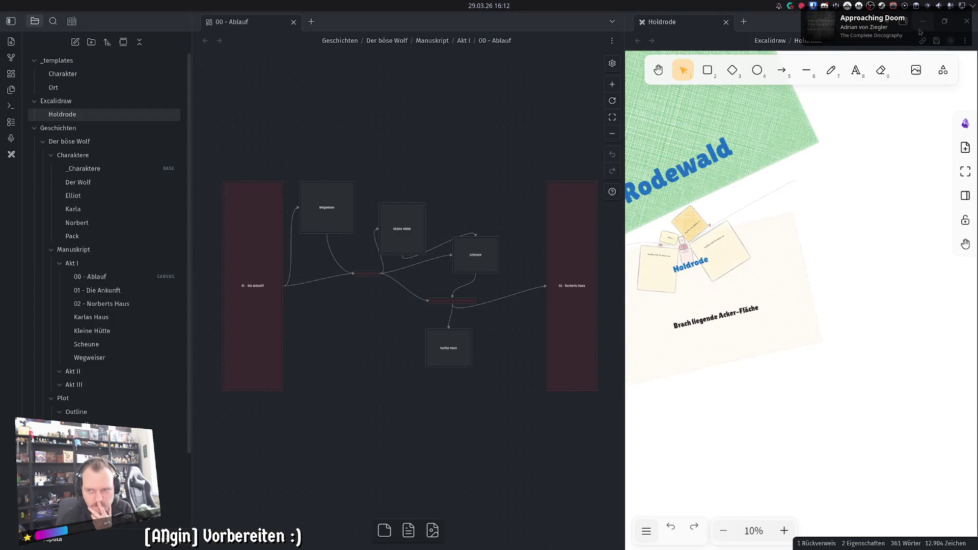
Close Dolphin's GDD tab and return to Godot's ANgin story graph editor.
key(alt+Tab)
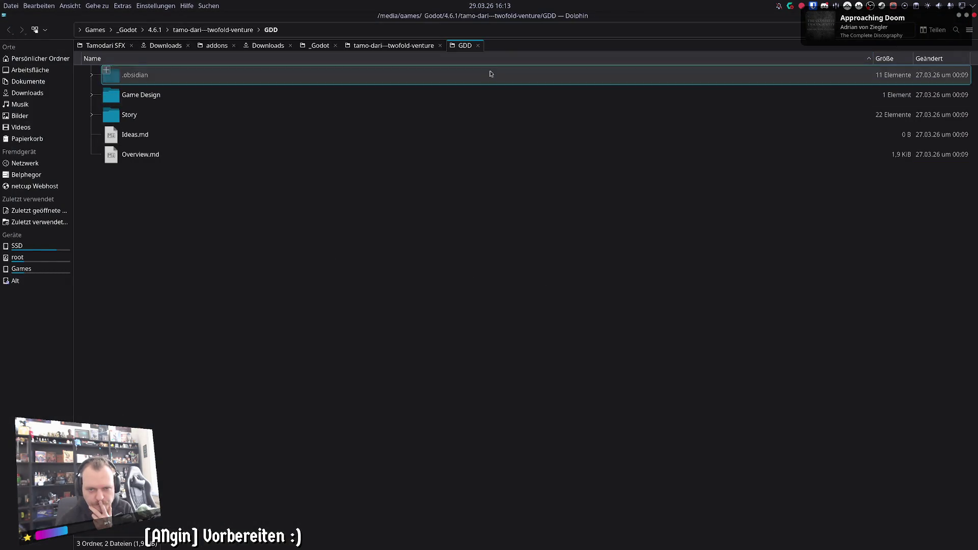
click(478, 45)
click(500, 538)
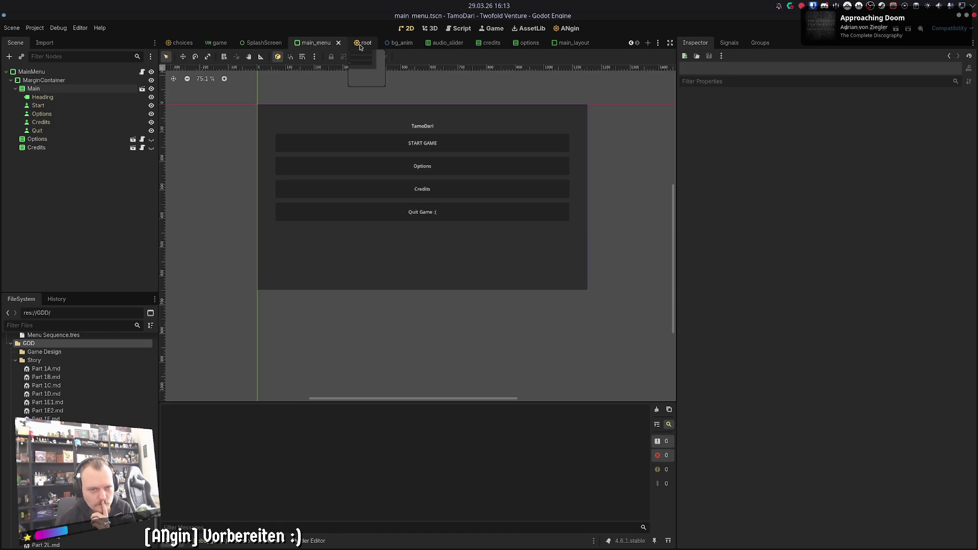
click(568, 28)
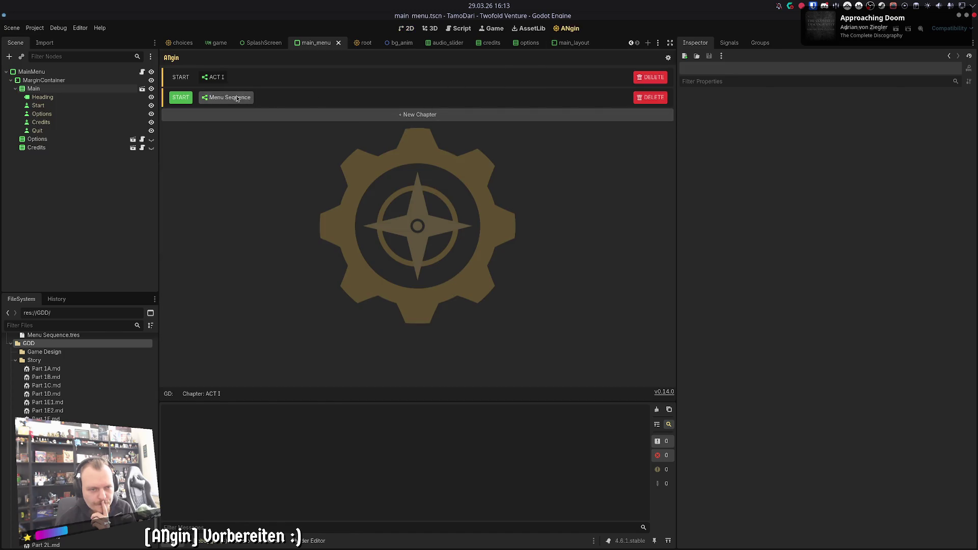
Select the Main Layout node in the ANgin story graph.
drag(403, 237, 468, 161)
scroll(12, 348, down, 5)
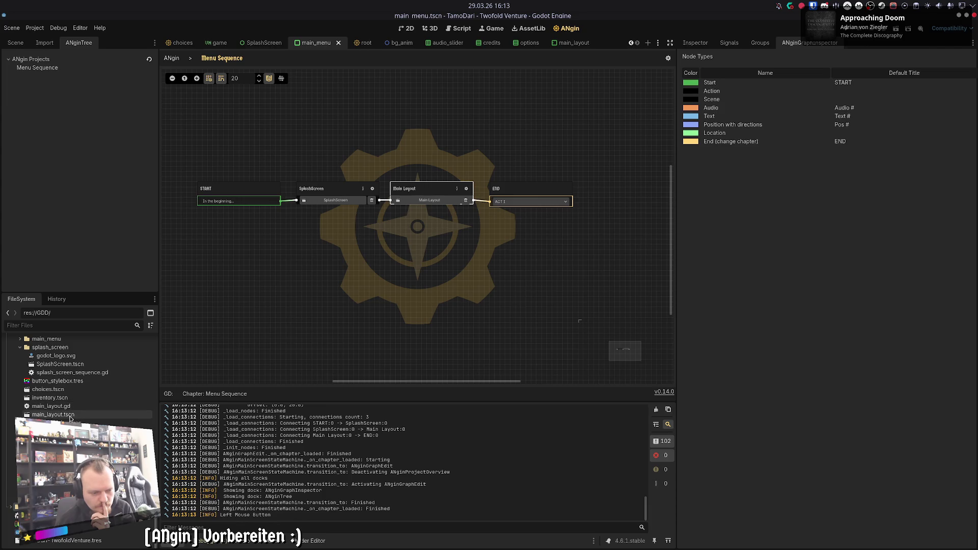
scroll(73, 403, up, 3)
Create a User Interface scene named start in the ui folder and show its node tree.
right_click(44, 358)
mouse_move(143, 265)
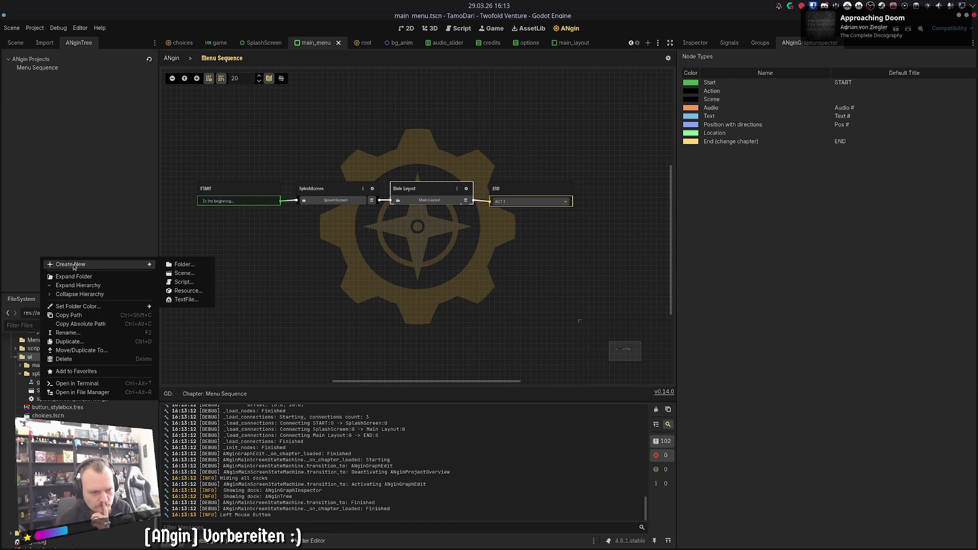
click(185, 278)
text(start)
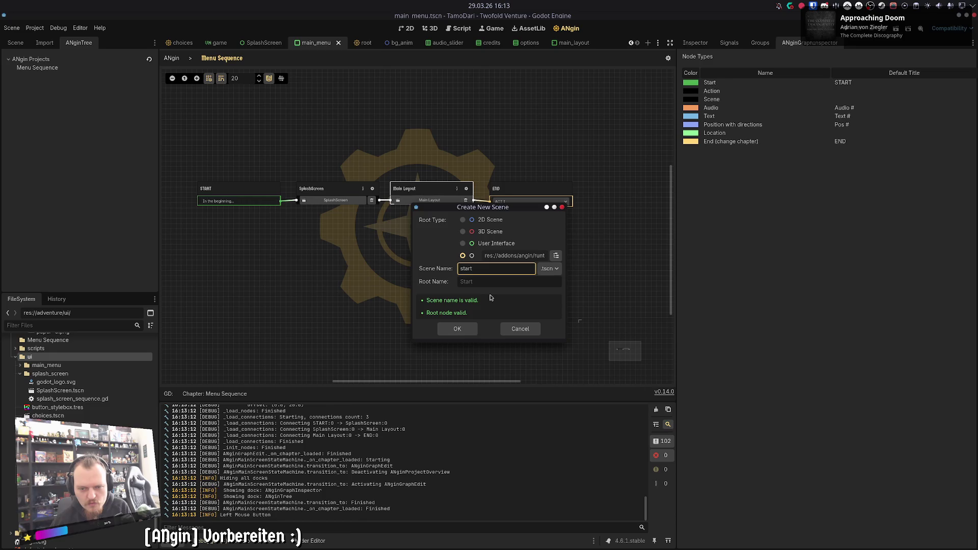
click(462, 244)
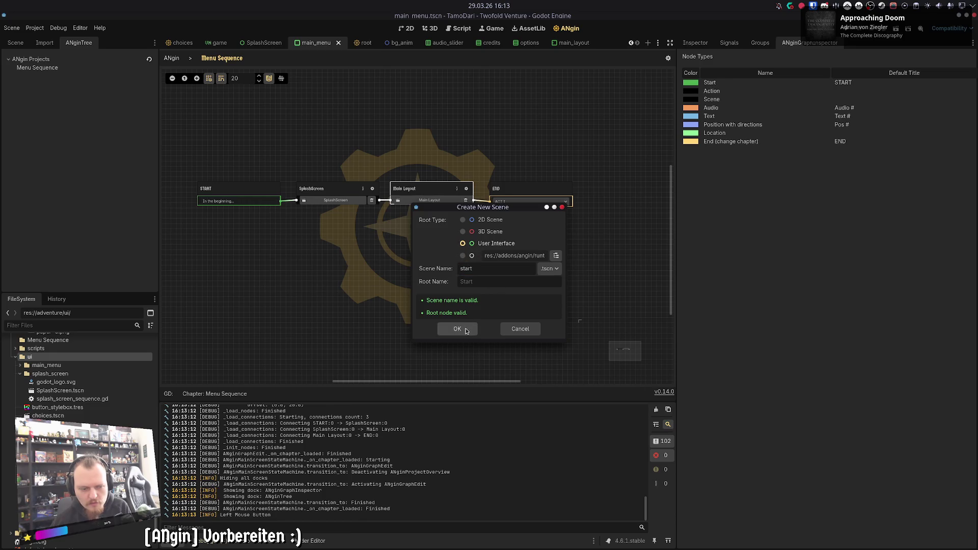
click(466, 331)
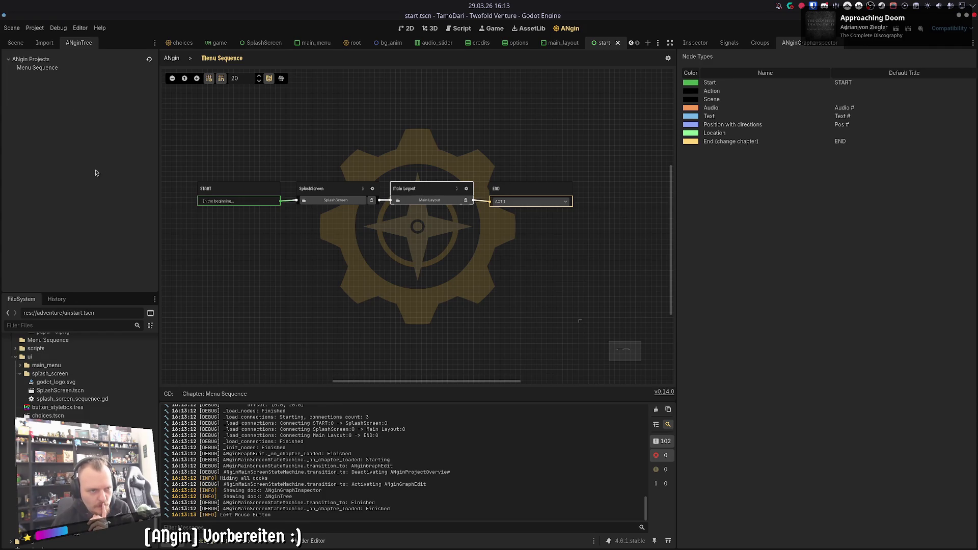
click(16, 43)
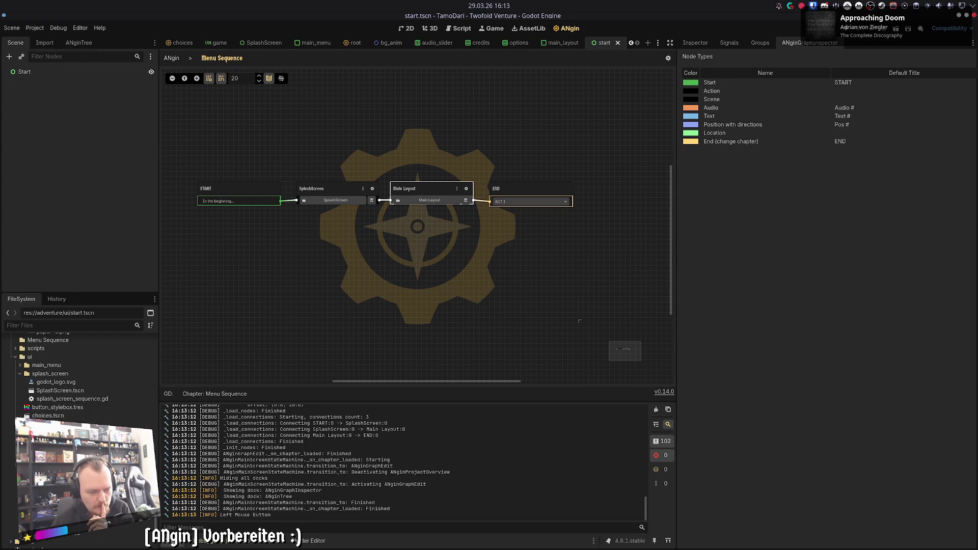
Save start.tscn with its BGAnim forest background and zoom out to show the whole background.
scroll(76, 382, down, 1)
drag(51, 489, 42, 73)
click(697, 44)
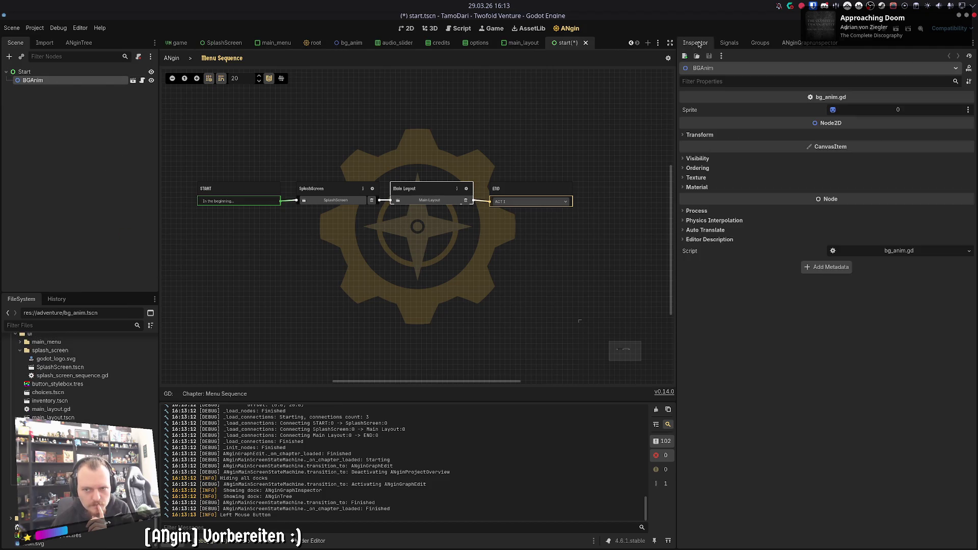
click(406, 29)
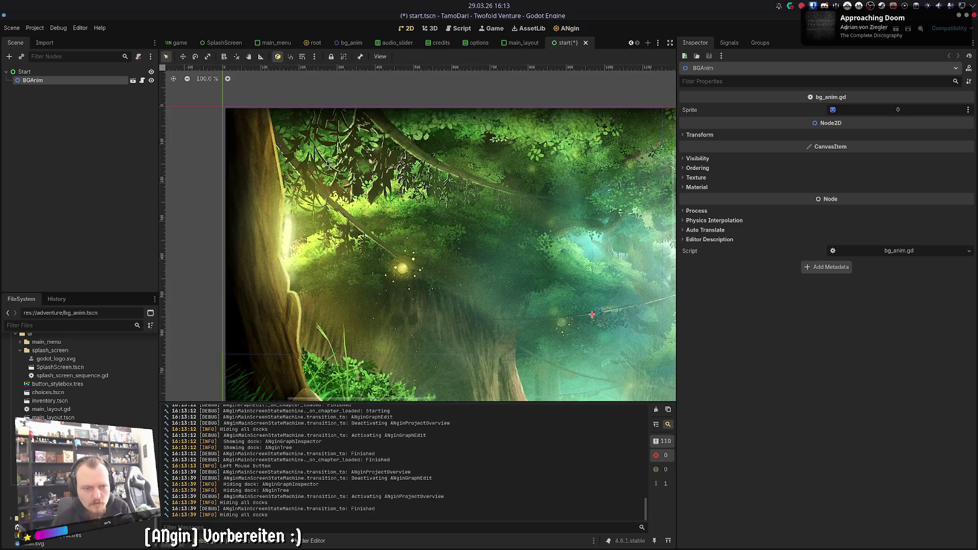
key(ctrl+s)
drag(456, 229, 380, 199)
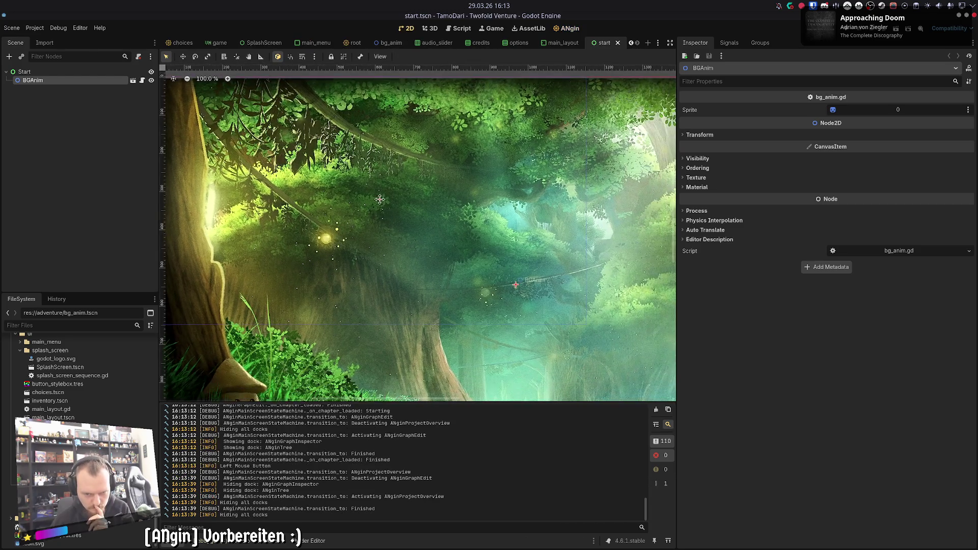
scroll(379, 199, down, 5)
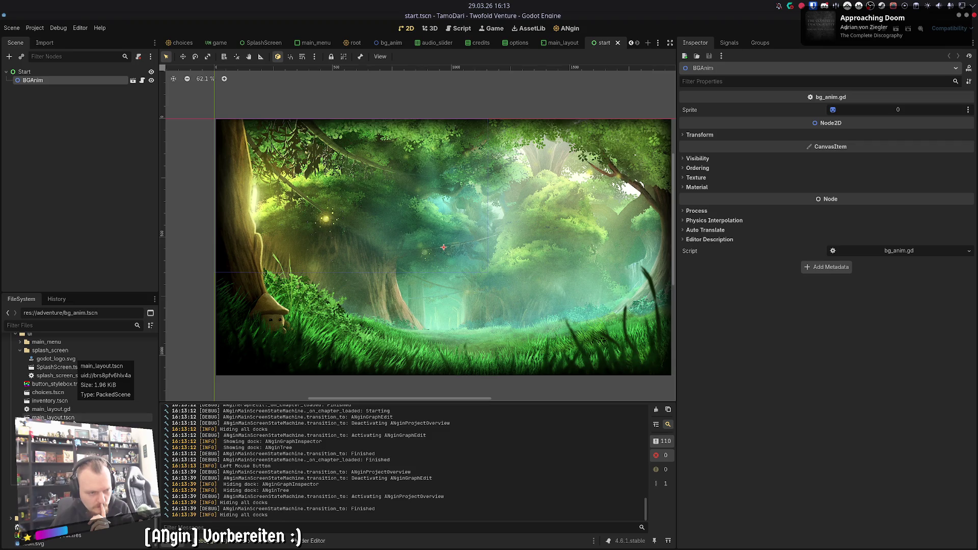
right_click(47, 76)
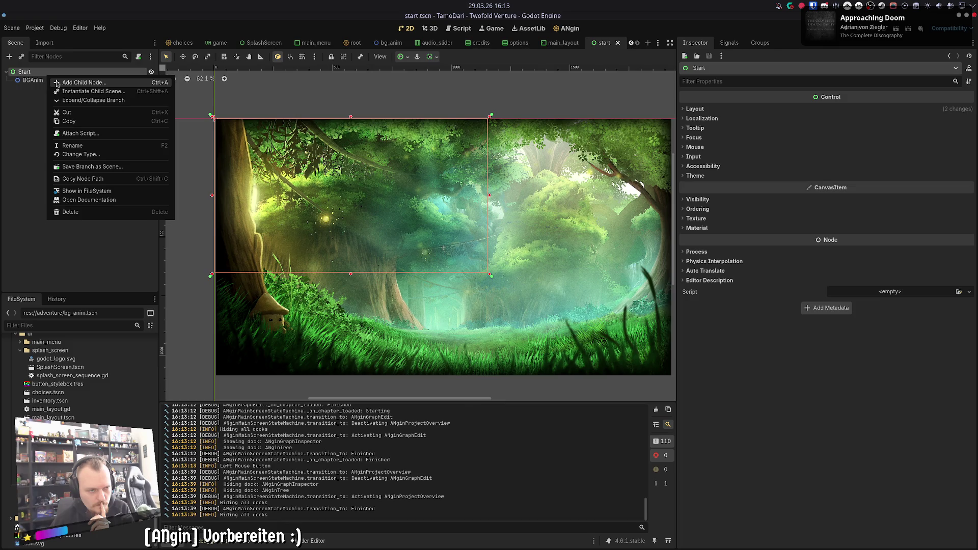
Add a MarginContainer child under Start with the Full Rect anchor preset.
click(57, 83)
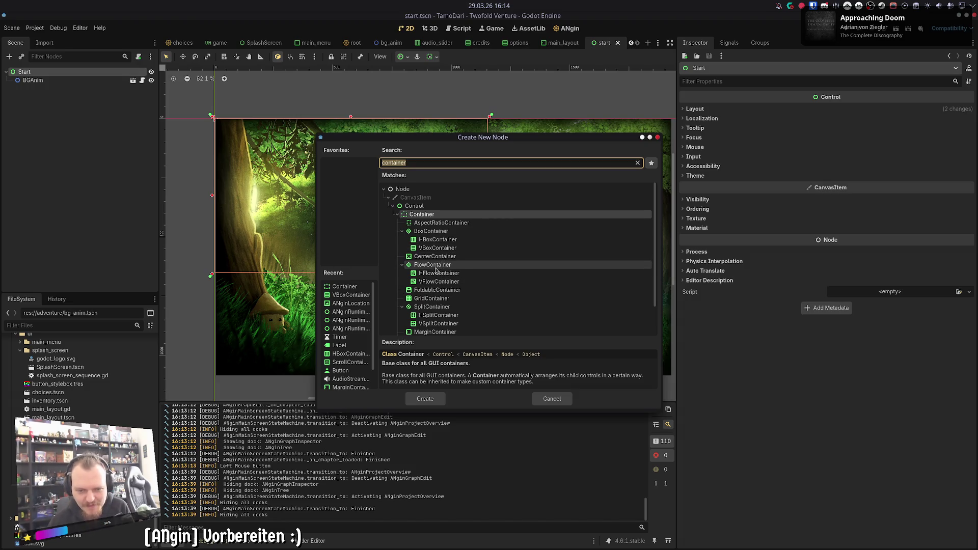
text(margin)
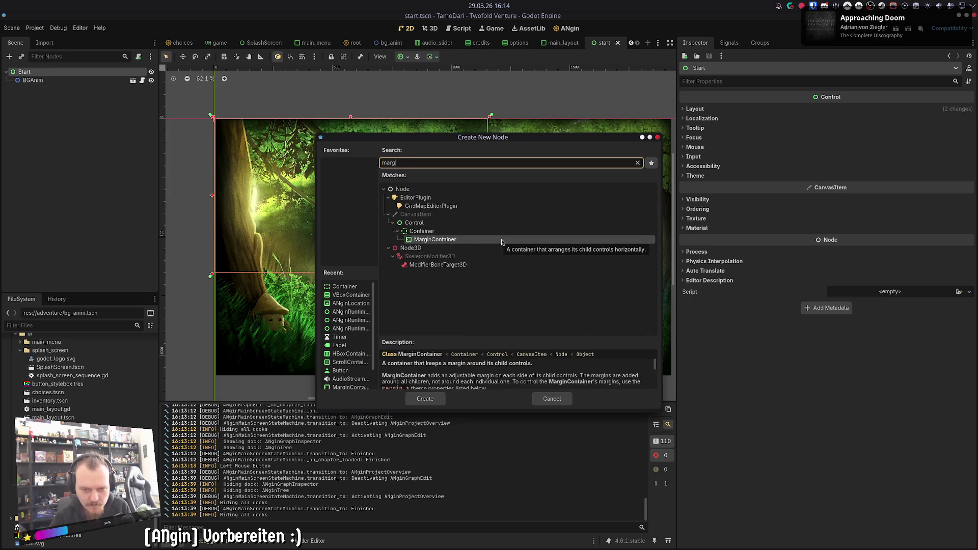
click(425, 399)
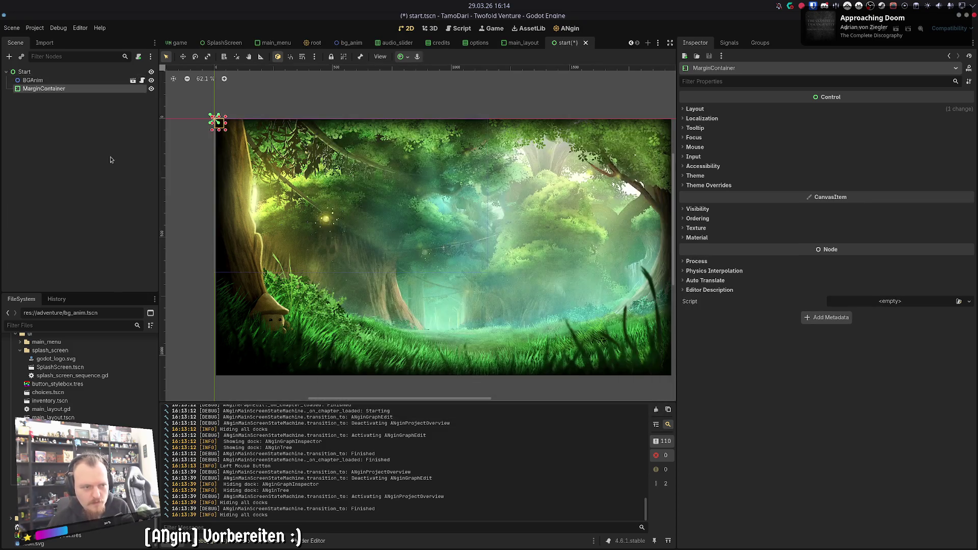
click(400, 57)
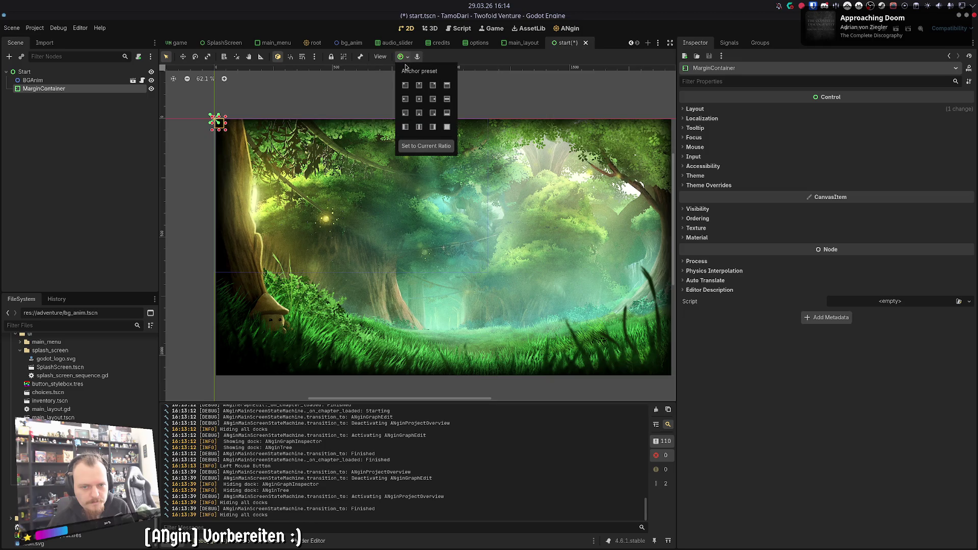
click(446, 127)
Enable horizontal and vertical Expand sizing and save the start scene.
click(55, 71)
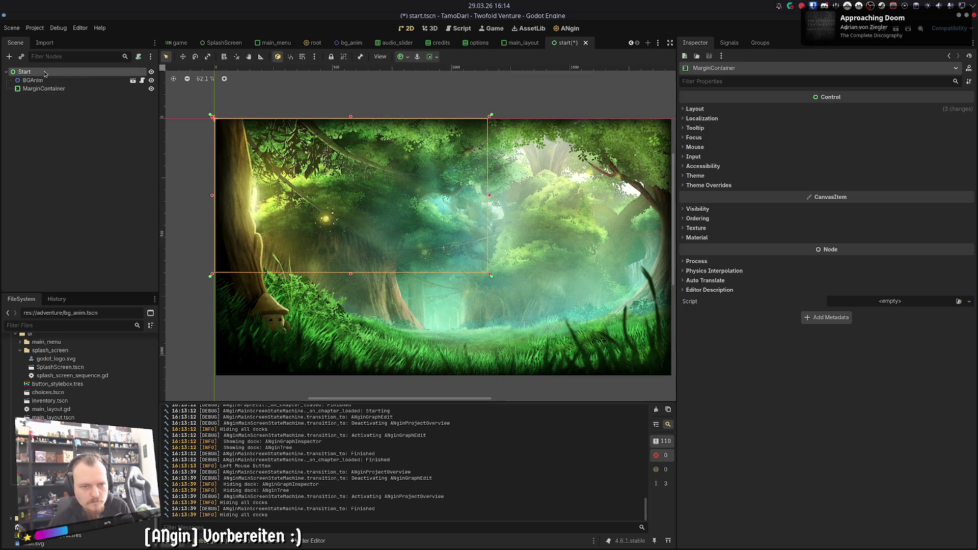
click(400, 56)
click(430, 56)
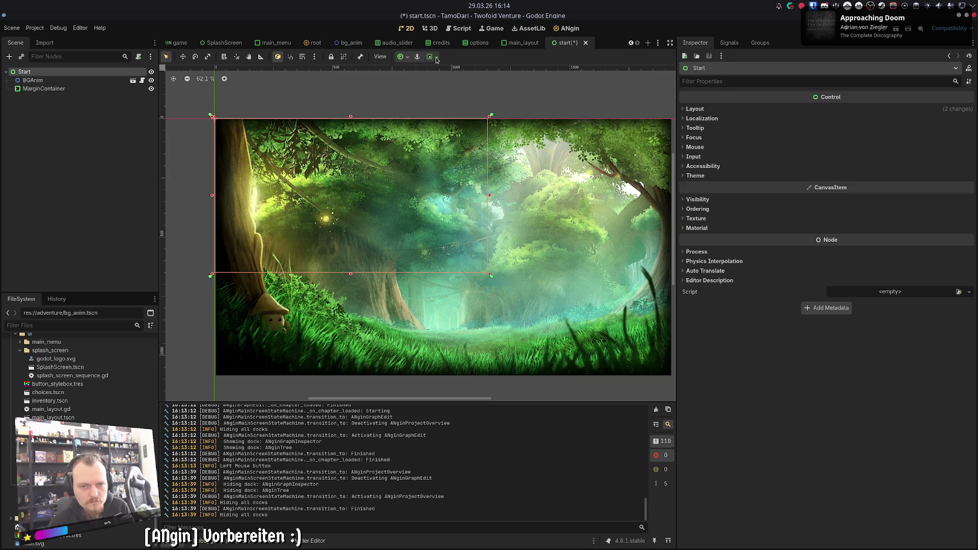
click(430, 56)
click(476, 100)
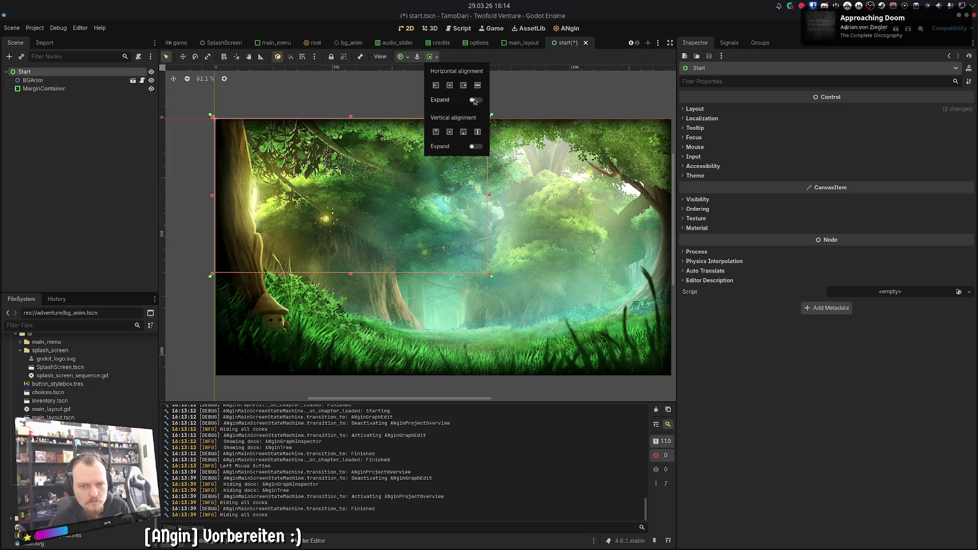
click(475, 146)
key(ctrl+s)
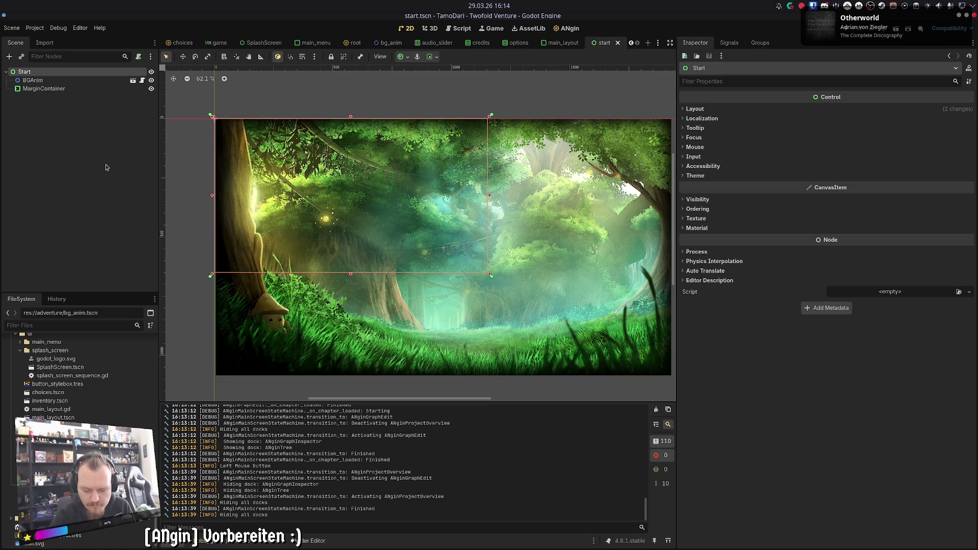
click(81, 90)
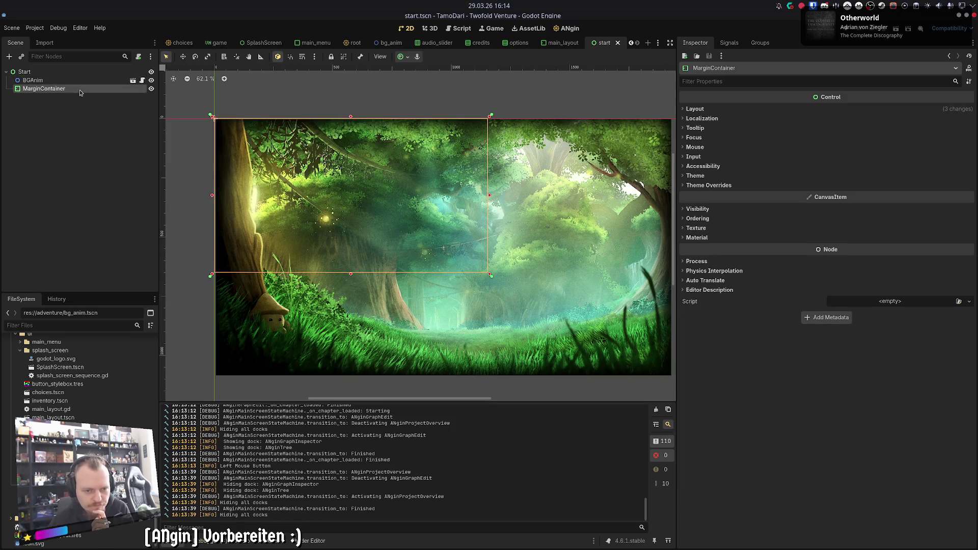
Override MarginContainer margin constants: Left 700, Top 228, Right 64, Bottom 64, then save.
click(688, 185)
click(706, 194)
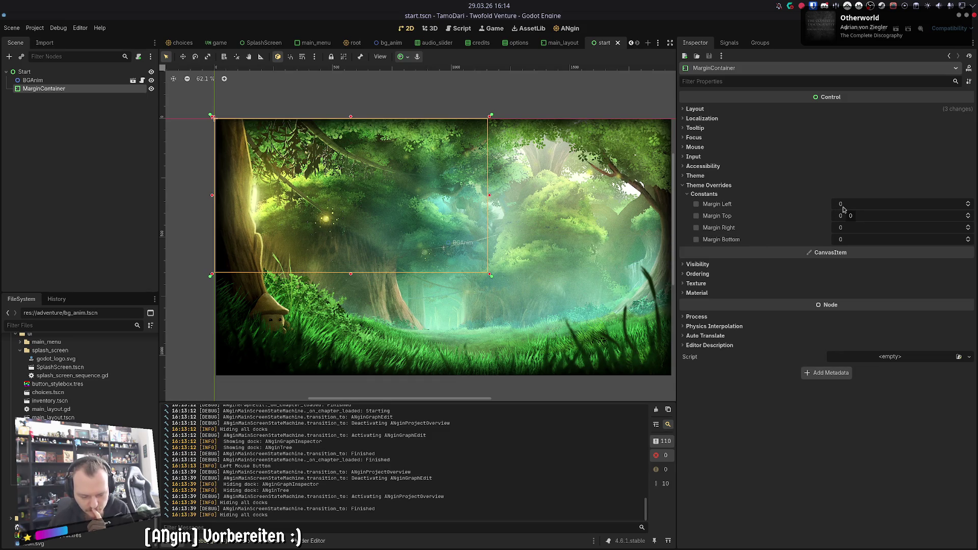
click(843, 204)
text(700)
key(Return)
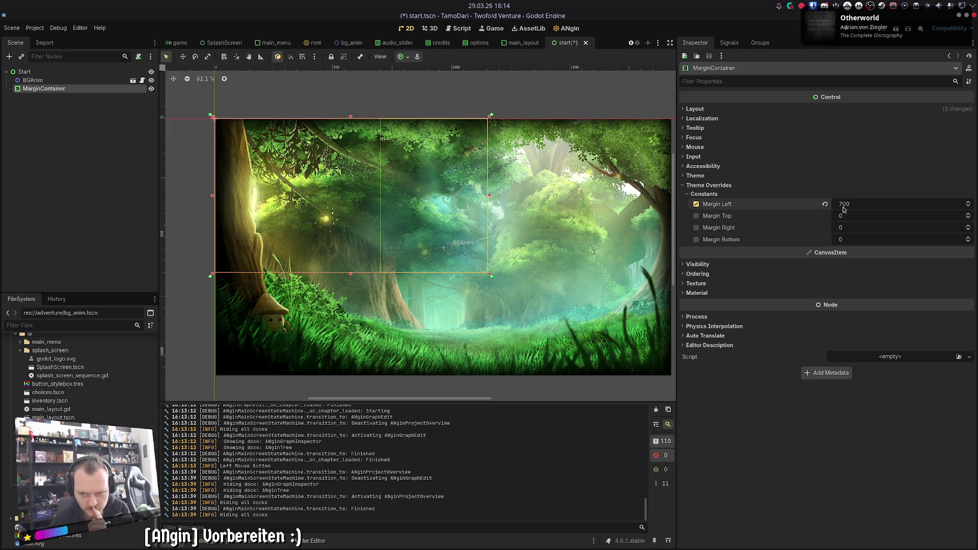
text(228)
key(Return)
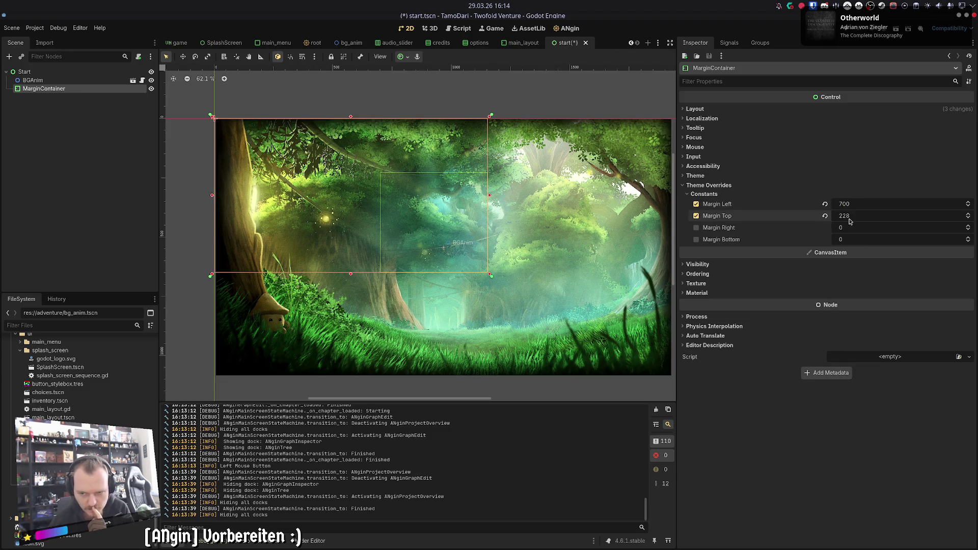
text(64)
key(Return)
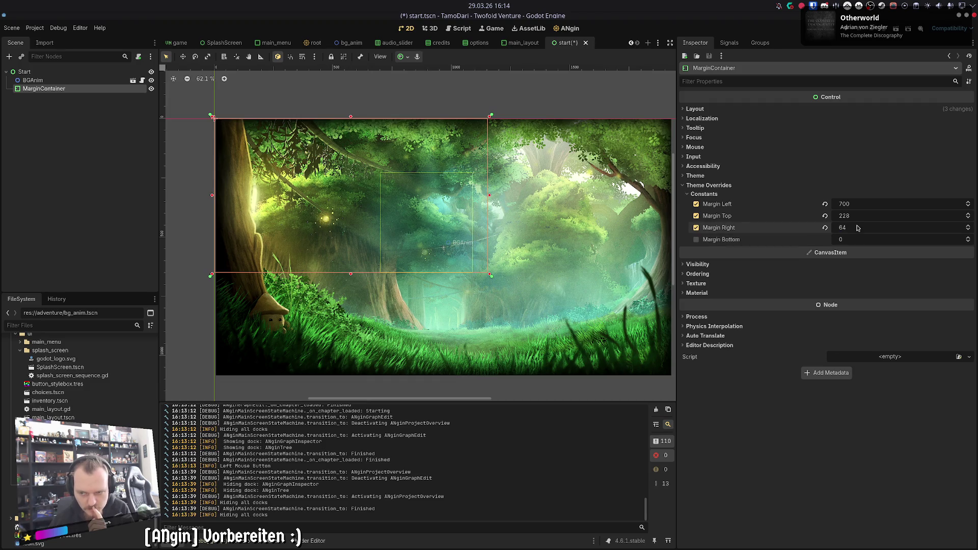
click(863, 240)
text(64)
key(Return)
key(ctrl+s)
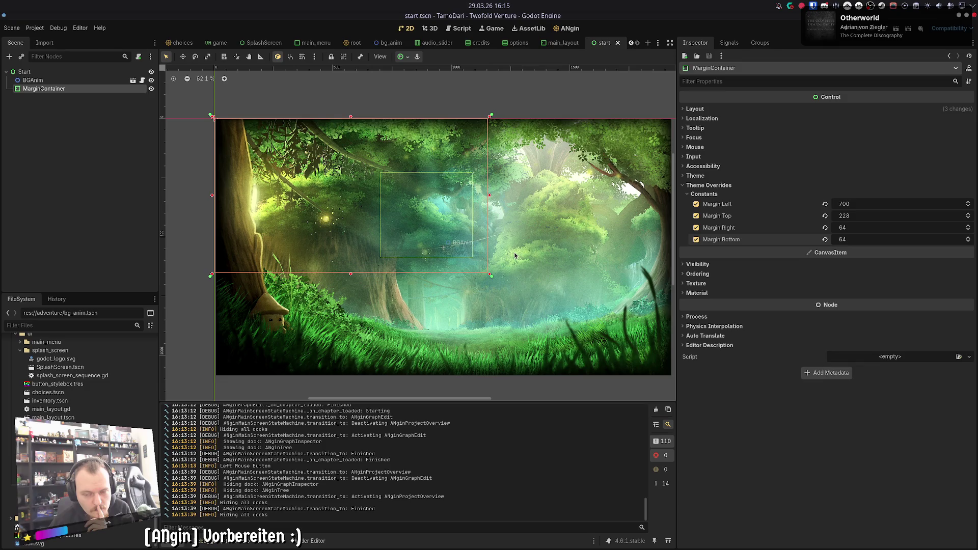
Add a Label child under MarginContainer and rename it Logo.
right_click(60, 96)
click(72, 103)
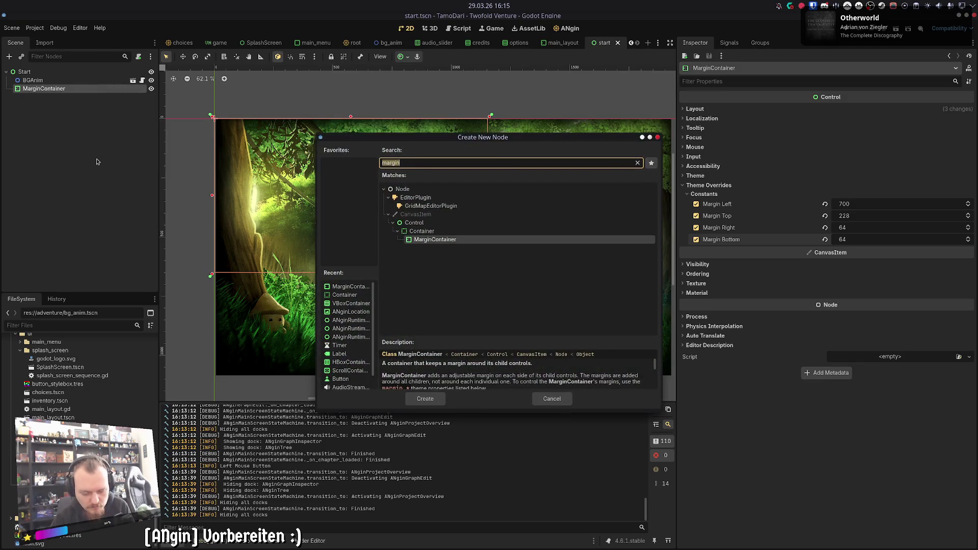
text(Label)
key(Return)
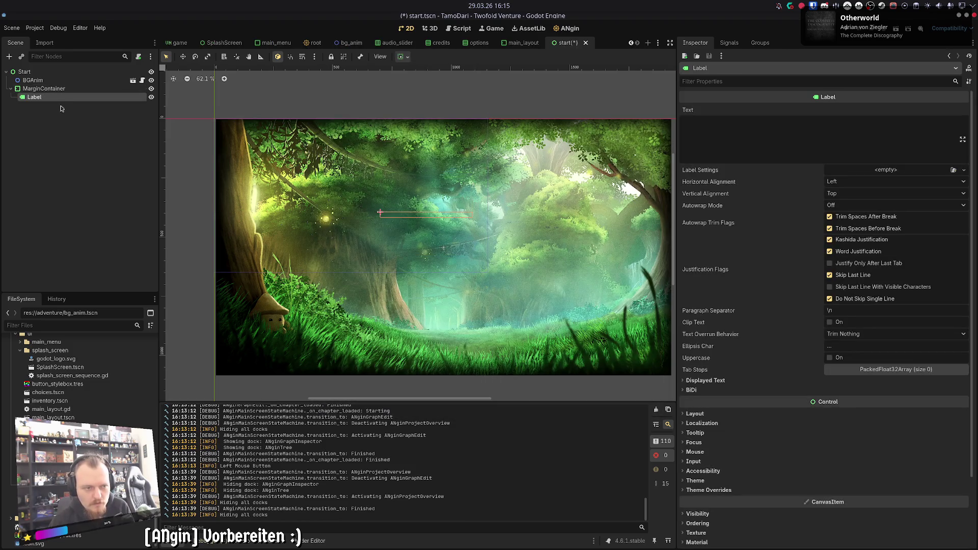
key(F2)
text(Logo)
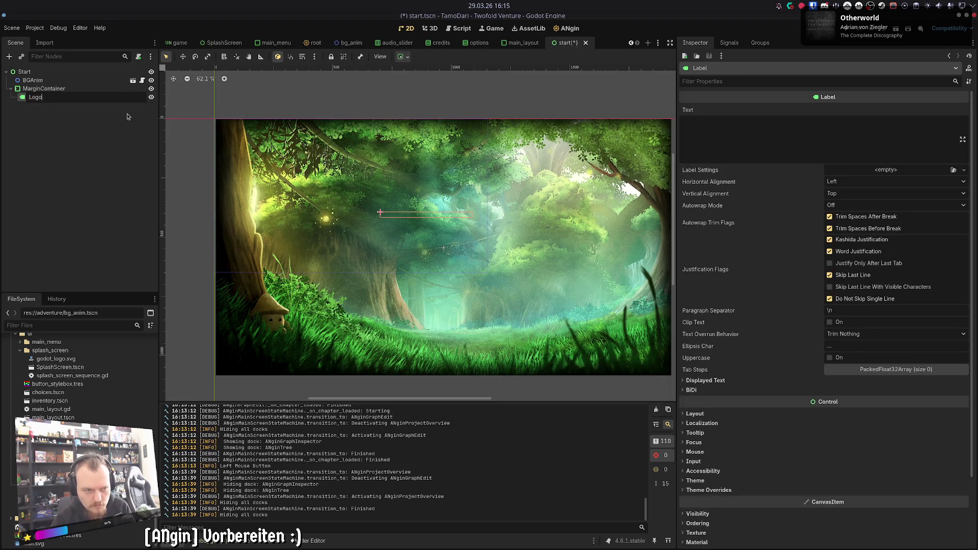
key(Return)
Set the Logo text to "The Alchemist's Dilemma", centre it horizontally, and save.
click(759, 142)
text(Tamodari)
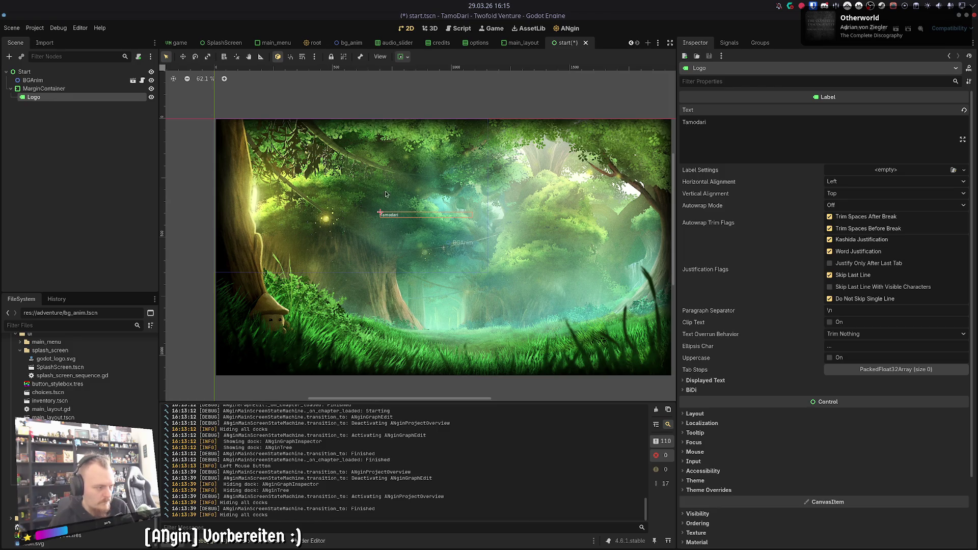
key(ctrl+a)
text(The Alc)
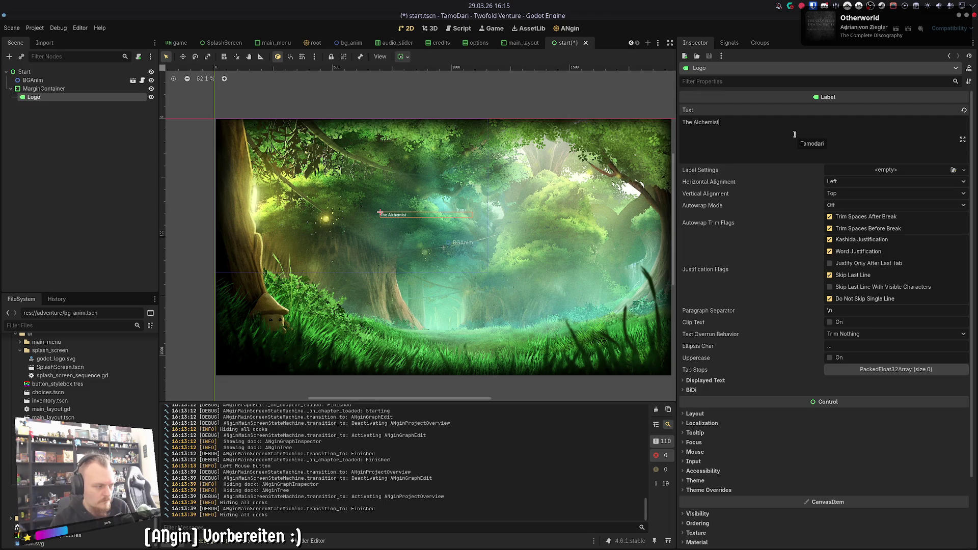
text(mma)
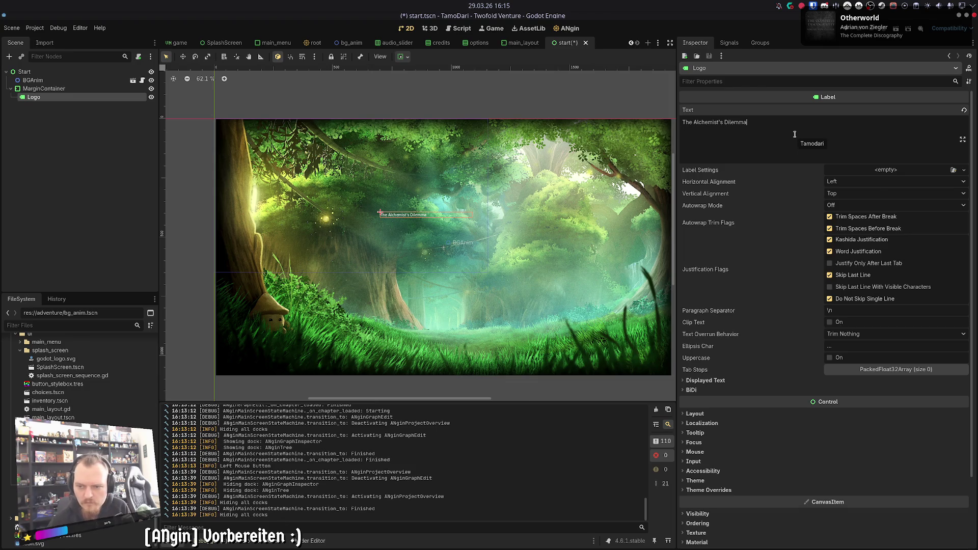
click(881, 184)
click(871, 203)
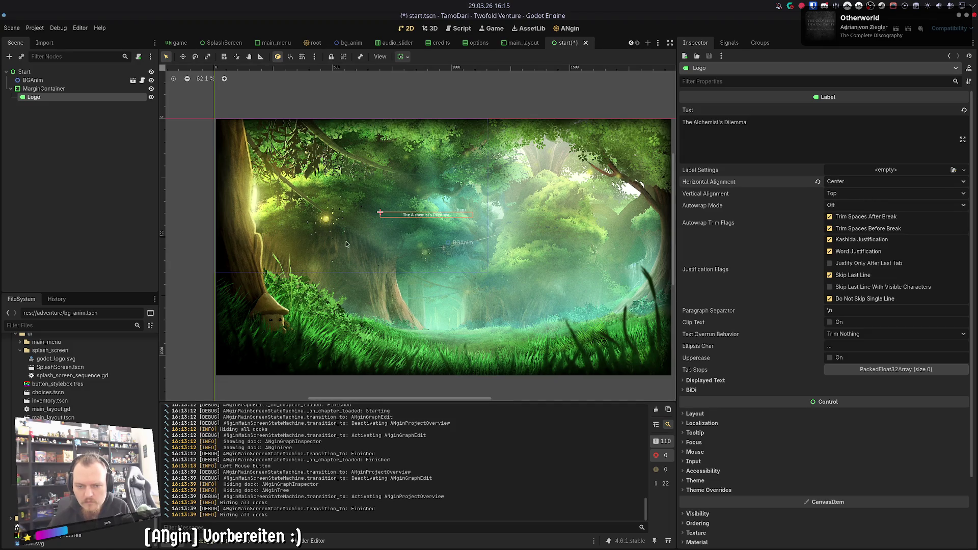
click(101, 149)
key(ctrl+s)
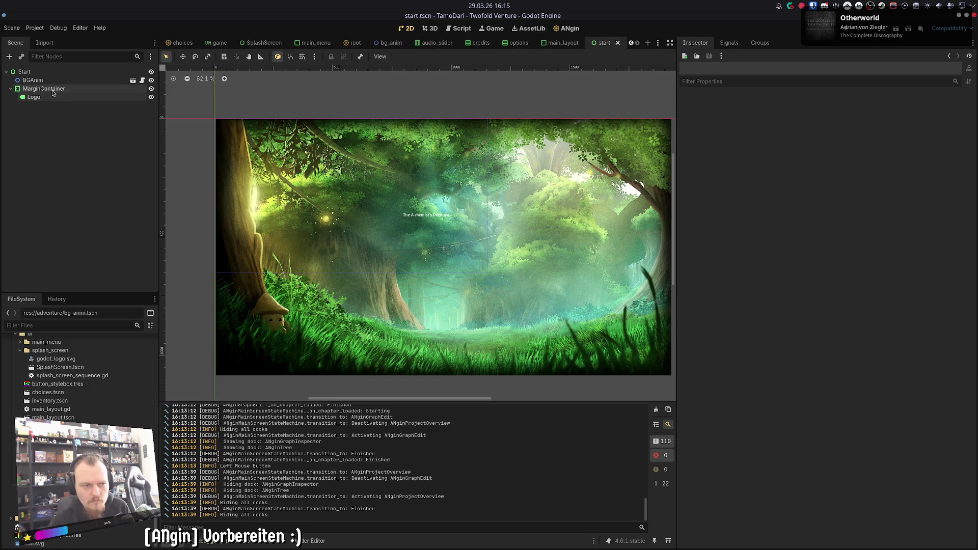
Add a VBoxContainer child under MarginContainer.
right_click(57, 89)
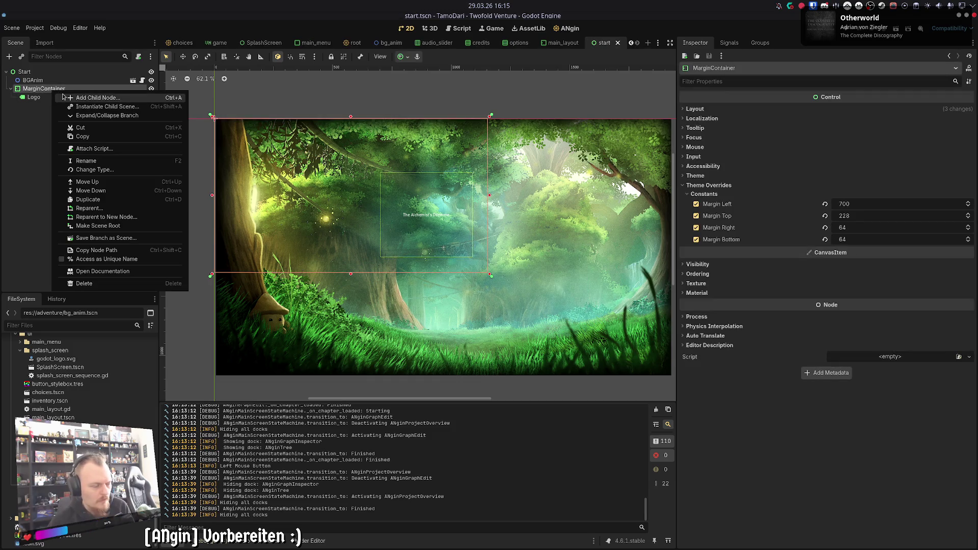
click(63, 97)
text(vbox)
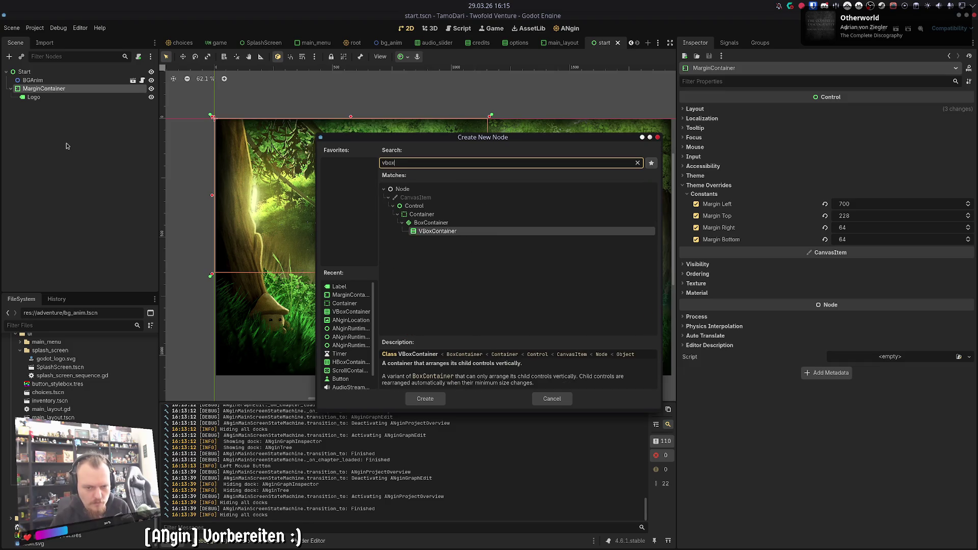
key(Return)
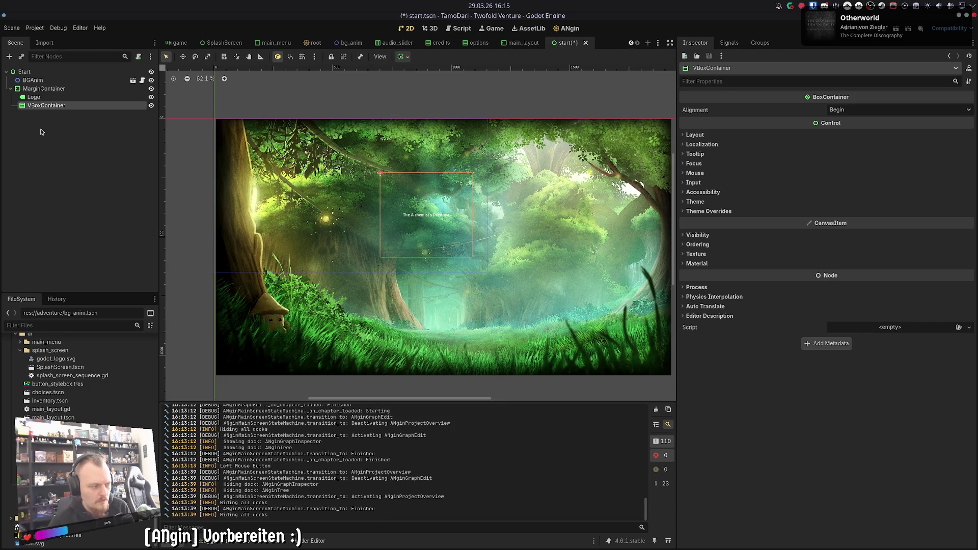
Add a Button under VBoxContainer and duplicate it into three buttons.
right_click(48, 105)
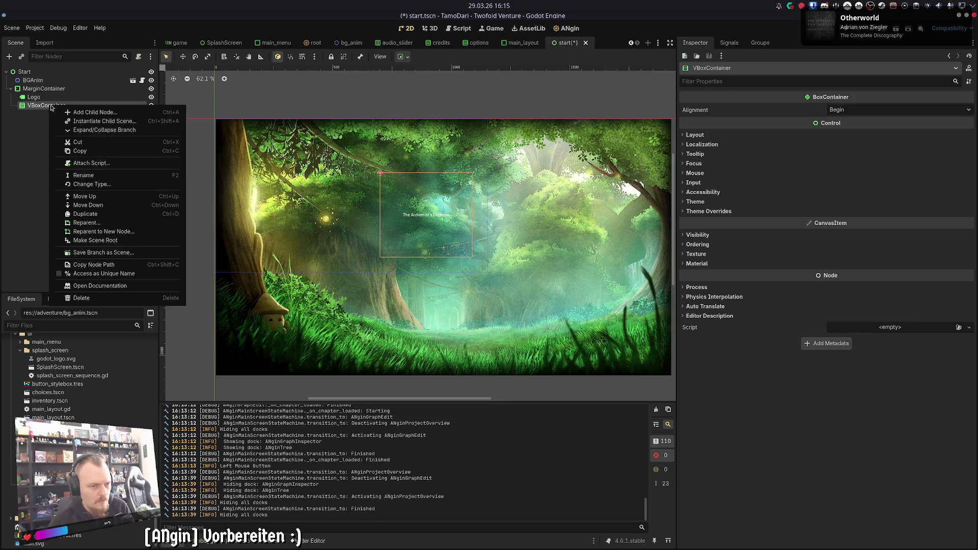
click(61, 112)
text(butt)
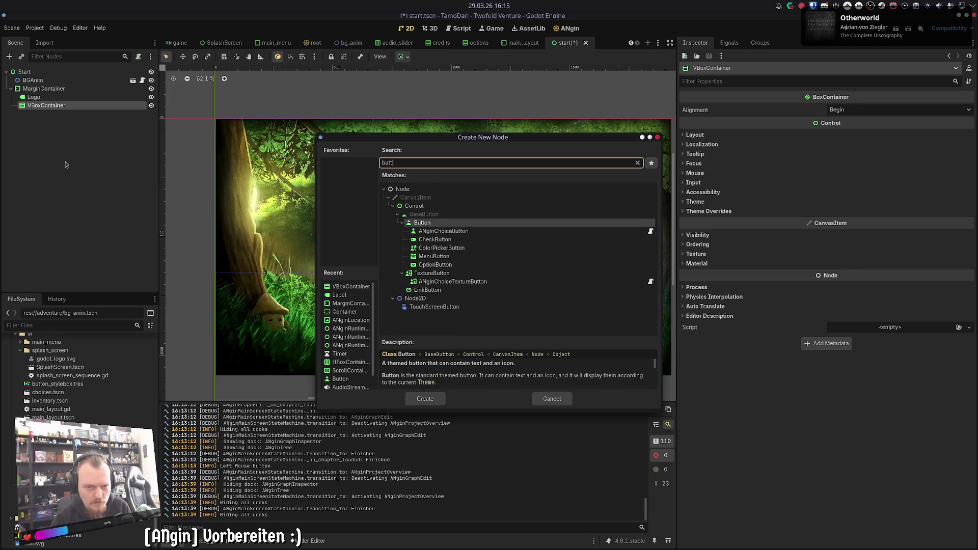
key(Return)
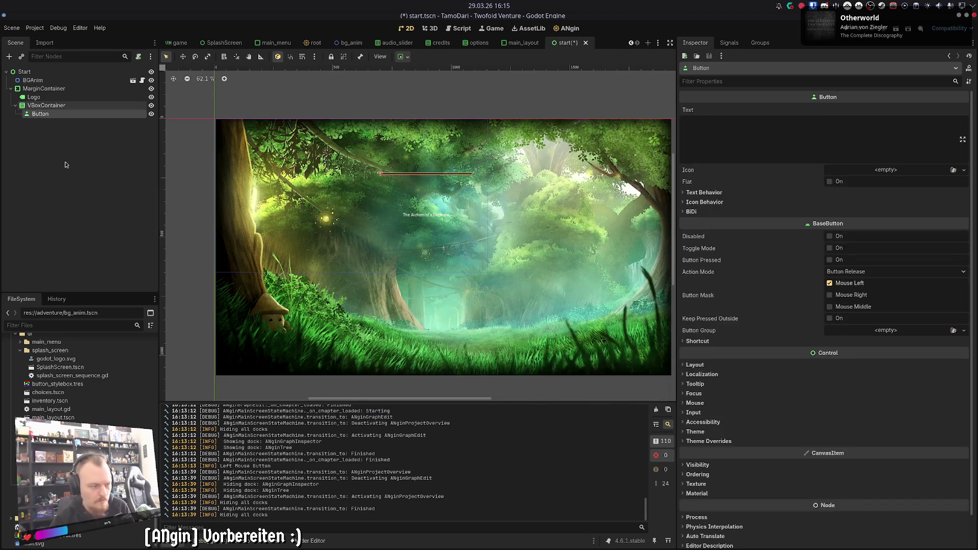
key(ctrl+d)
key(ctrl+d)
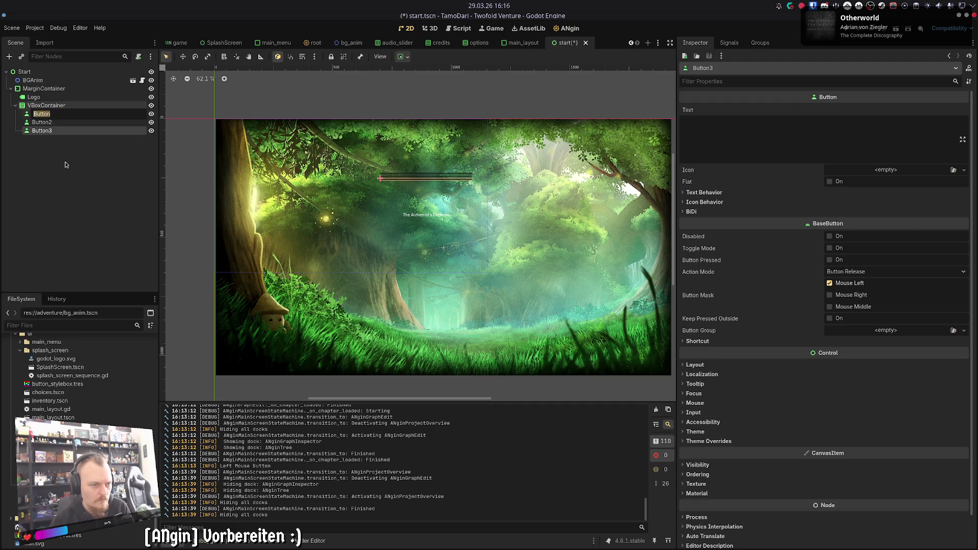
Rename the three buttons Start, Settings and Credits.
text(Start)
key(Return)
key(Down)
key(F2)
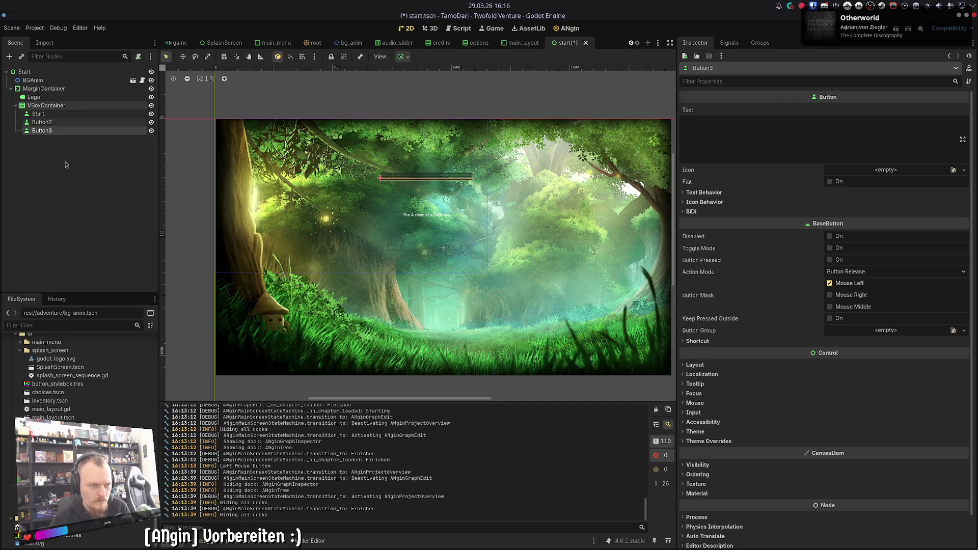
text(Settin)
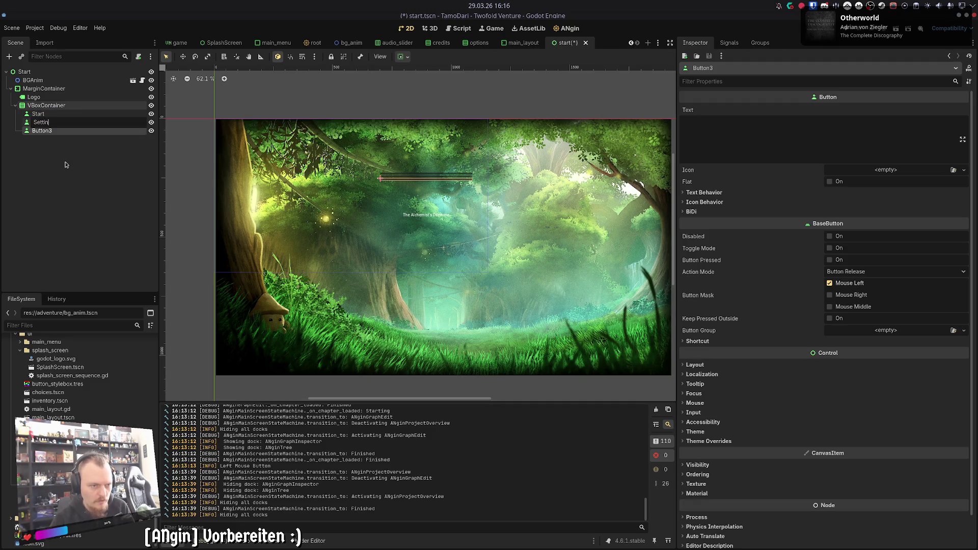
text(gs)
key(Return)
key(Down)
key(F2)
text(Credits)
key(Return)
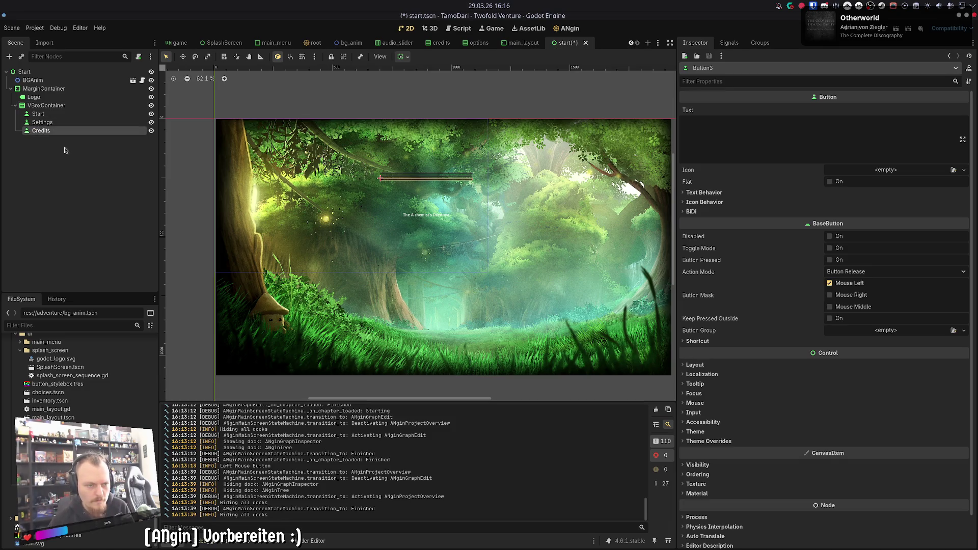
Move the Logo label into the VBoxContainer above the buttons.
click(57, 96)
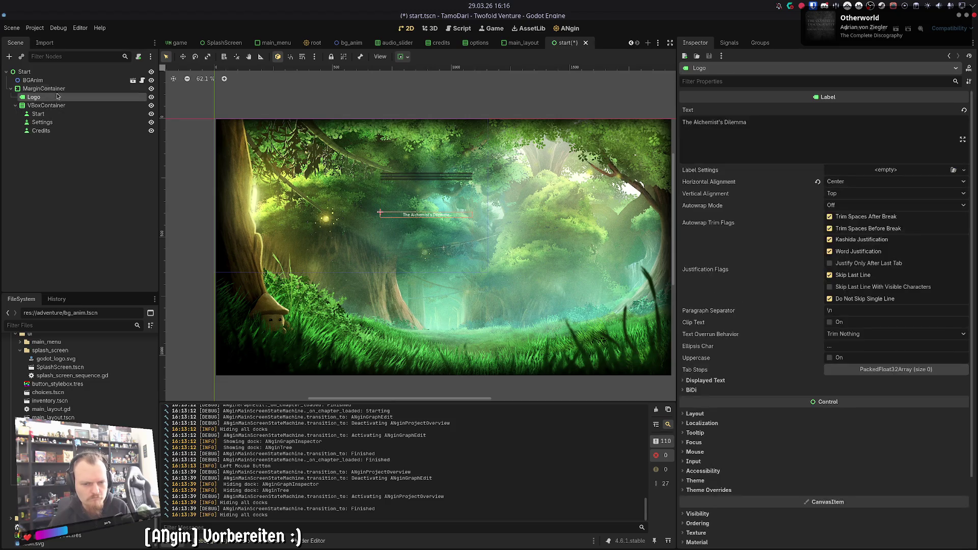
click(59, 89)
click(53, 96)
click(55, 106)
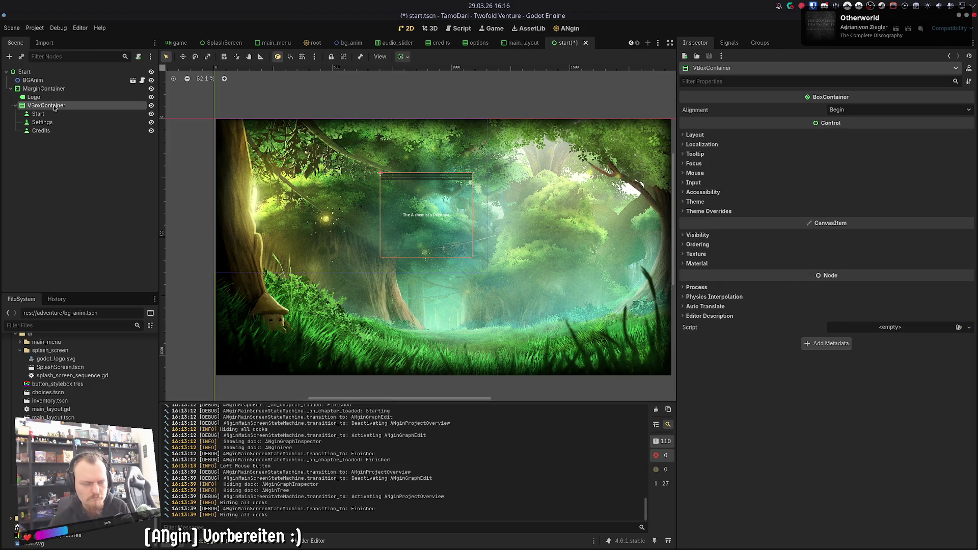
drag(34, 96, 43, 105)
Wrap the Start, Settings and Credits buttons in a new VBoxContainer.
click(46, 132)
shift+click(39, 114)
right_click(36, 113)
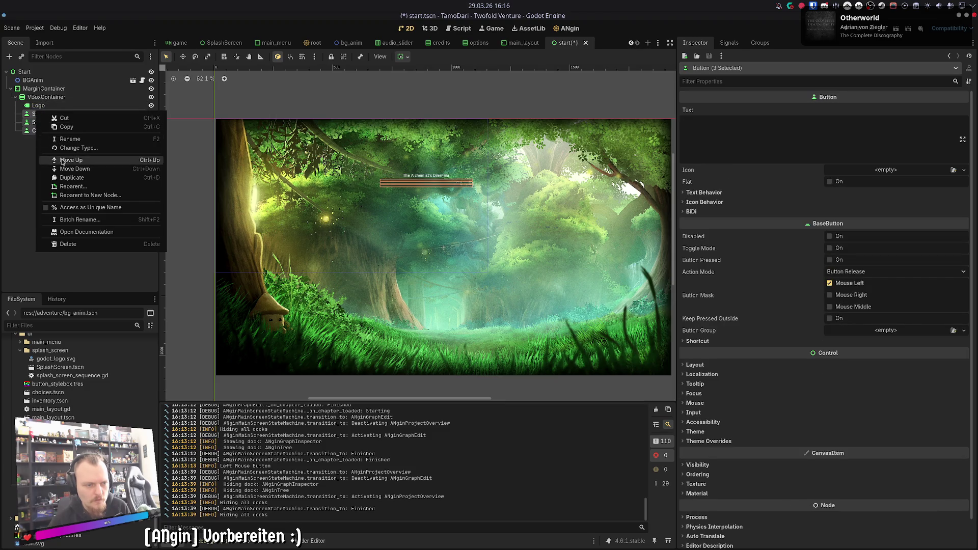
click(102, 196)
text(vbox)
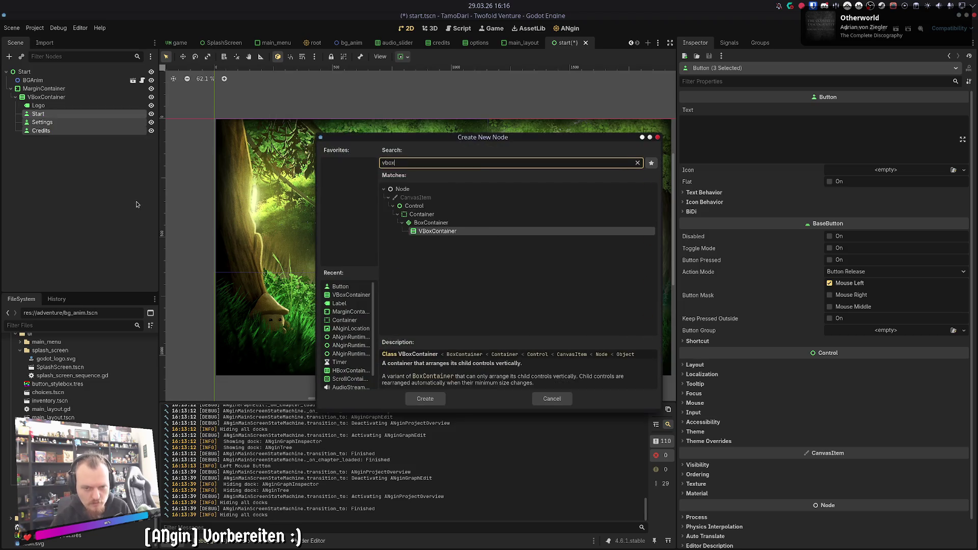
key(Return)
Rename the first two buttons to Start and Settings, fixing the 'Satrt' typo.
double_click(46, 123)
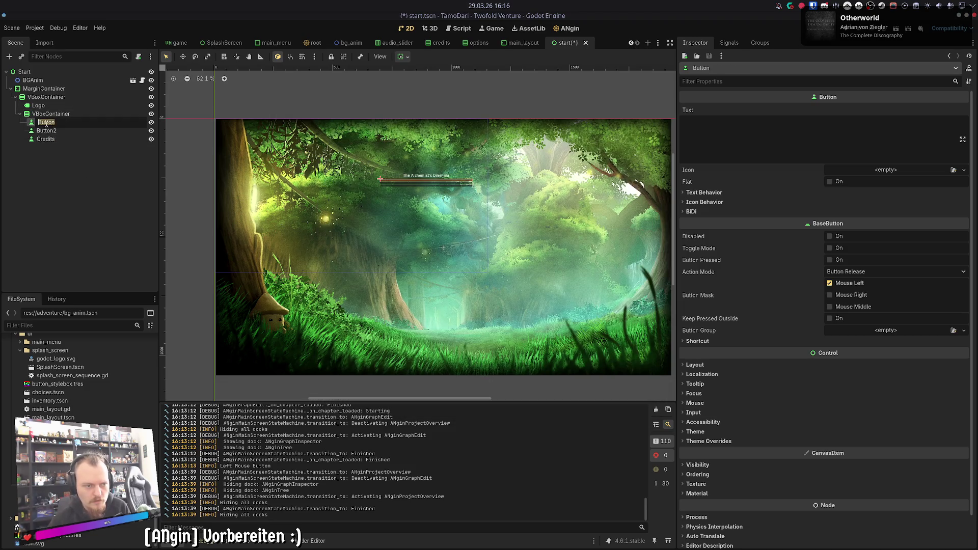
text(Satrt)
key(Return)
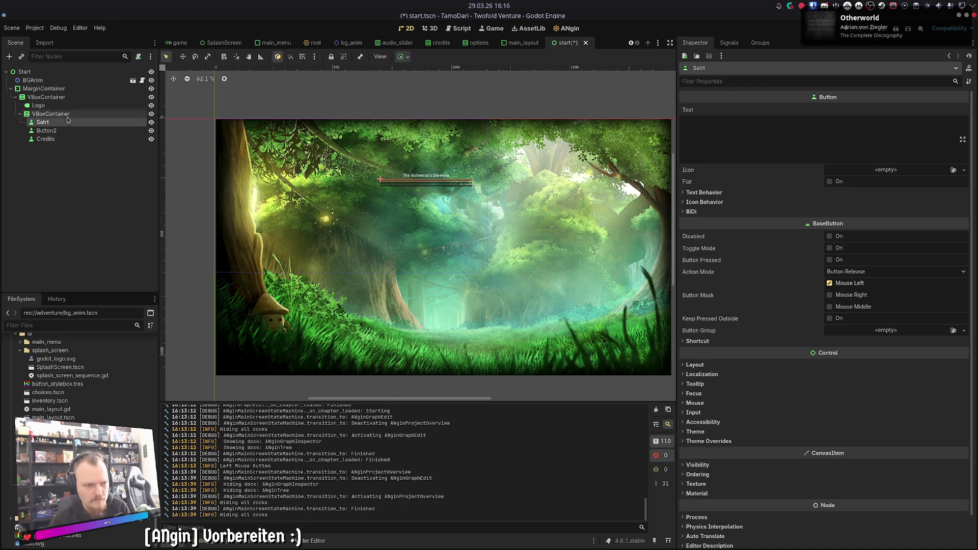
double_click(47, 121)
text(Sta)
key(Return)
double_click(101, 132)
text(Settin)
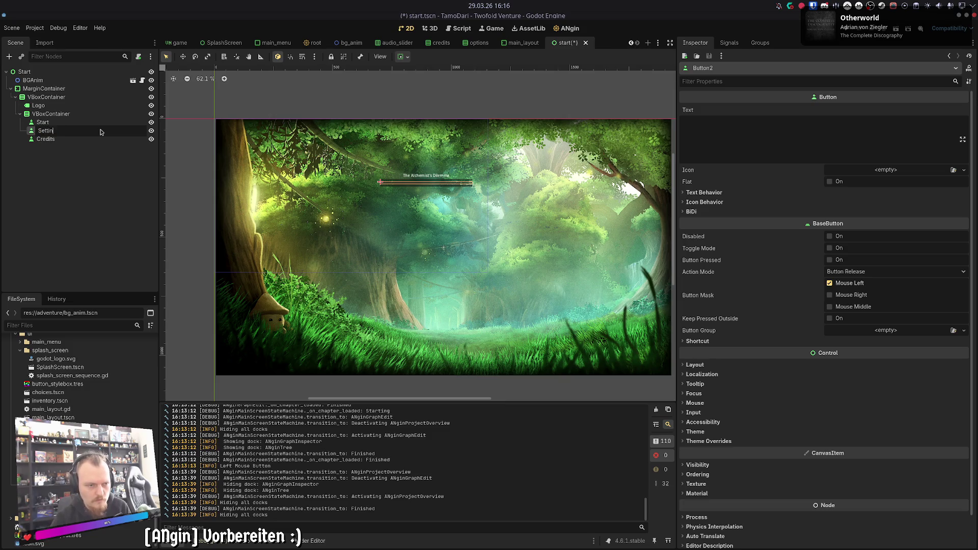
text(gs)
click(102, 139)
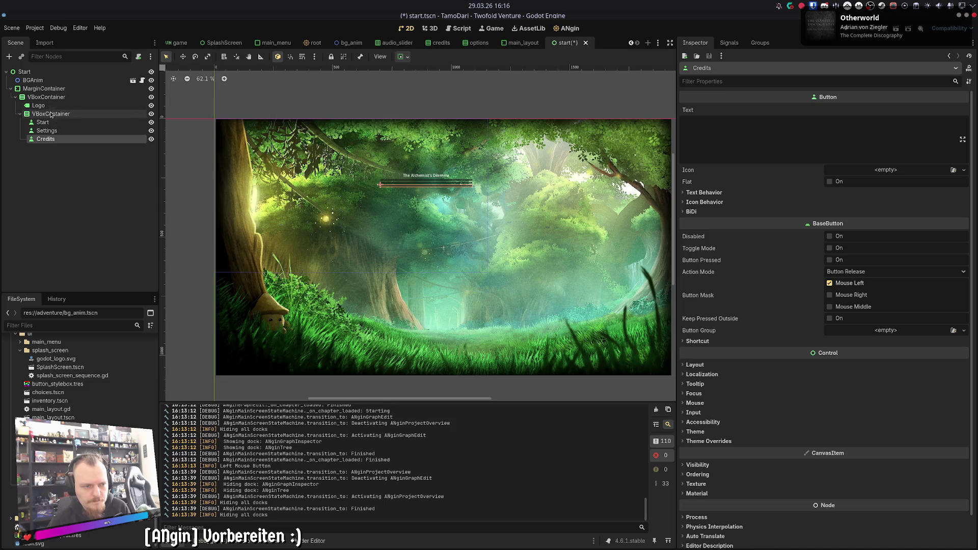
Set the outer VBoxContainer's Separation override to 64 and duplicate the Logo label.
click(50, 98)
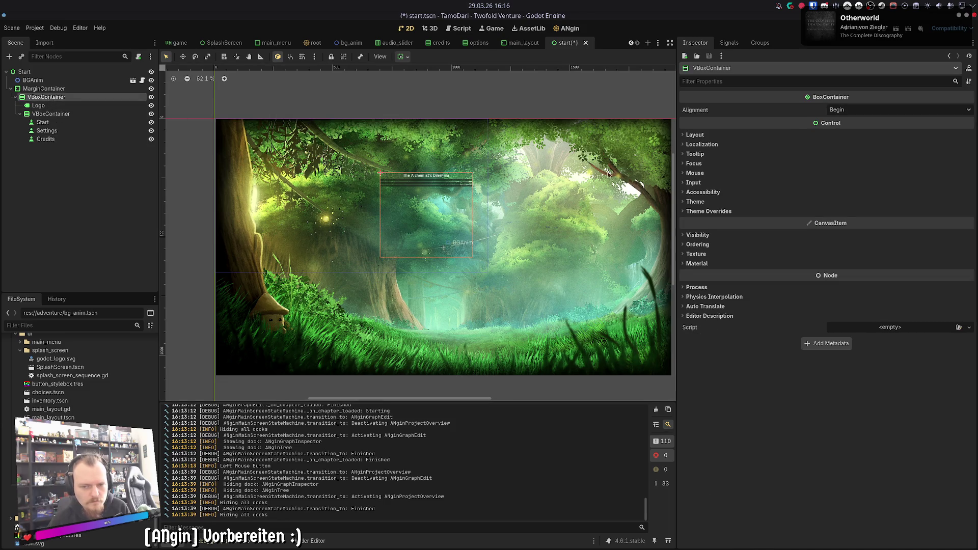
click(707, 211)
click(703, 220)
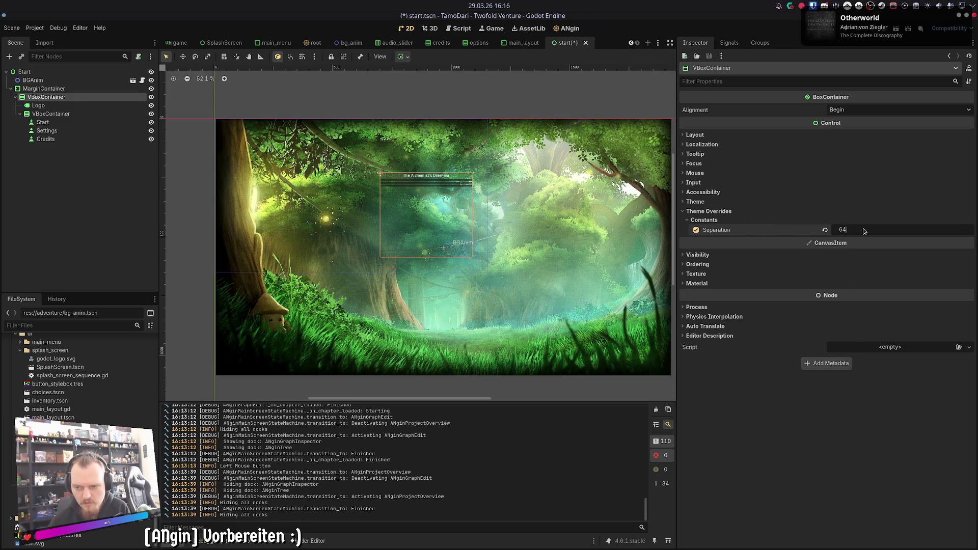
key(Return)
click(38, 105)
key(ctrl+d)
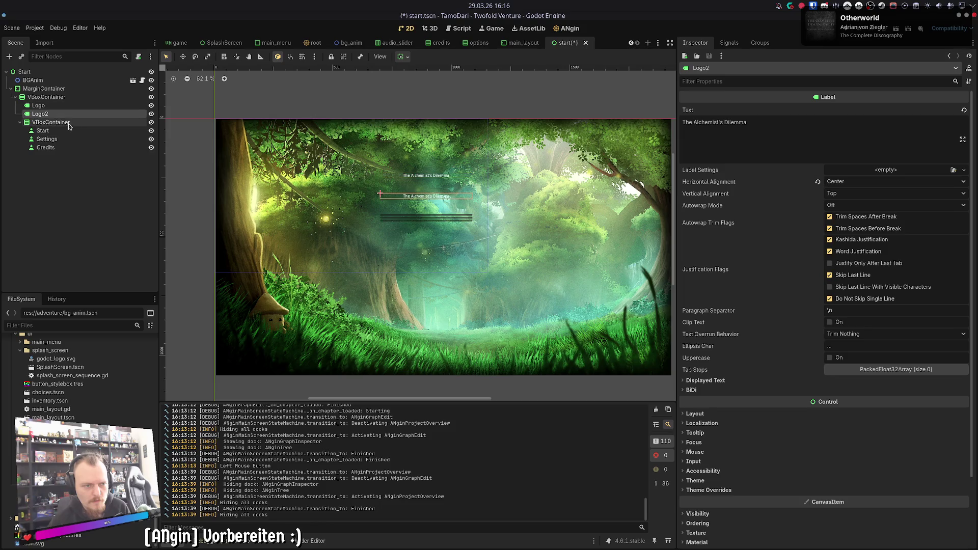
Rename Logo2 to Subtitle and set its text to 'Stories of Nomeria'.
key(F2)
text(Subtitle)
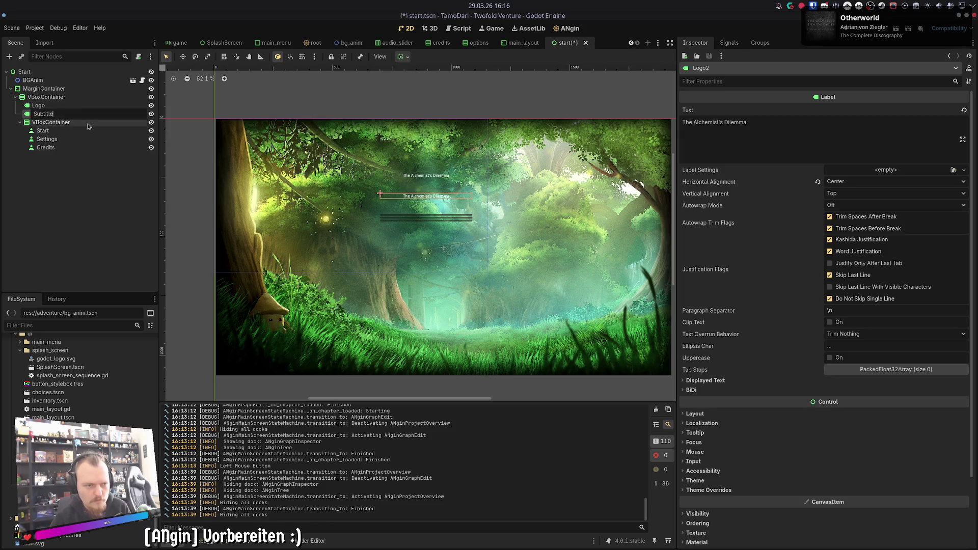
key(Return)
click(758, 133)
key(ctrl+a)
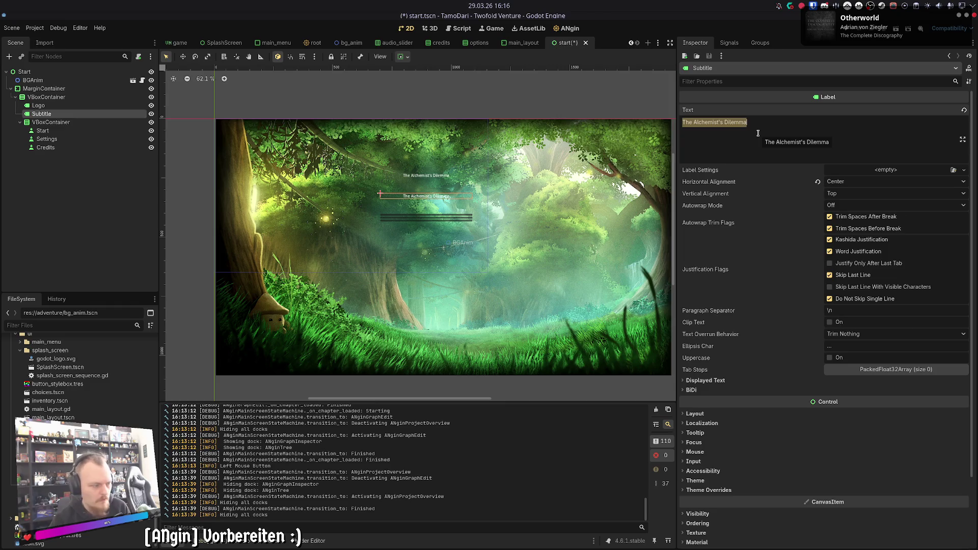
text(Stories of)
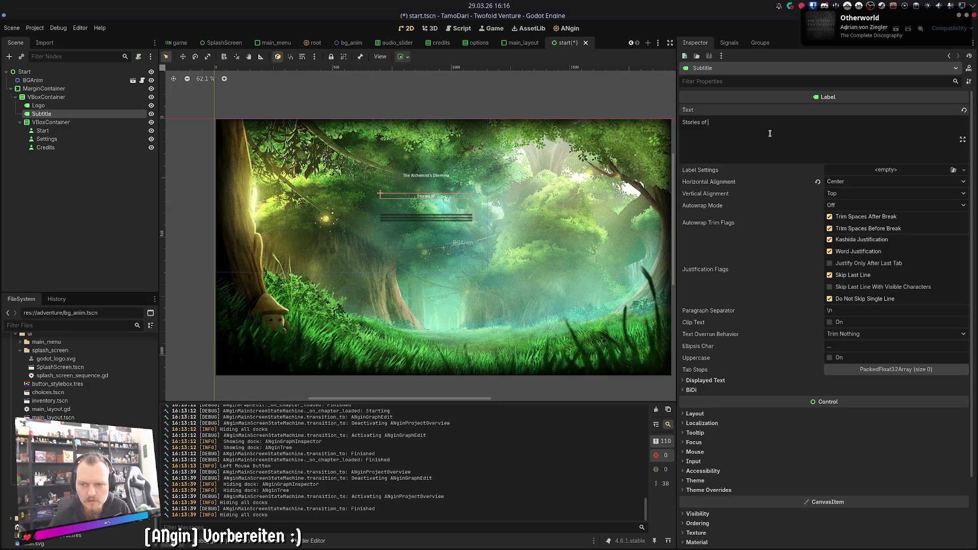
text(Nomeria)
Save the start scene and select both the Logo and Subtitle labels.
key(ctrl+s)
click(33, 99)
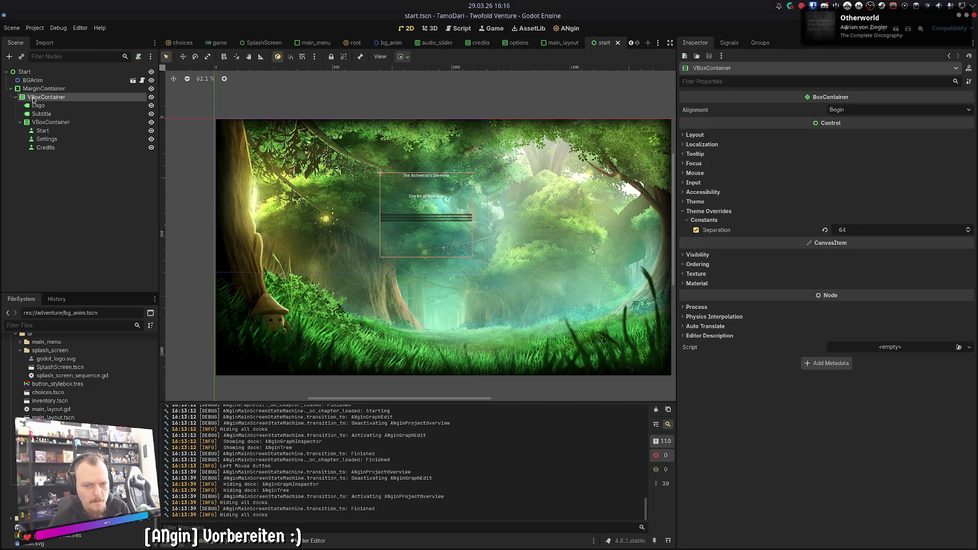
click(41, 114)
shift+click(40, 106)
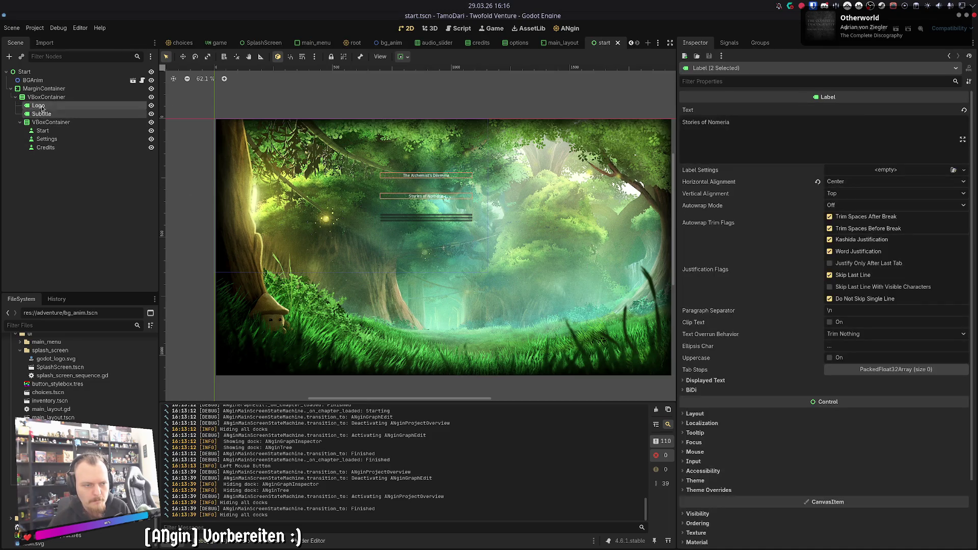
Wrap Logo and Subtitle in a new VBoxContainer placed above the buttons box.
right_click(42, 107)
click(96, 191)
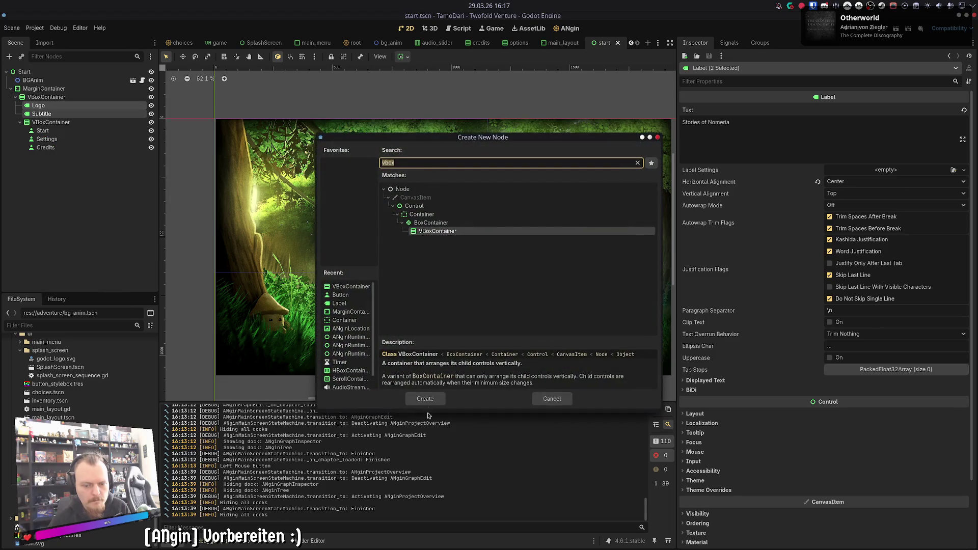
click(426, 399)
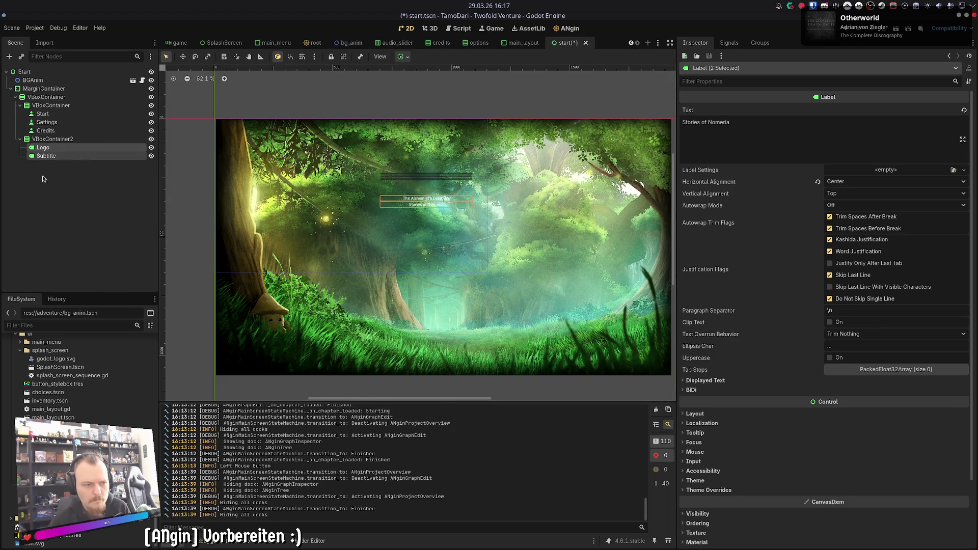
drag(51, 138, 51, 101)
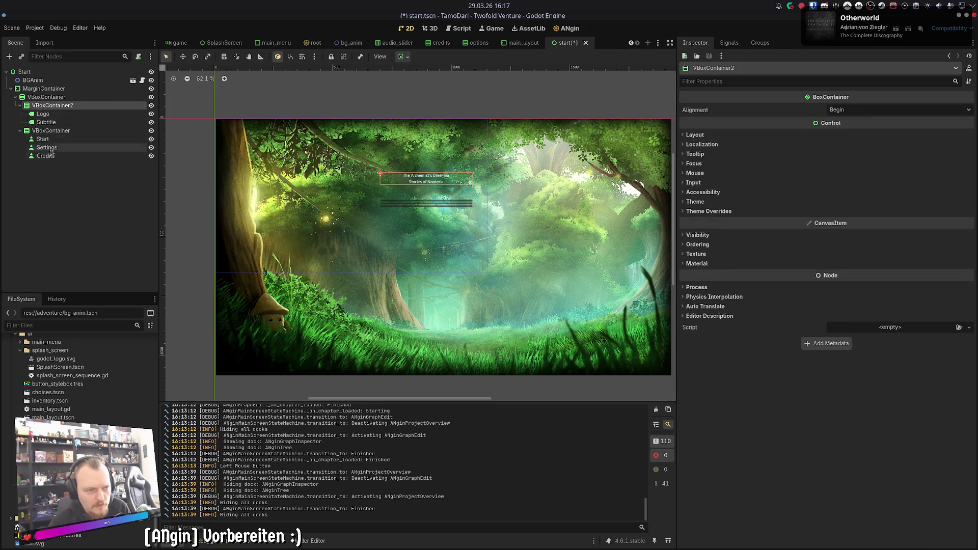
Rename the two VBoxContainers to LogoContainer and ButtonContainer.
click(66, 107)
text(Logo)
key(Return)
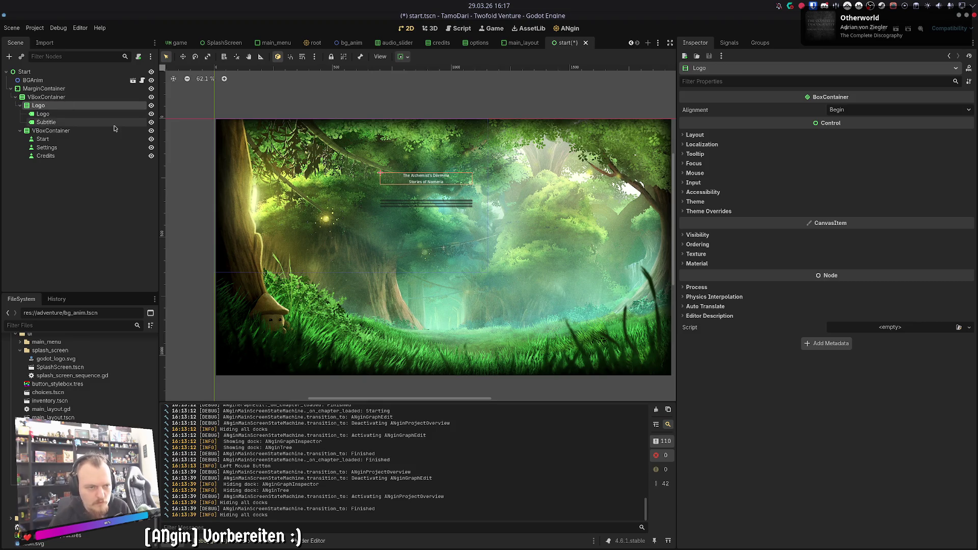
click(86, 106)
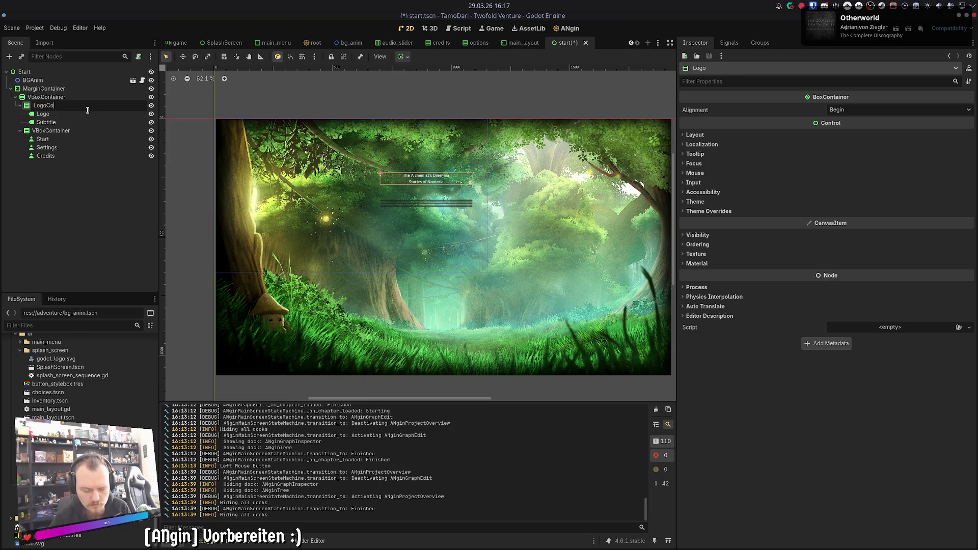
key(Return)
click(85, 131)
click(85, 131)
text(ButtonContainer)
key(Return)
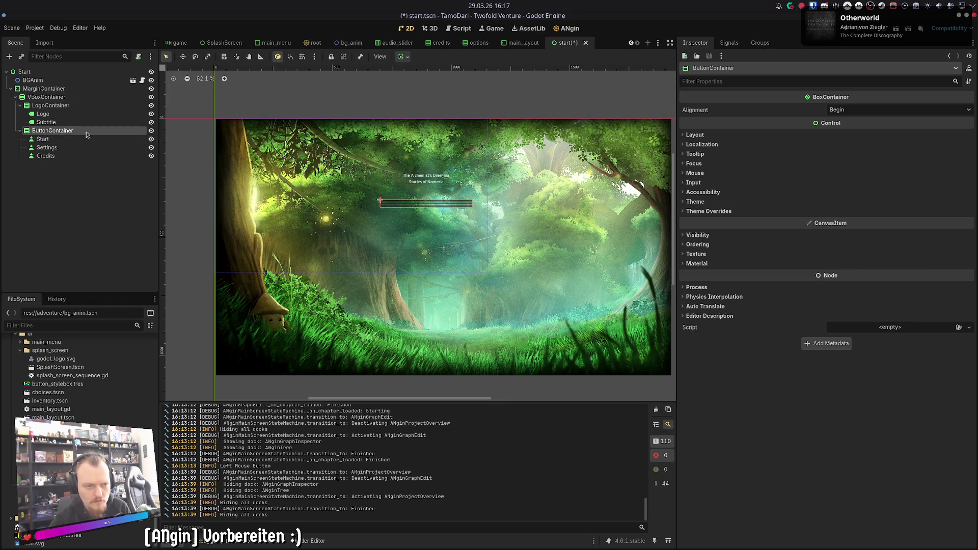
Give ButtonContainer a Separation constant override of 32.
click(76, 106)
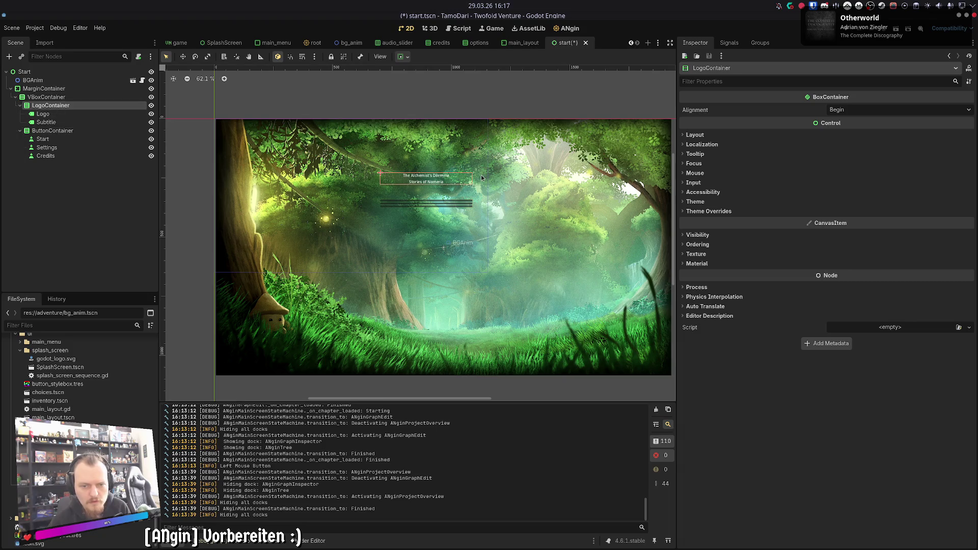
click(745, 213)
click(745, 219)
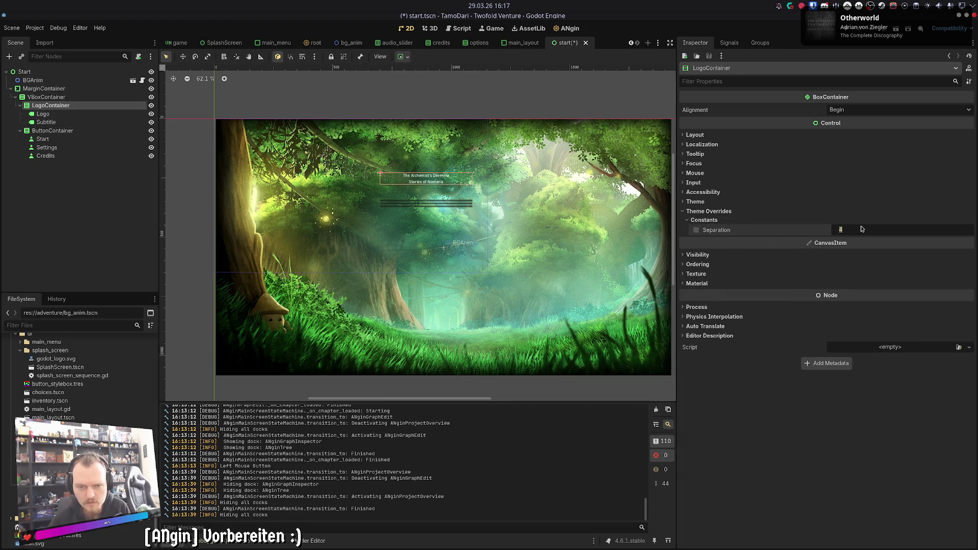
click(53, 130)
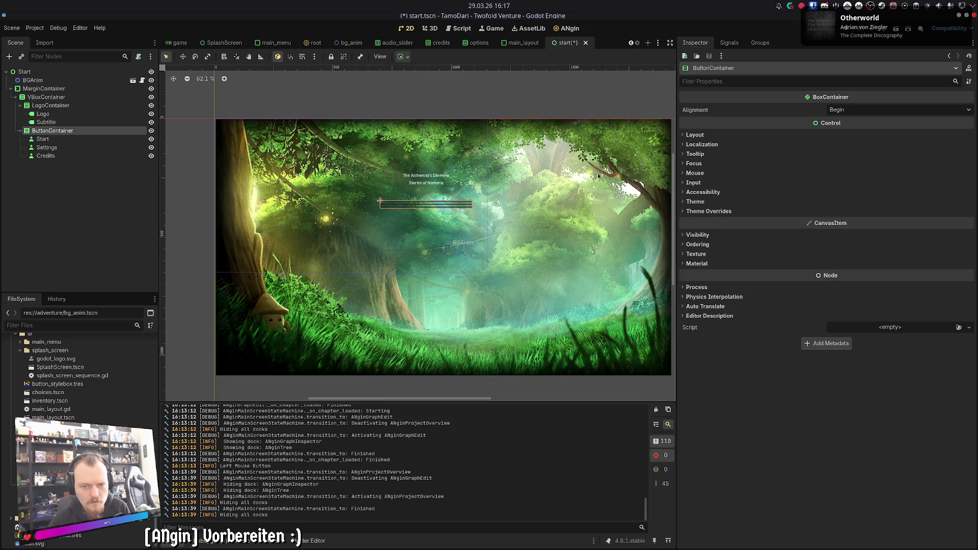
click(756, 212)
click(746, 220)
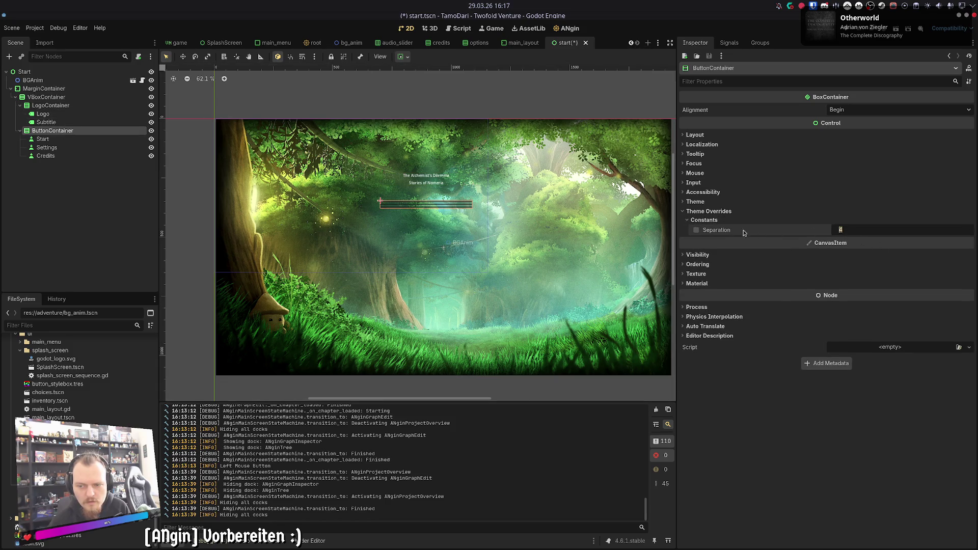
click(696, 230)
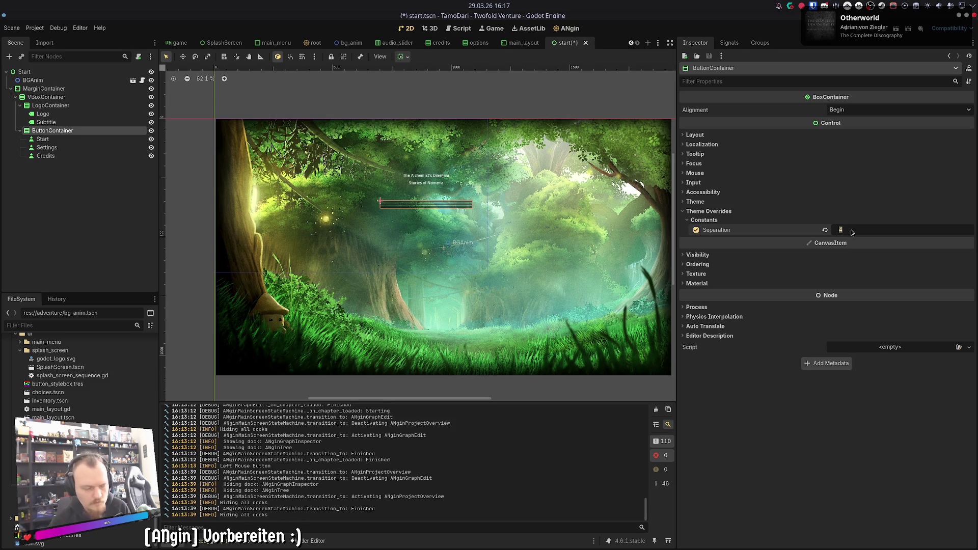
text(32)
key(Return)
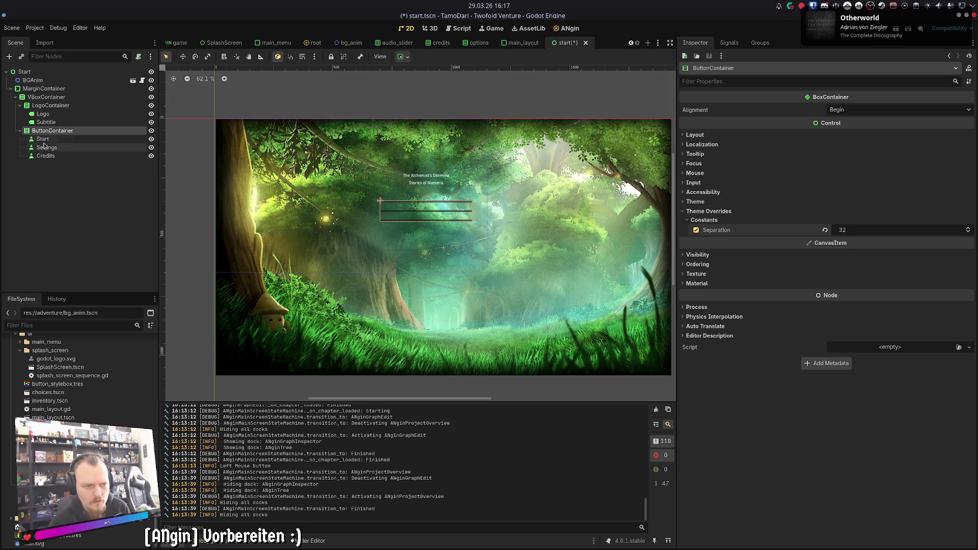
Change the Start button's text to 'Start Game'.
click(43, 139)
click(769, 154)
text(Start Game)
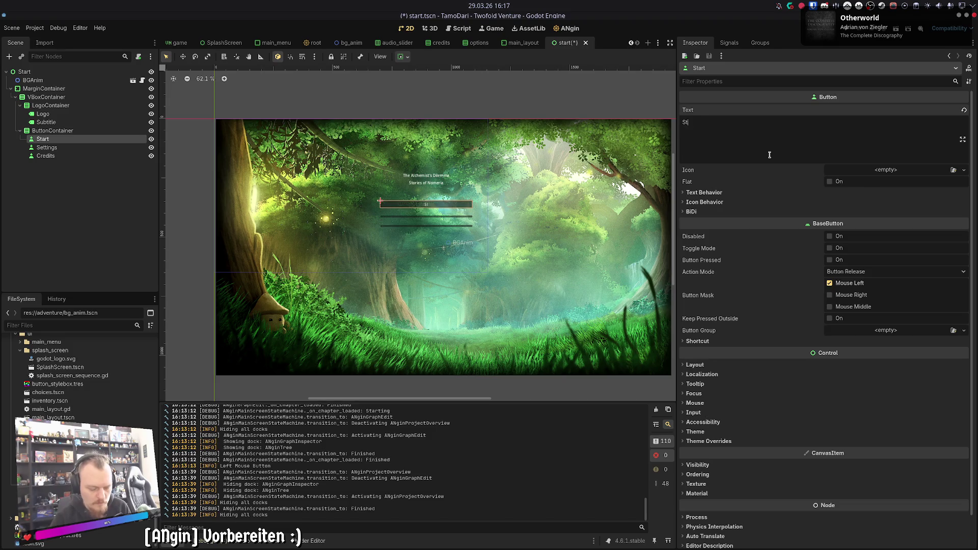
Make all three buttons flat and set the Settings button's text to 'Settings'.
shift+click(45, 156)
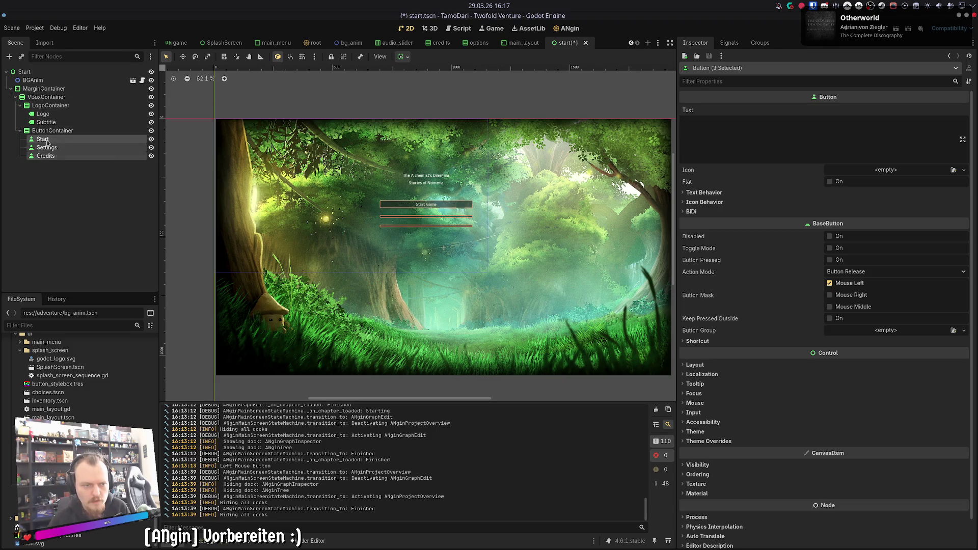
click(829, 182)
click(44, 148)
click(744, 129)
text(Set)
key(ctrl+s)
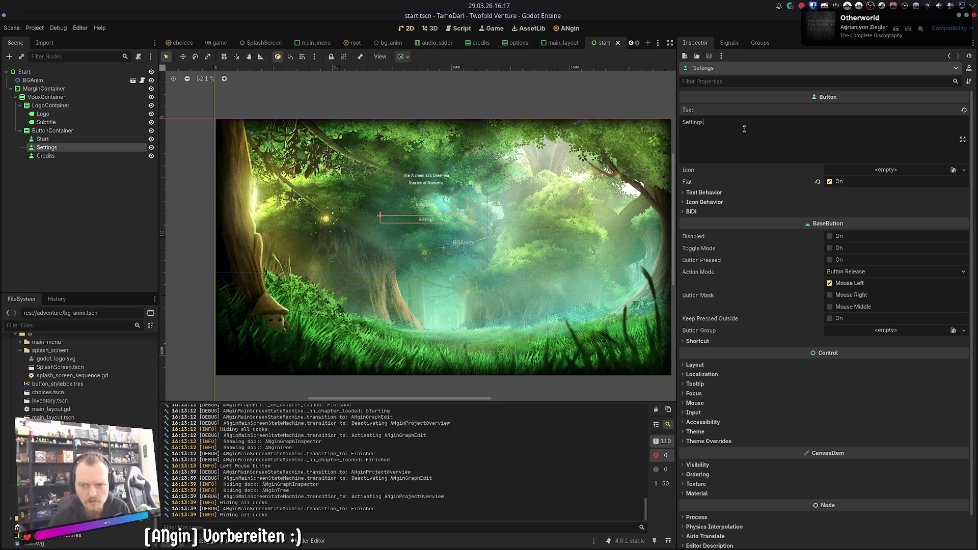
Set the Credits button's text to 'Credits' and save the scene.
click(46, 156)
click(729, 139)
text(Credits)
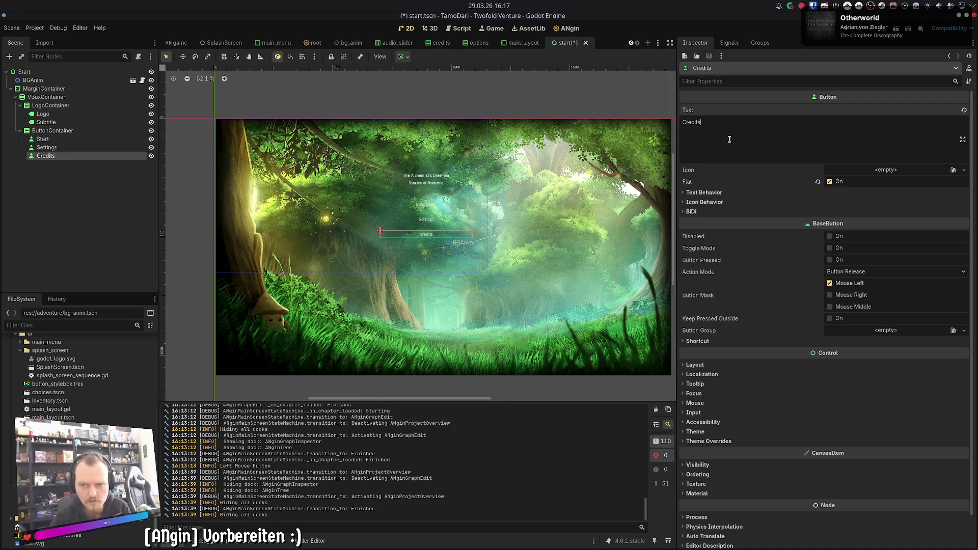
key(ctrl+s)
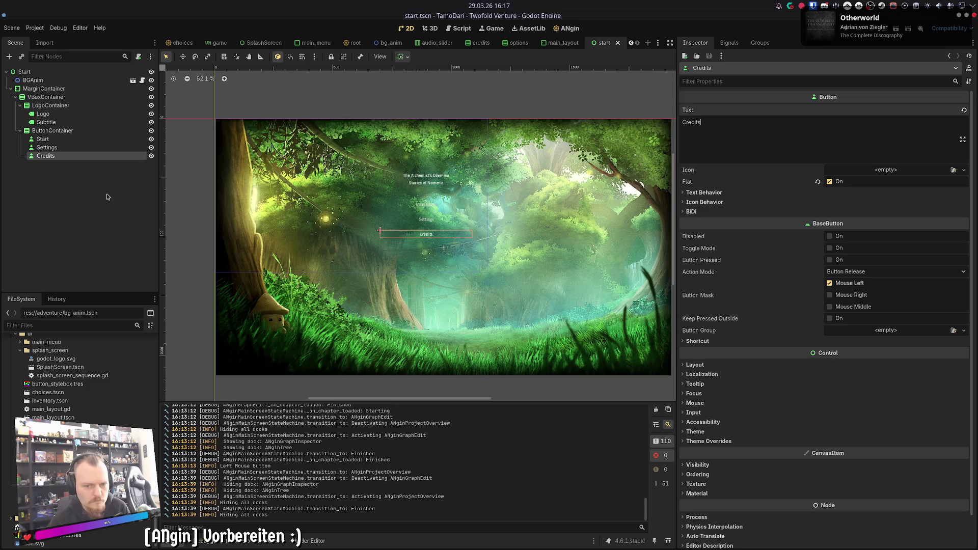
Review the container properties, then bring up the Logo label's Label Settings options.
click(51, 89)
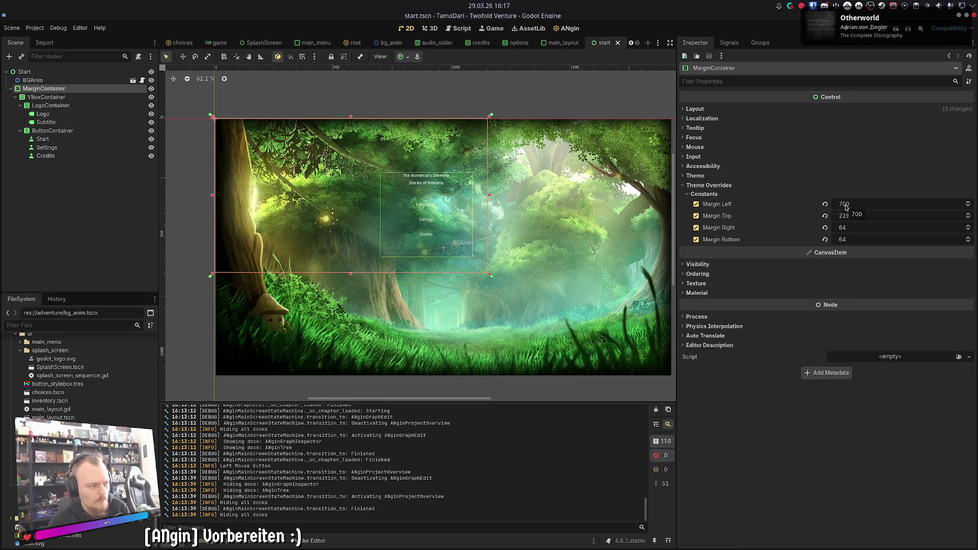
click(53, 131)
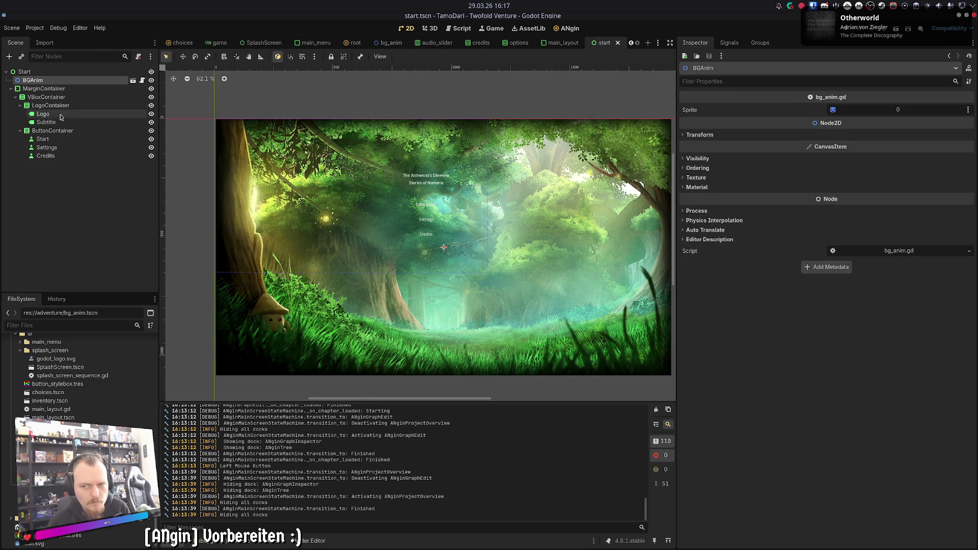
click(57, 115)
click(51, 105)
click(57, 115)
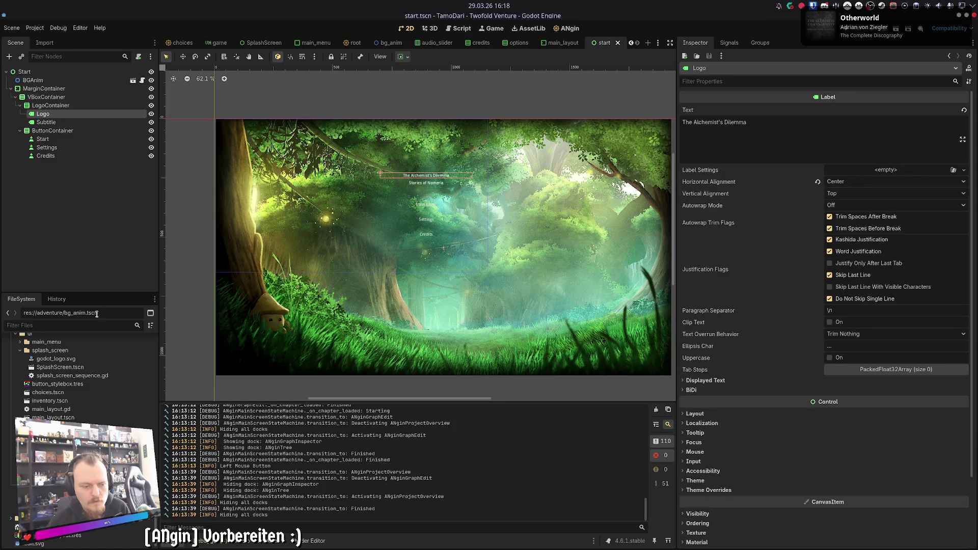
scroll(51, 398, up, 2)
click(20, 377)
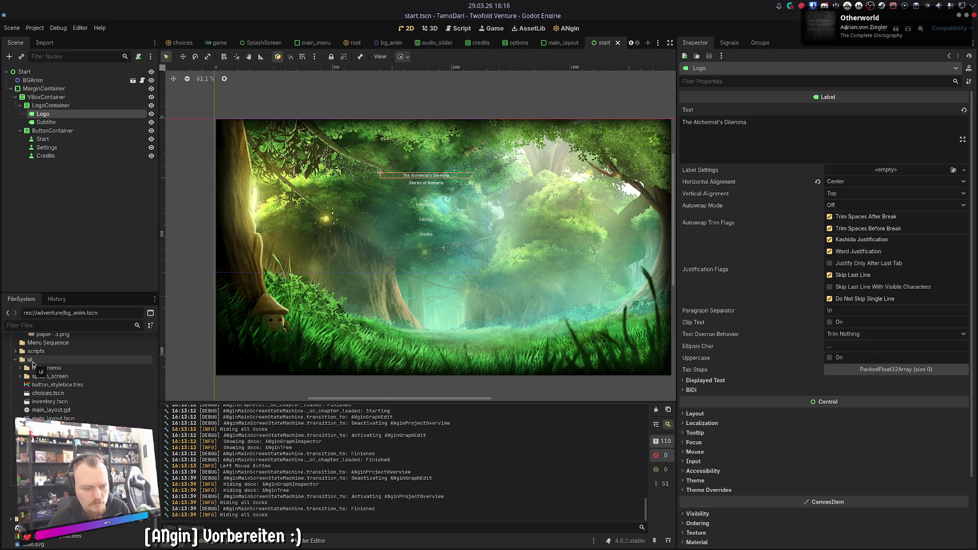
click(32, 363)
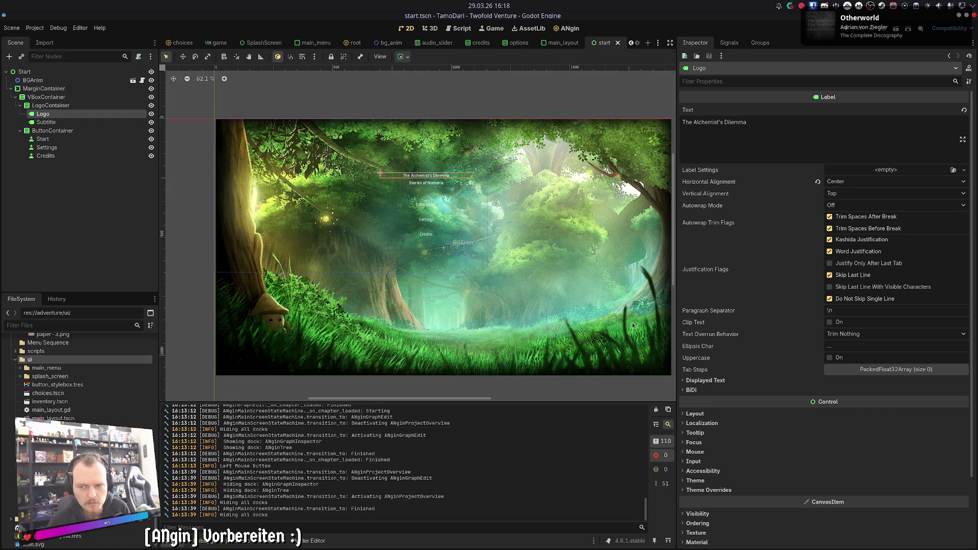
click(927, 170)
Create a new LabelSettings for the title and save it as h1.tres in res://adventure/ui.
click(928, 192)
click(964, 171)
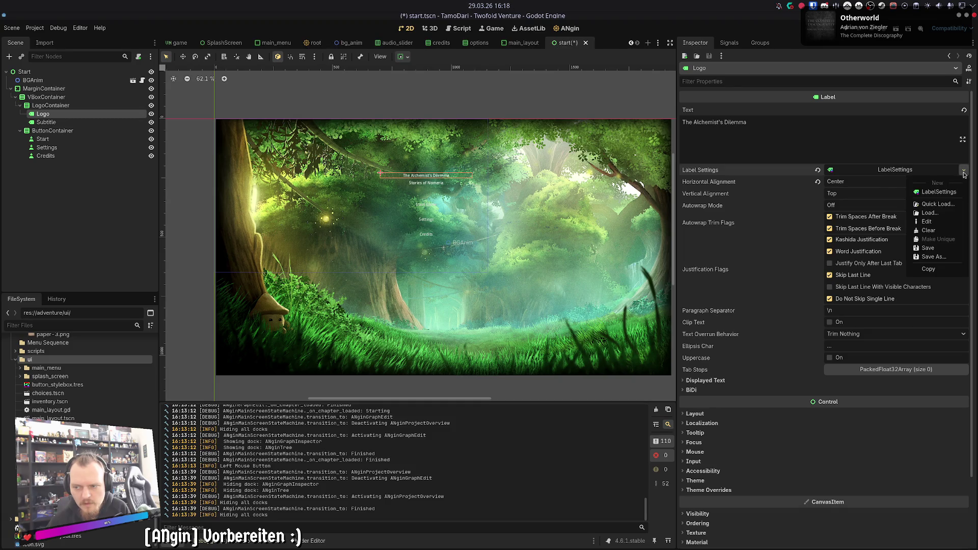
click(930, 261)
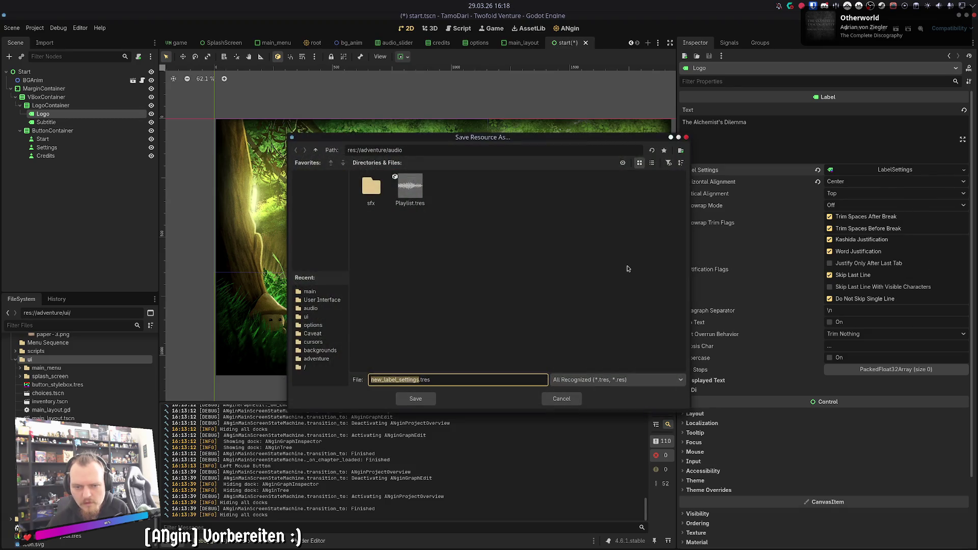
click(315, 149)
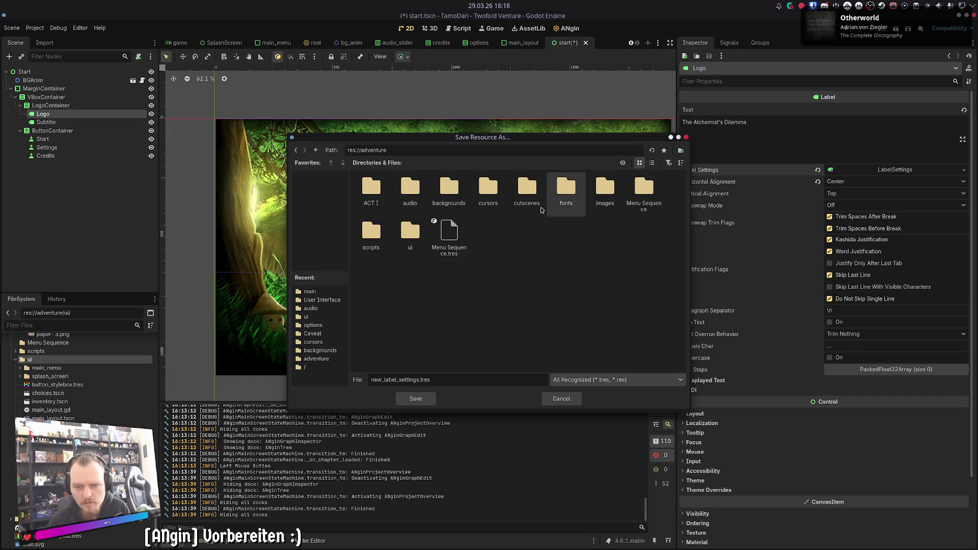
double_click(410, 232)
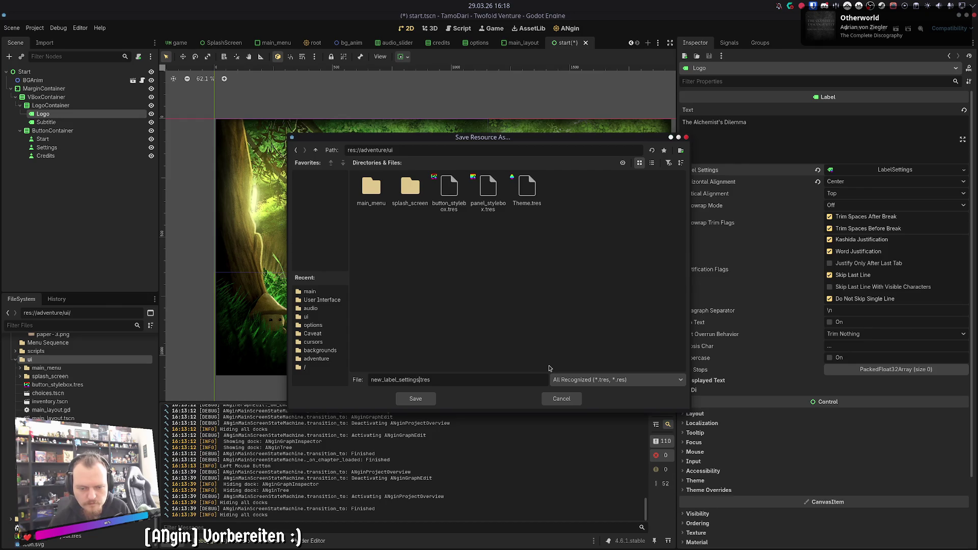
key(shift+Home)
text(h1)
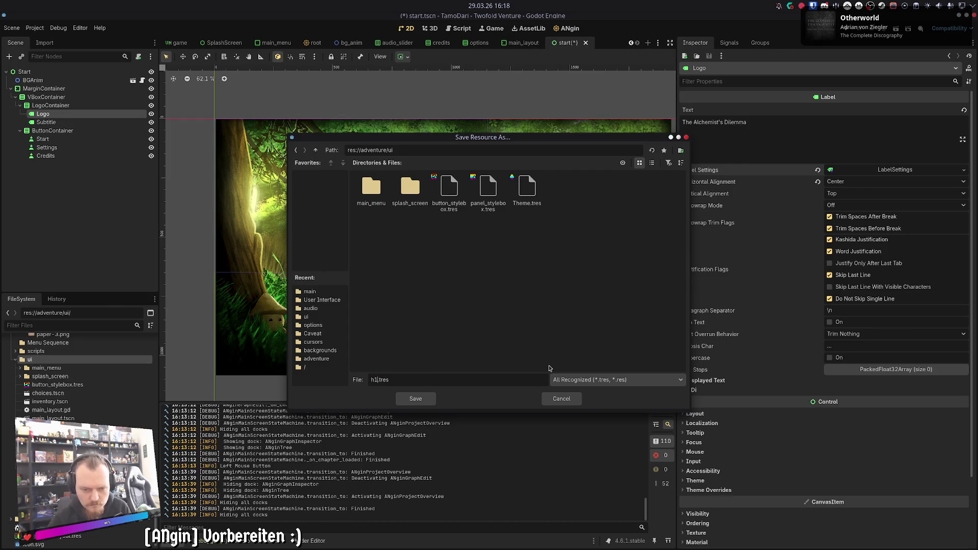
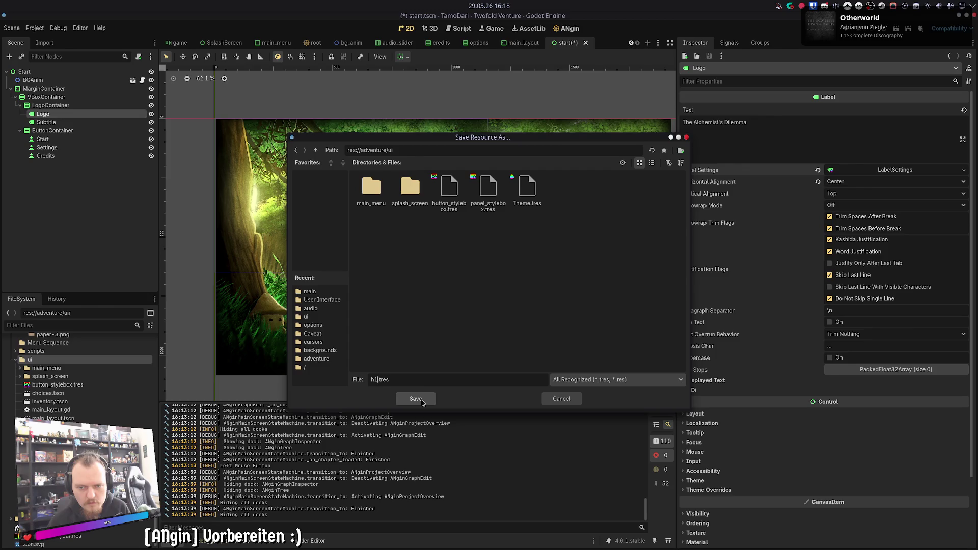
Save the Logo's label settings as h1.tres and give Subtitle new LabelSettings.
click(422, 401)
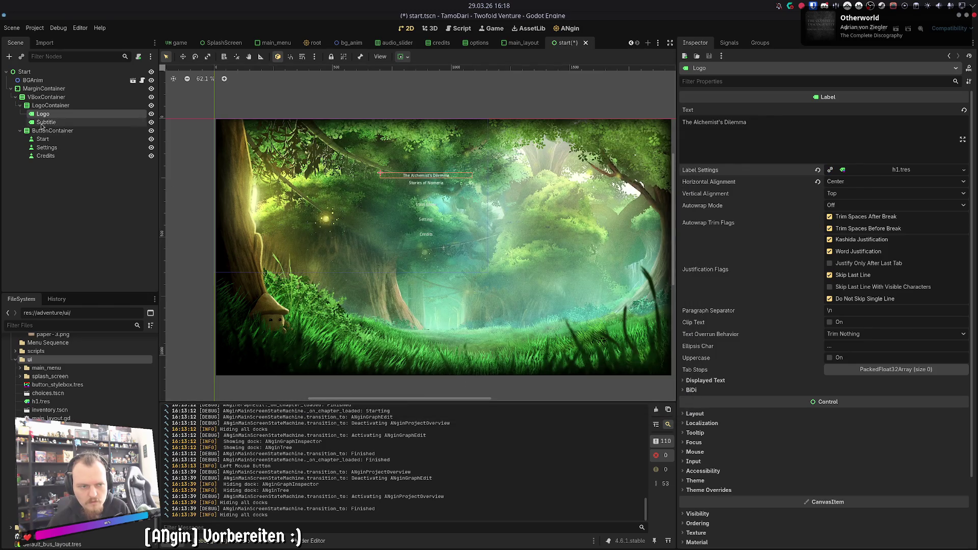
click(45, 122)
click(962, 169)
click(940, 195)
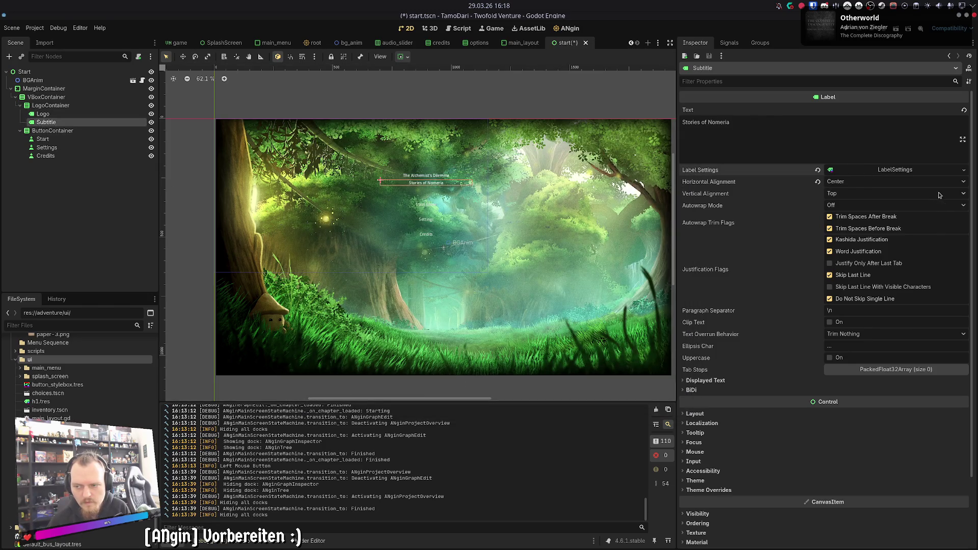
Save the Subtitle's label settings as text_small.tres, then bring back the Logo's h1.tres settings.
click(963, 170)
click(937, 259)
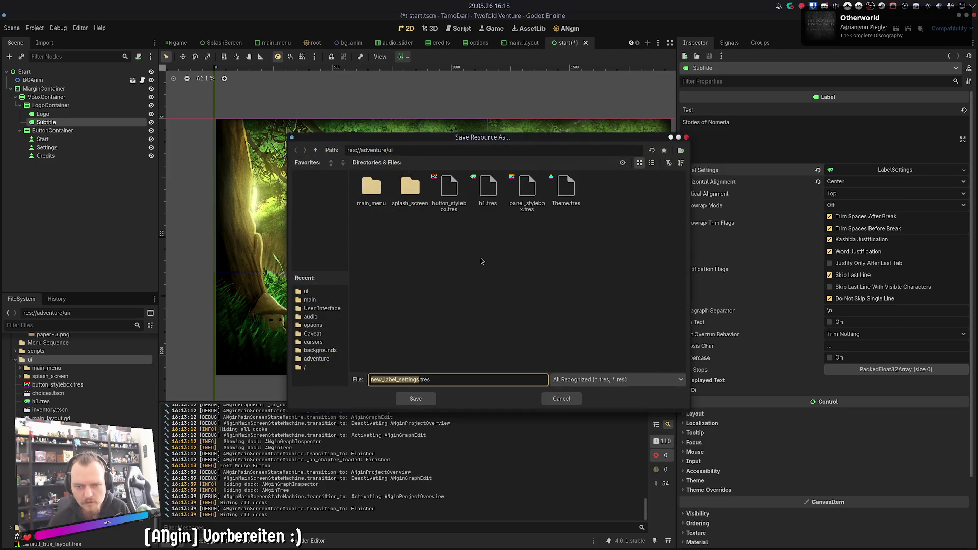
text(text_small)
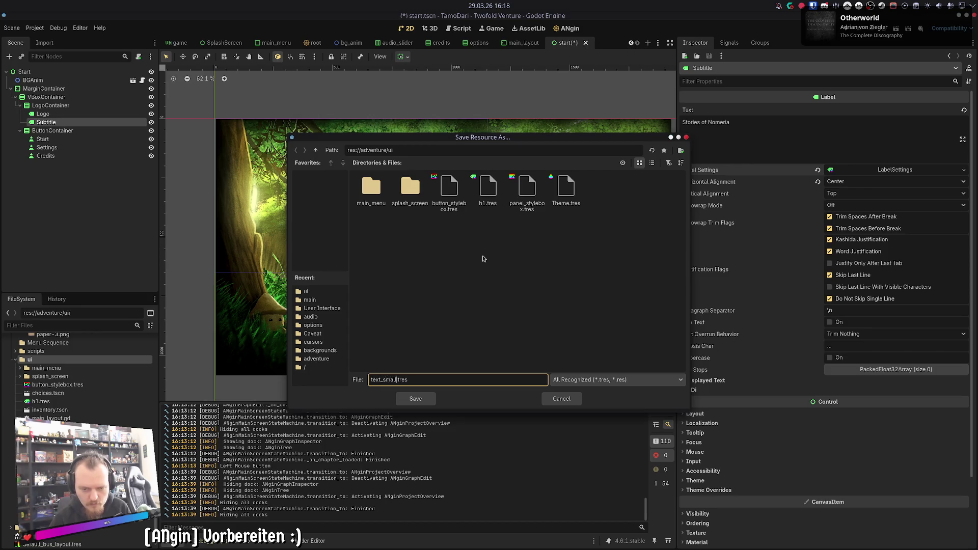
key(Return)
click(55, 117)
click(754, 170)
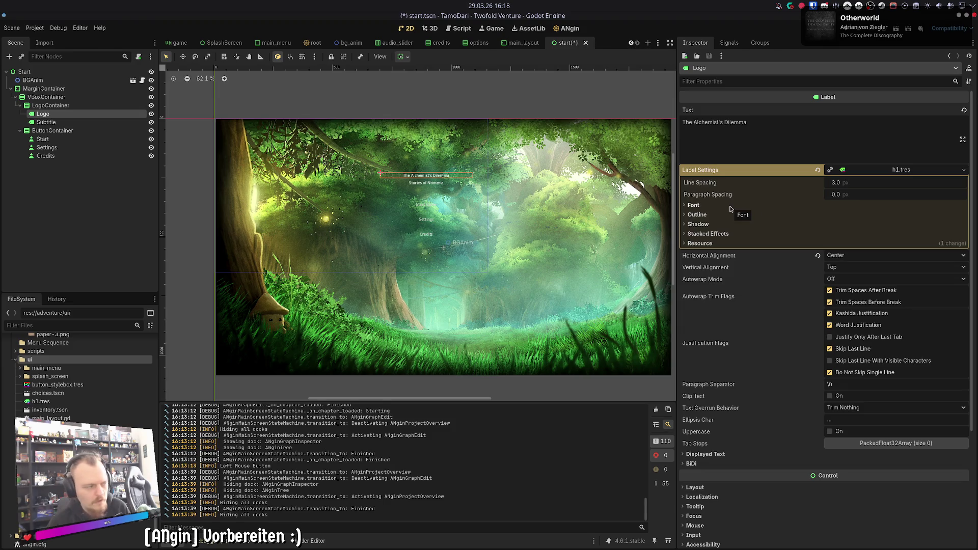
Set the title's h1.tres font size to 64 px and save the scene.
click(730, 208)
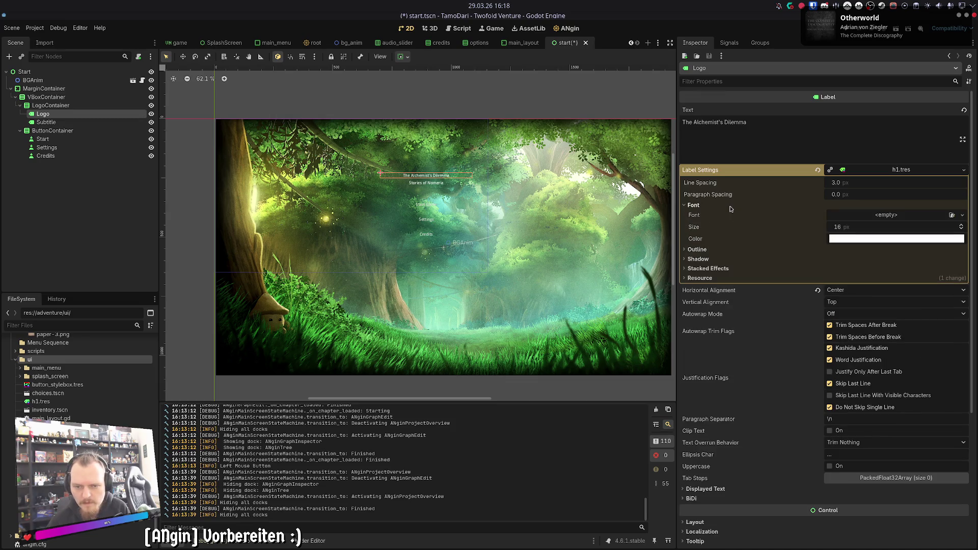
click(838, 227)
text(64)
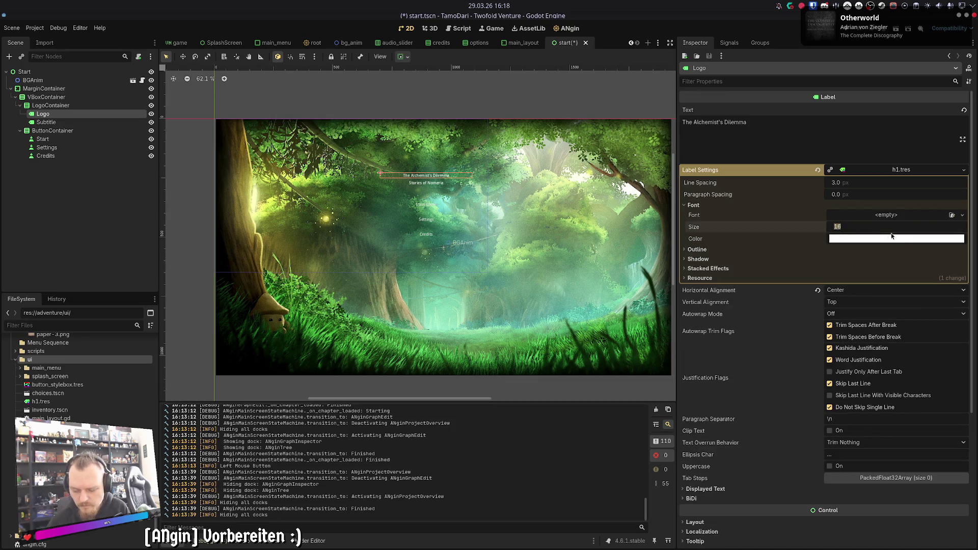
key(Return)
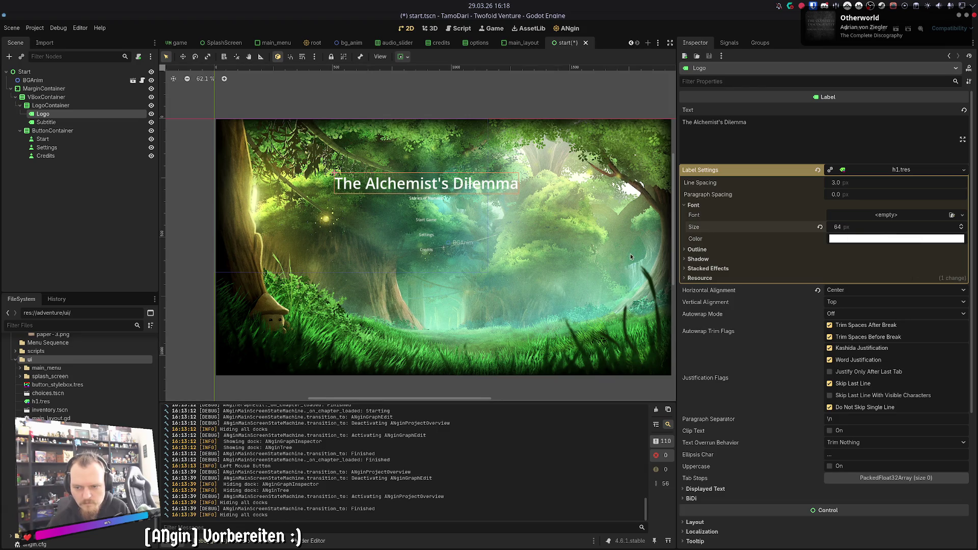
key(ctrl+s)
Change the title's font colour to dark brown 53443d.
click(838, 240)
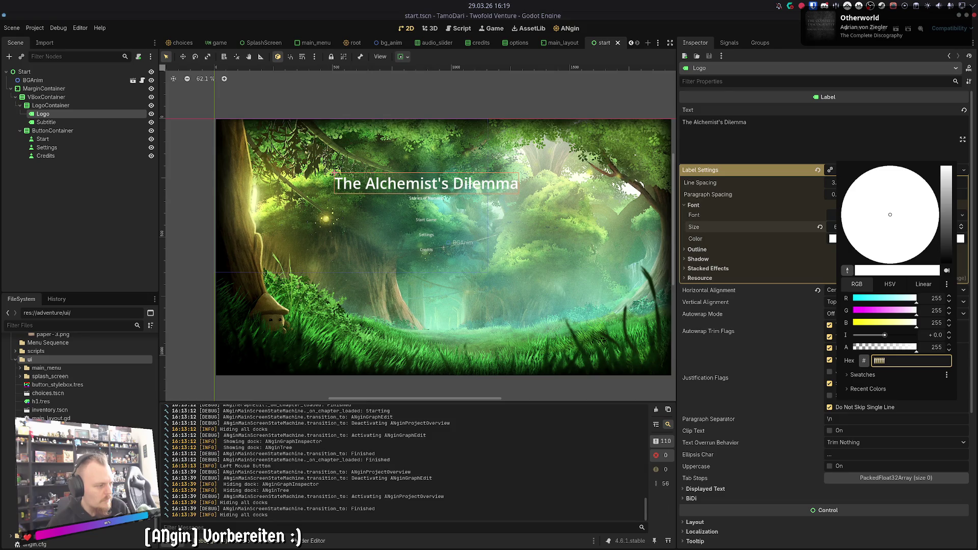
key(BackSpace)
click(894, 253)
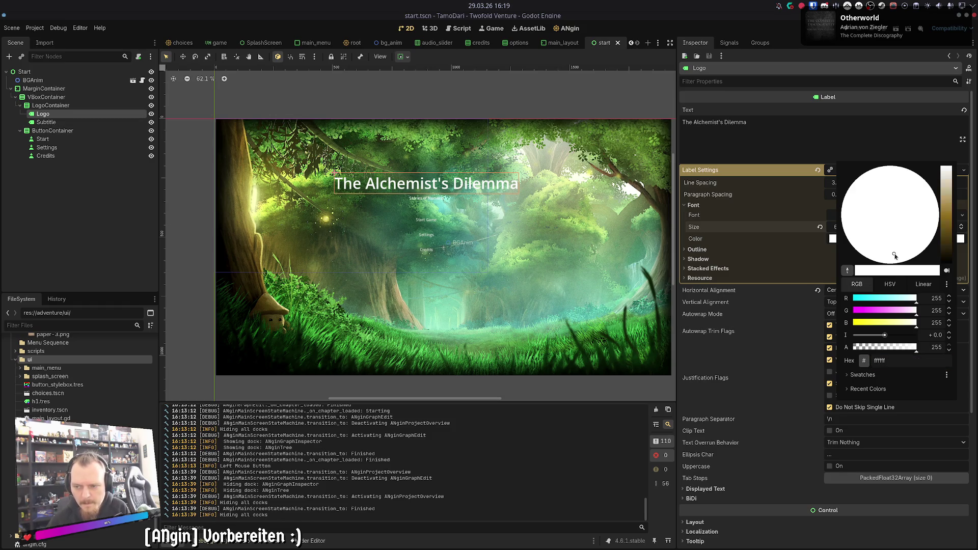
click(945, 233)
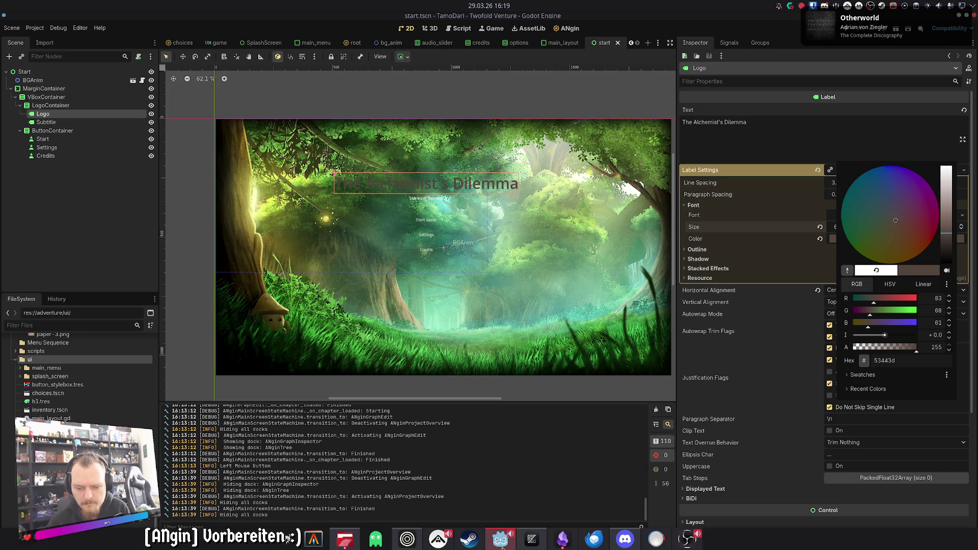
Copy the colour value 48A111 from scripts/tamodari_design.gd in Zed and return to Godot.
click(531, 538)
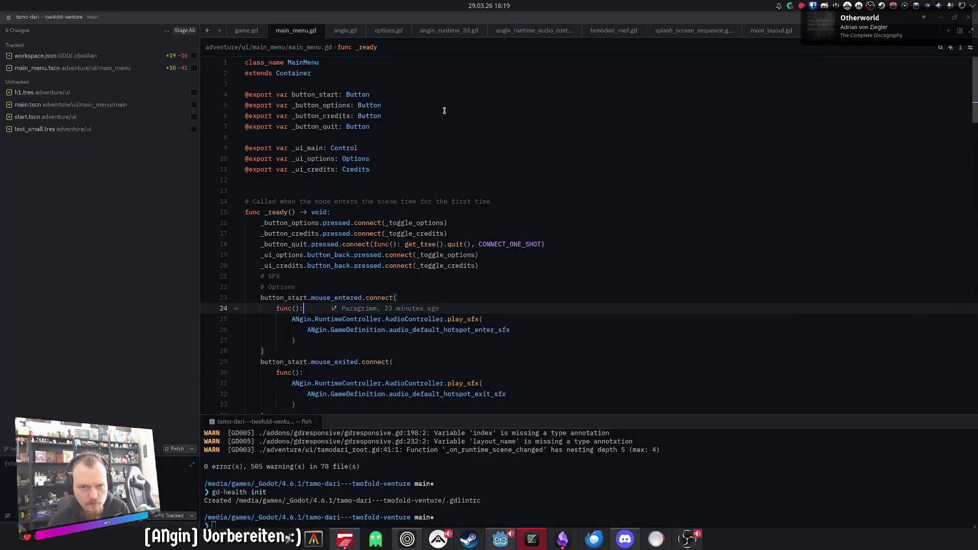
click(7, 544)
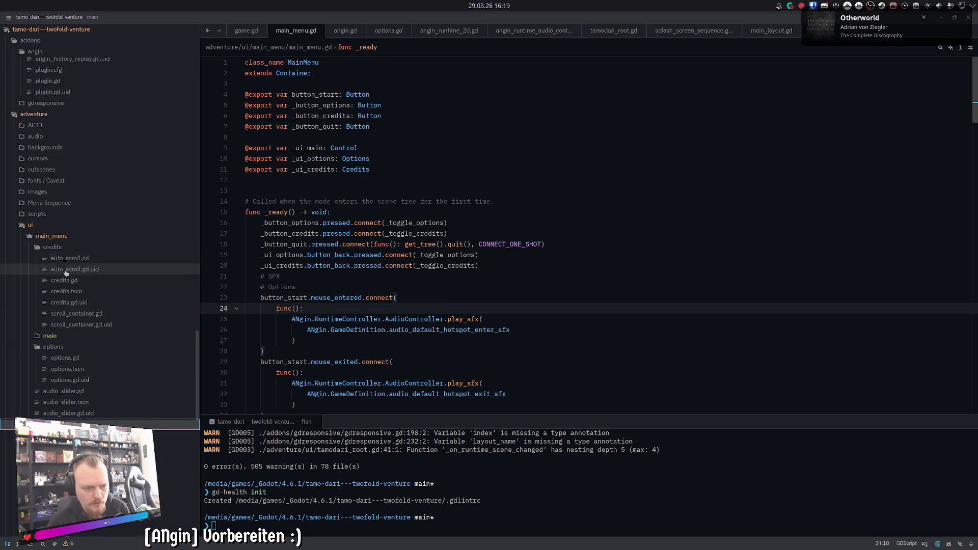
scroll(68, 371, down, 3)
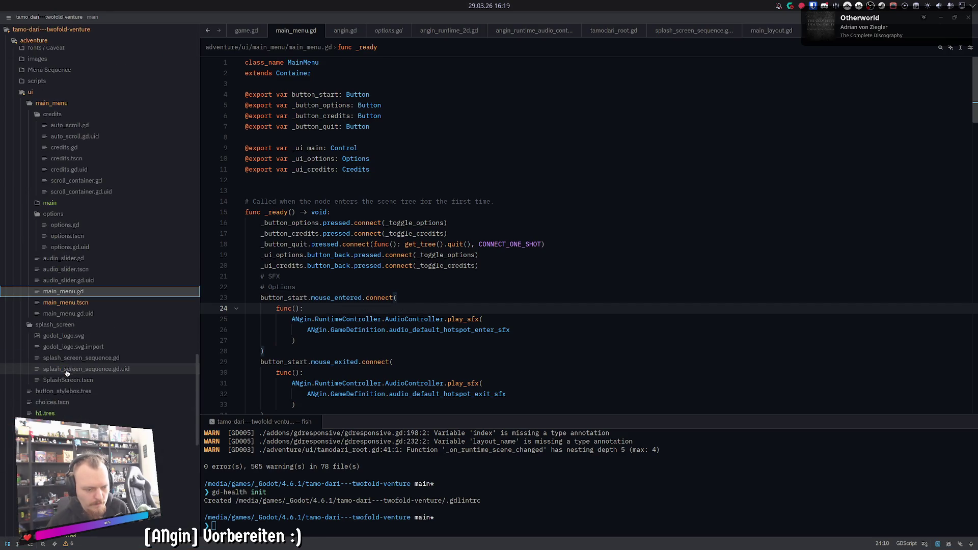
scroll(68, 377, up, 3)
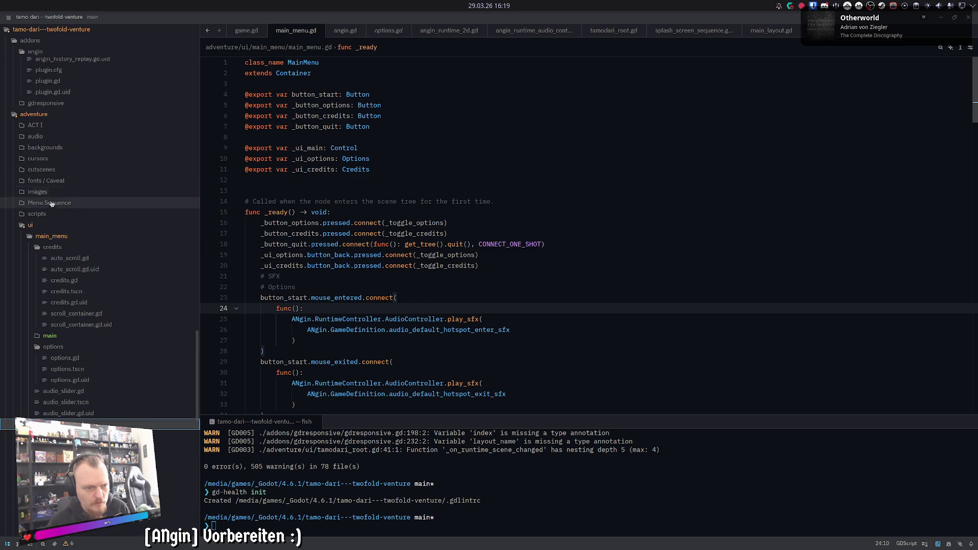
click(47, 215)
click(62, 225)
drag(382, 105, 413, 107)
key(alt+Tab)
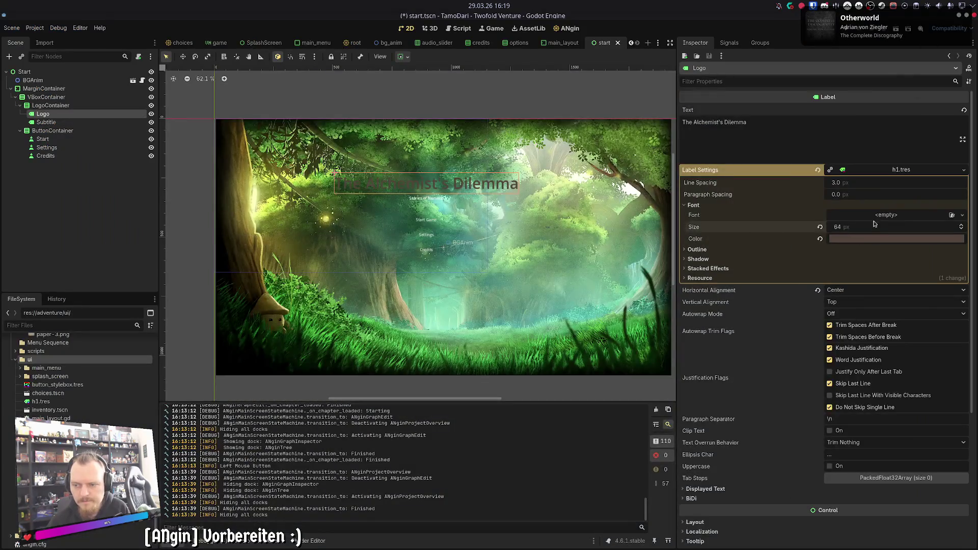
Apply the primary green 48A111 to the title's font colour.
click(857, 240)
key(ctrl+v)
click(746, 319)
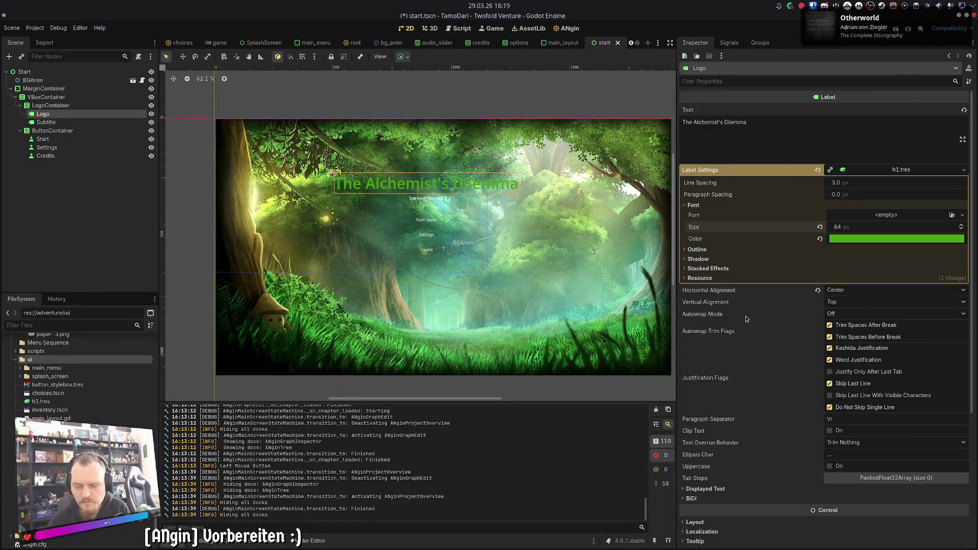
Give the title a shadow of size 8 and make the shadow colour more opaque.
click(699, 259)
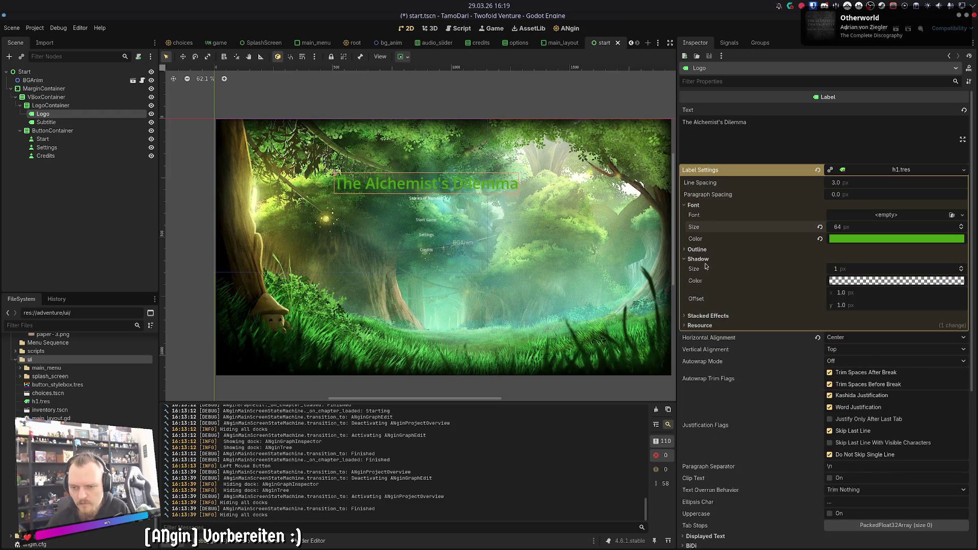
click(845, 270)
text(8)
key(Return)
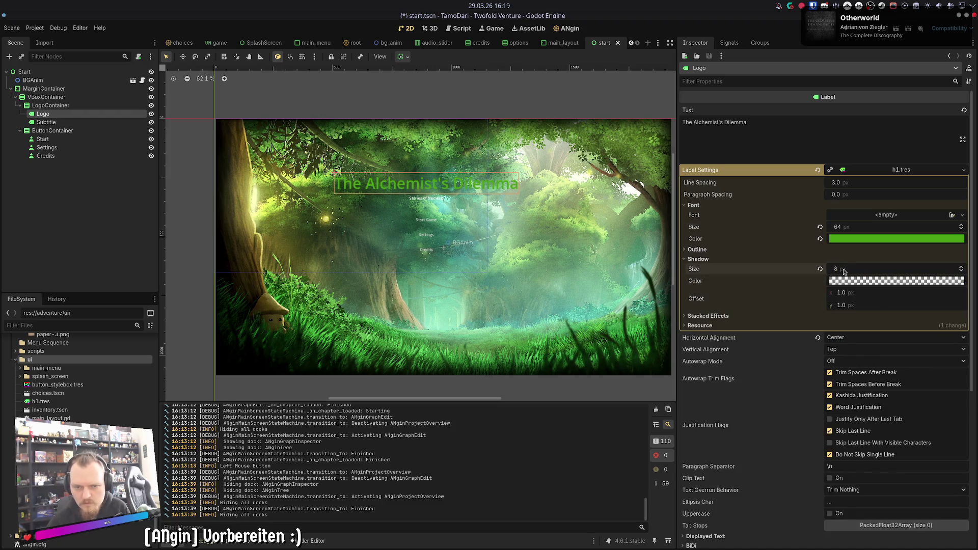
mouse_move(908, 347)
mouse_down()
mouse_move(875, 347)
mouse_move(899, 346)
mouse_up()
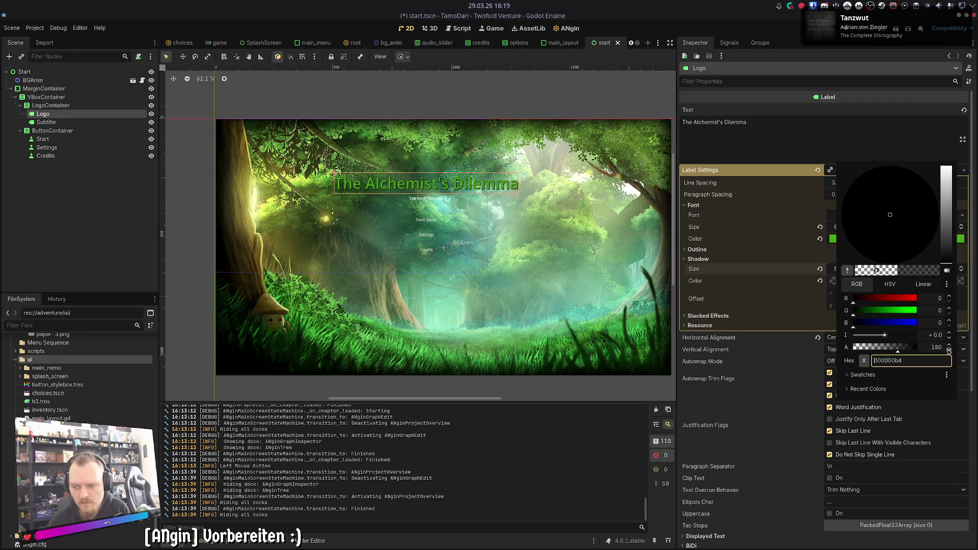
click(801, 275)
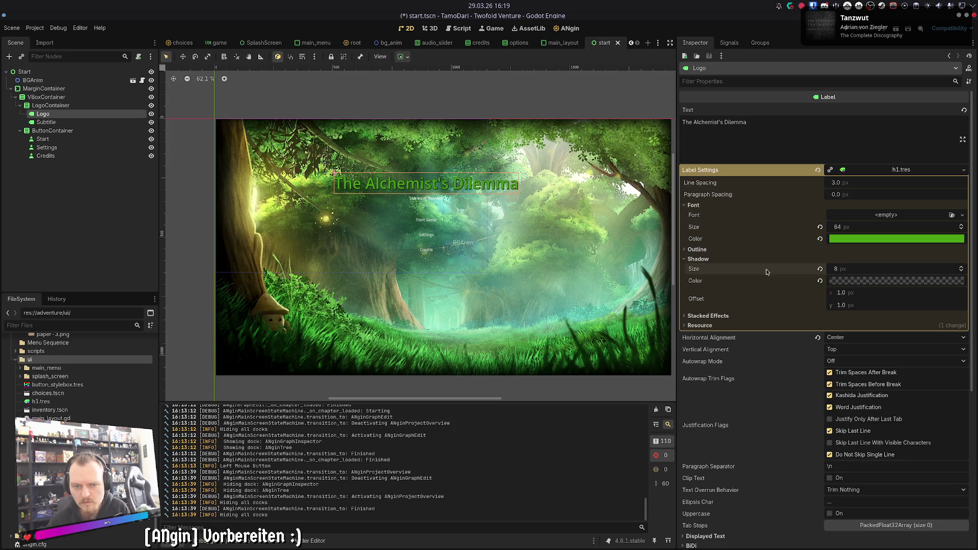
Enlarge the title shadow to 32 px and set its offset to 0, 0.
click(874, 269)
text(32)
key(Return)
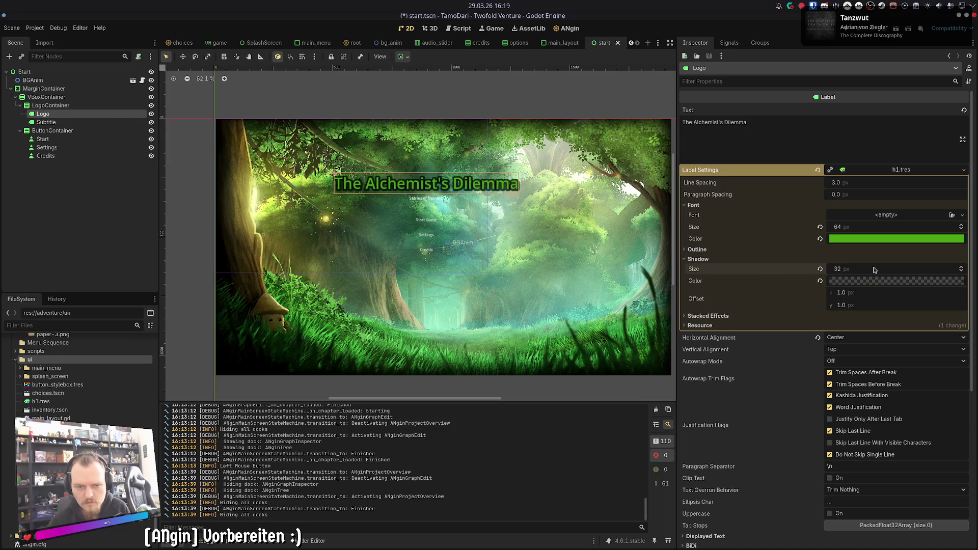
click(846, 293)
text(0)
key(Tab)
text(0)
key(Return)
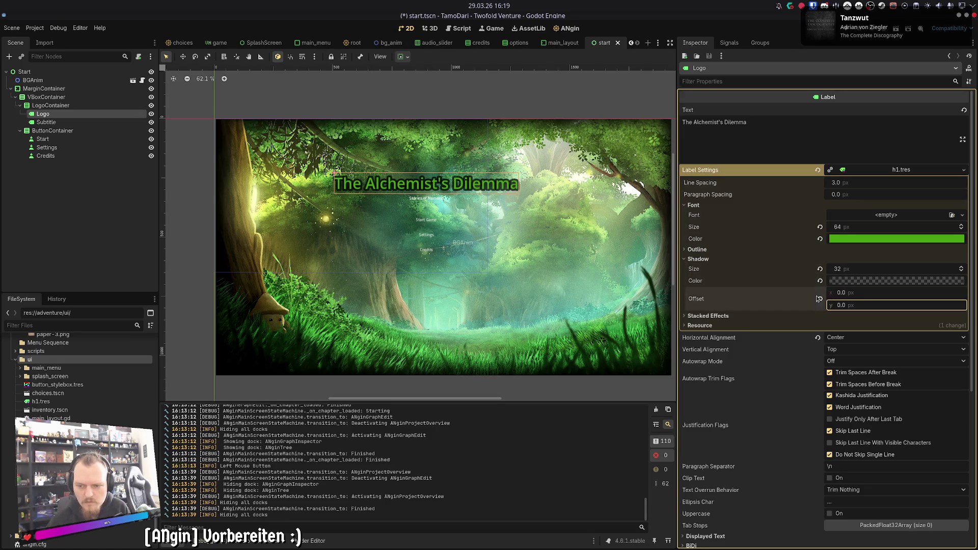
Check the stacked effects, shadow colour and outline options, leaving the outline at 0 px.
click(750, 317)
click(736, 334)
click(736, 334)
click(739, 317)
click(735, 249)
click(735, 249)
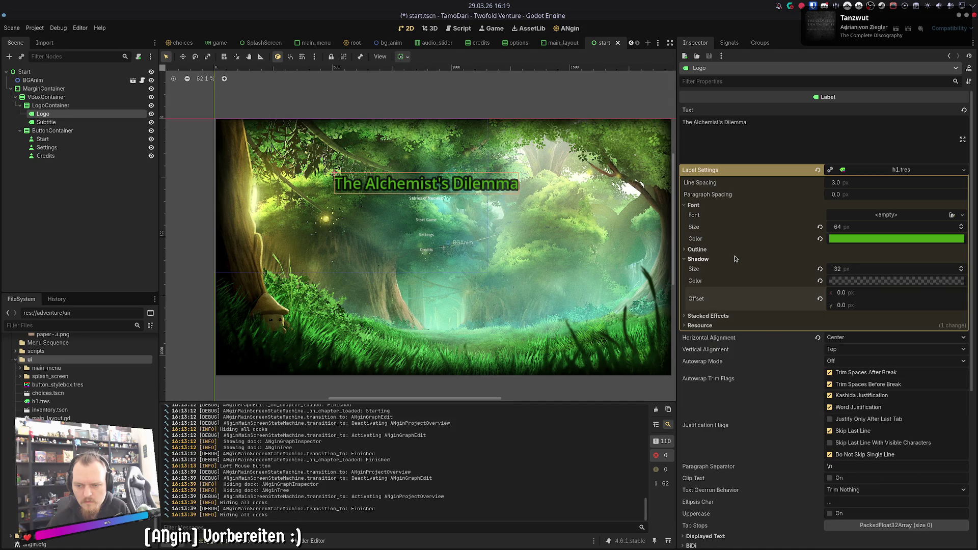
click(850, 283)
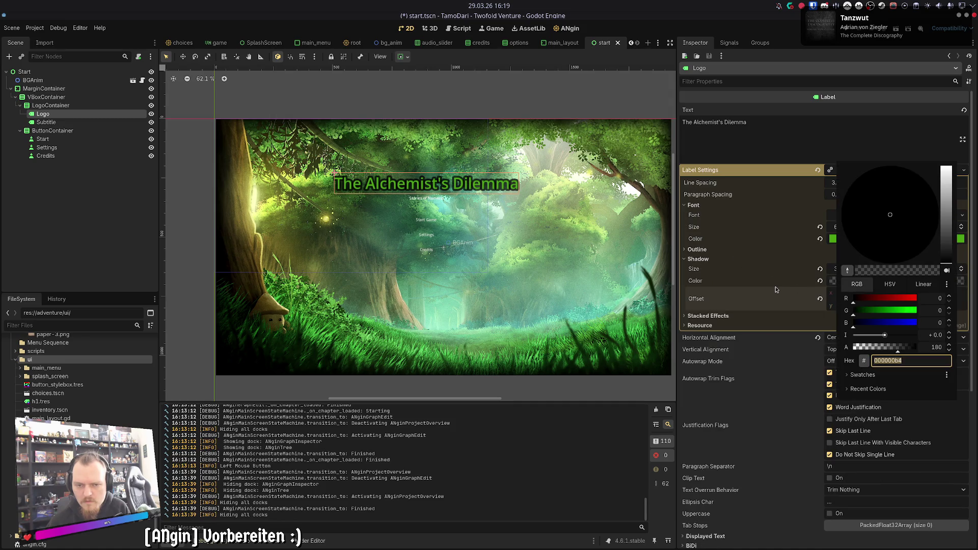
click(730, 276)
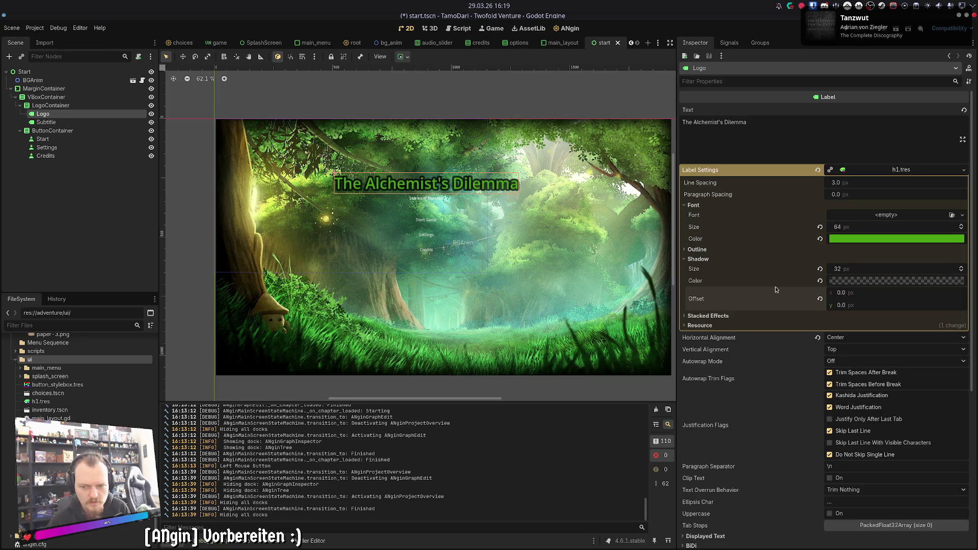
click(707, 250)
mouse_move(837, 261)
mouse_down()
mouse_move(859, 261)
mouse_move(835, 261)
mouse_up()
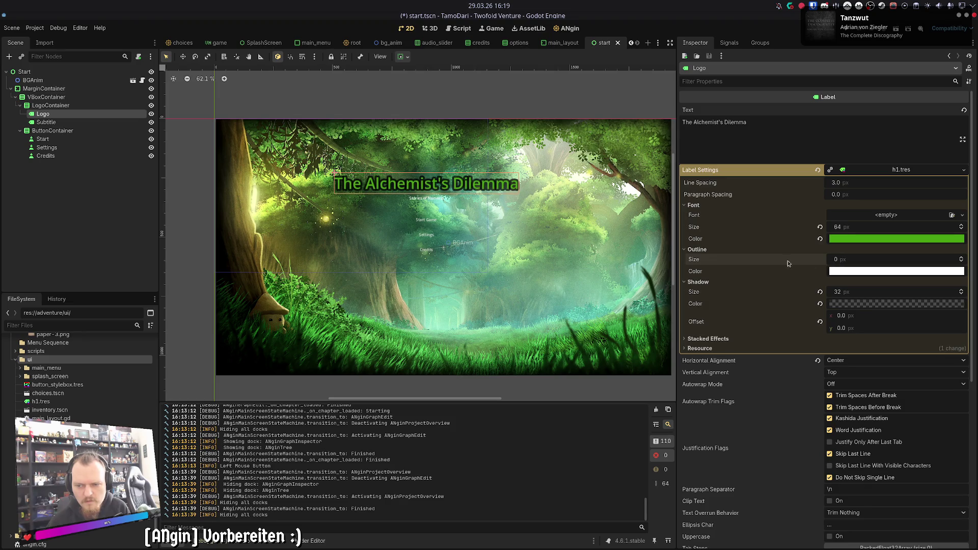
Browse the Logo's Theme Overrides style and font sections.
click(742, 250)
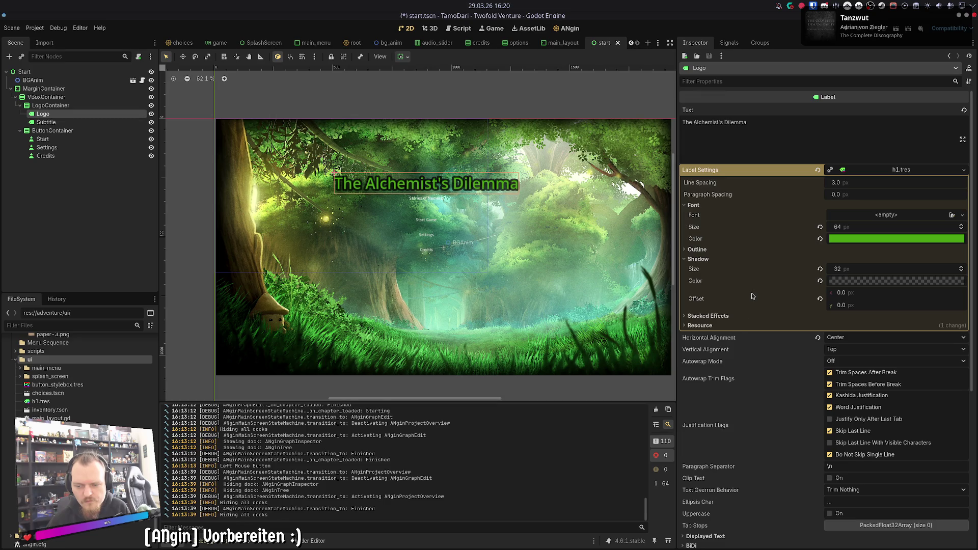
scroll(752, 296, down, 3)
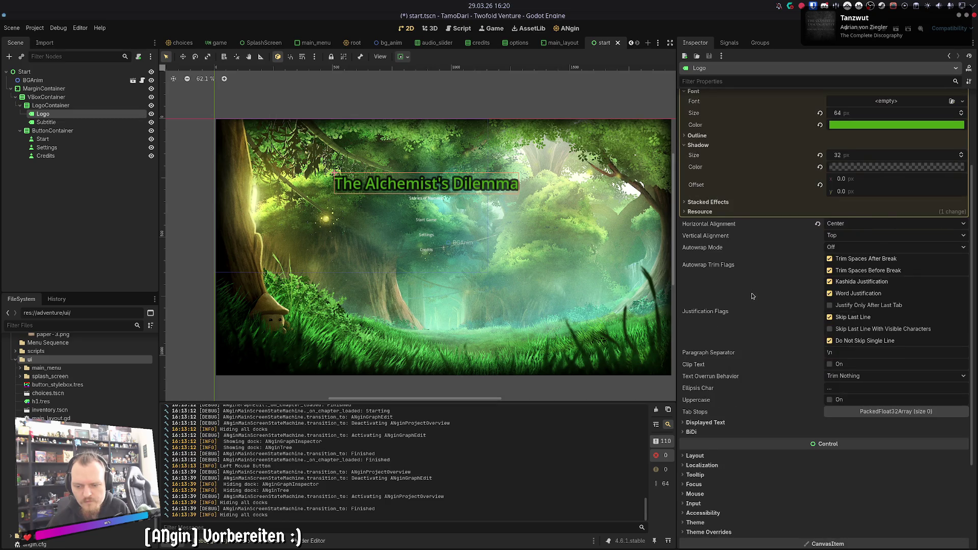
scroll(752, 296, down, 2)
click(709, 475)
scroll(708, 475, down, 3)
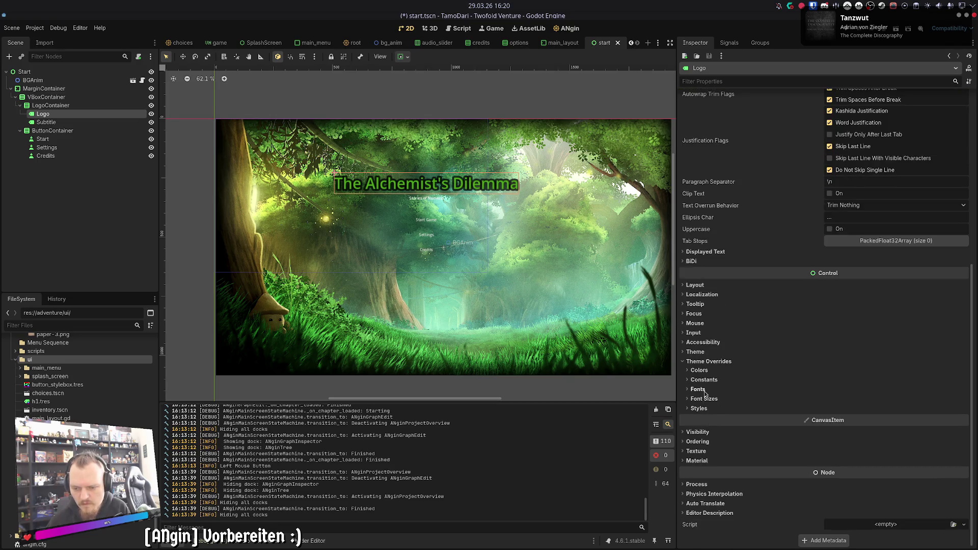
click(700, 412)
click(699, 409)
click(702, 390)
click(703, 389)
Check the constant and colour overrides, then return to the h1.tres stacked effects.
click(704, 380)
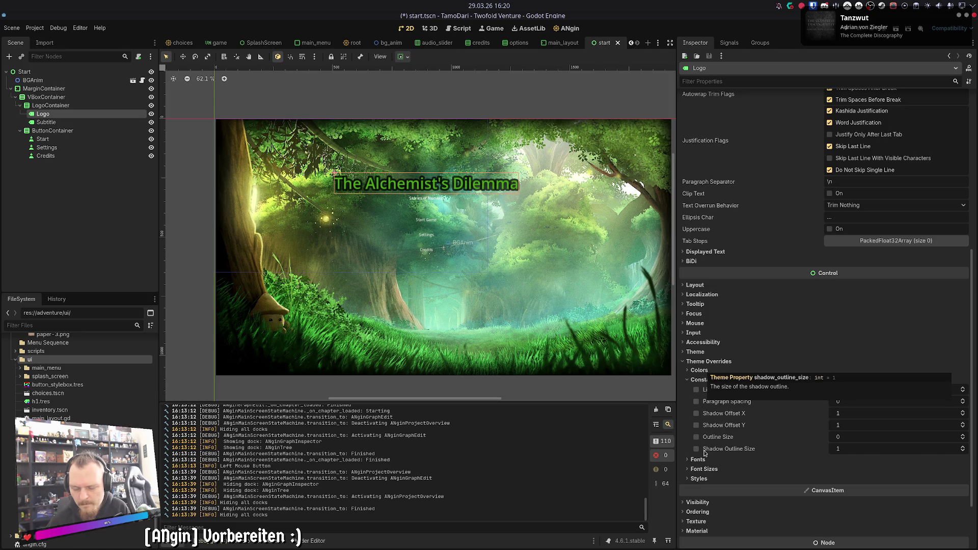
click(706, 369)
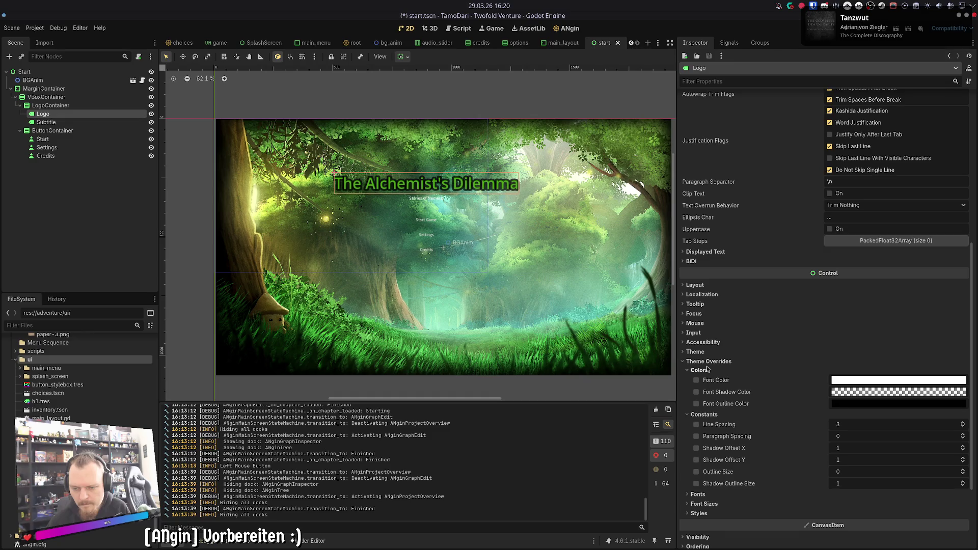
click(710, 371)
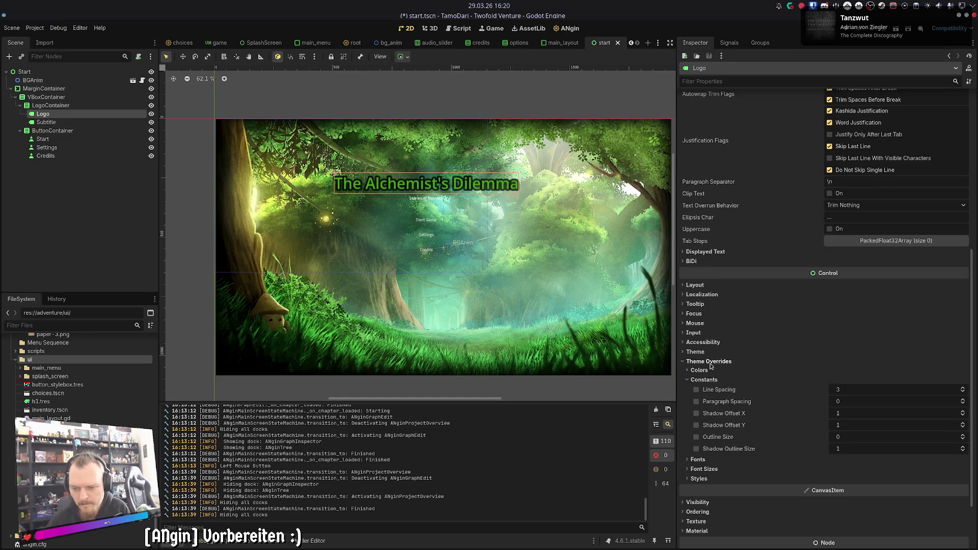
scroll(713, 379, up, 5)
mouse_move(738, 411)
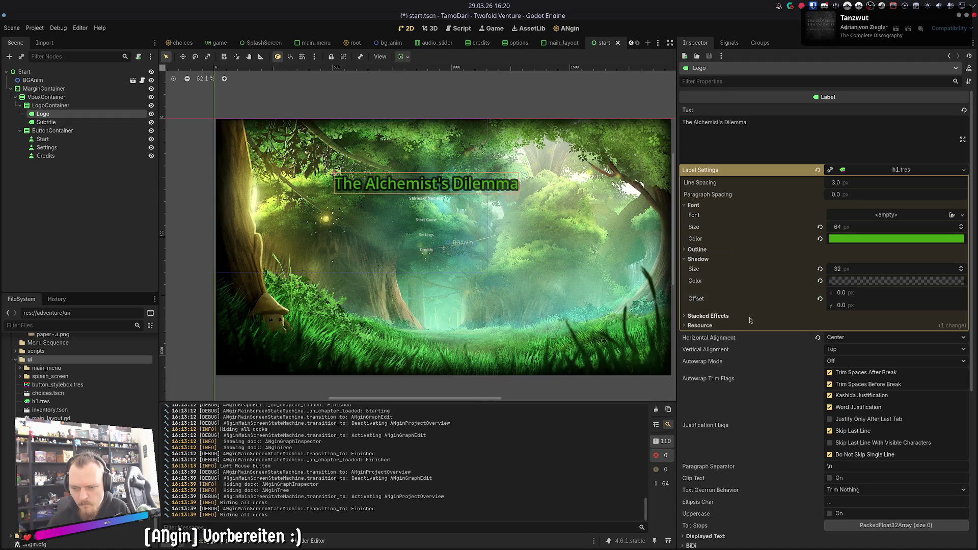
click(720, 316)
Add a stacked shadow to h1.tres and then delete it again.
click(733, 334)
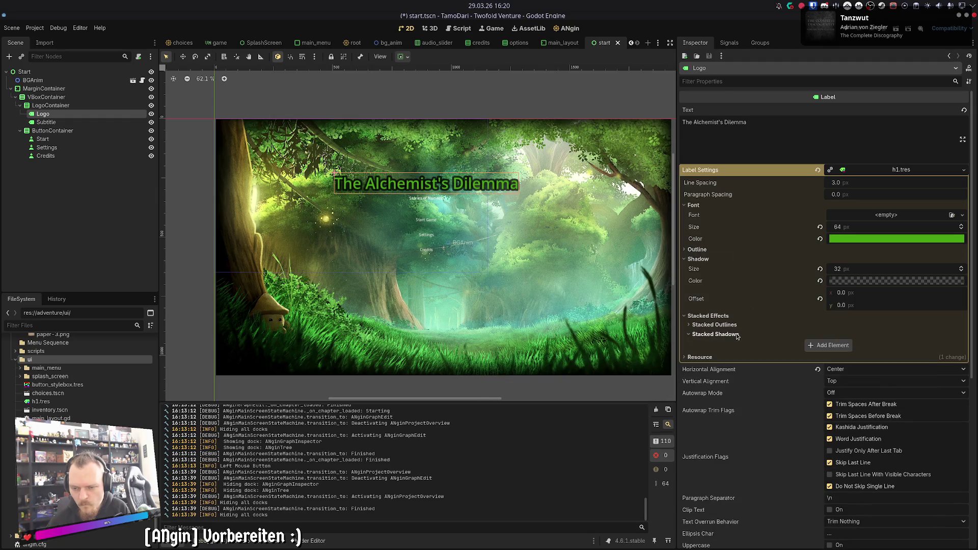
click(810, 346)
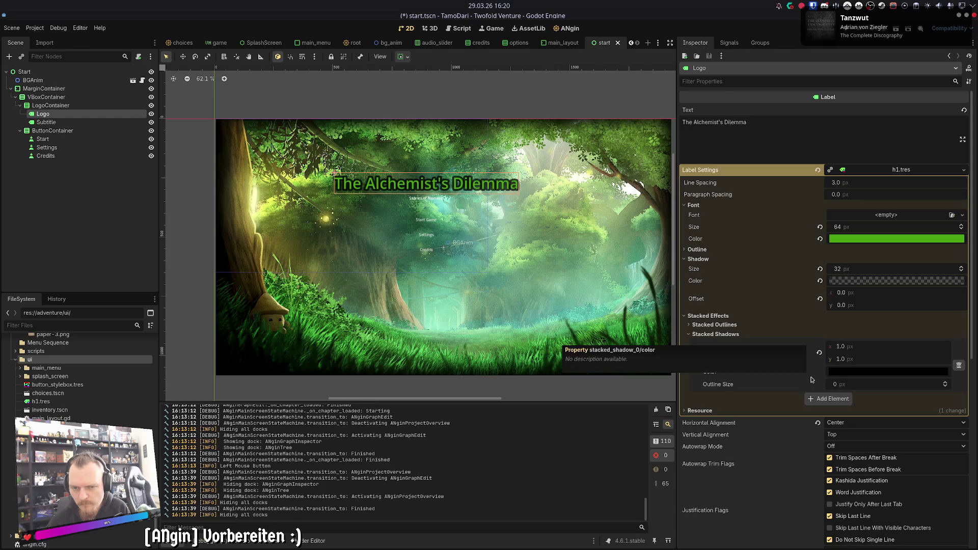
click(959, 365)
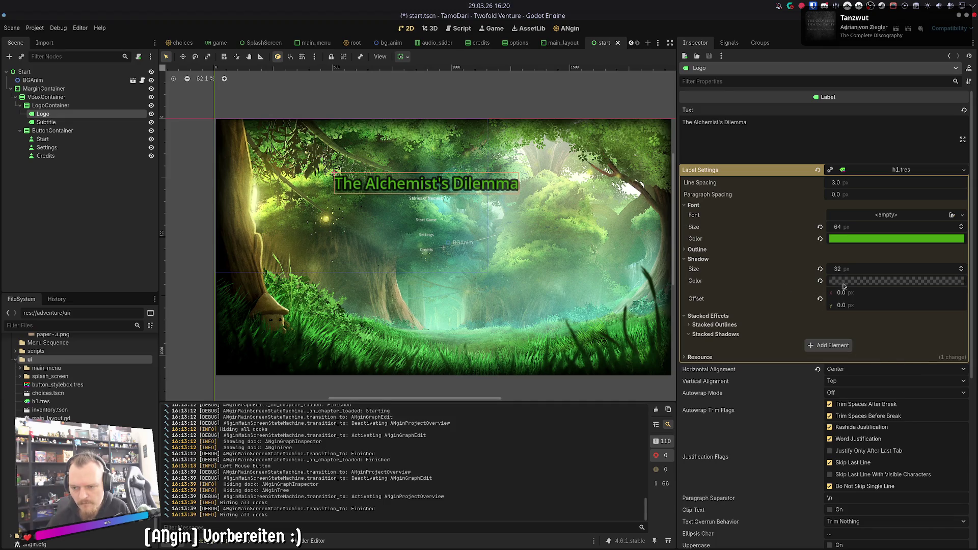
Set the title shadow size to 24 px with offset x 0 and y 4.
mouse_move(843, 270)
mouse_down()
mouse_move(977, 270)
mouse_move(876, 269)
mouse_up()
click(892, 267)
text(24)
key(Return)
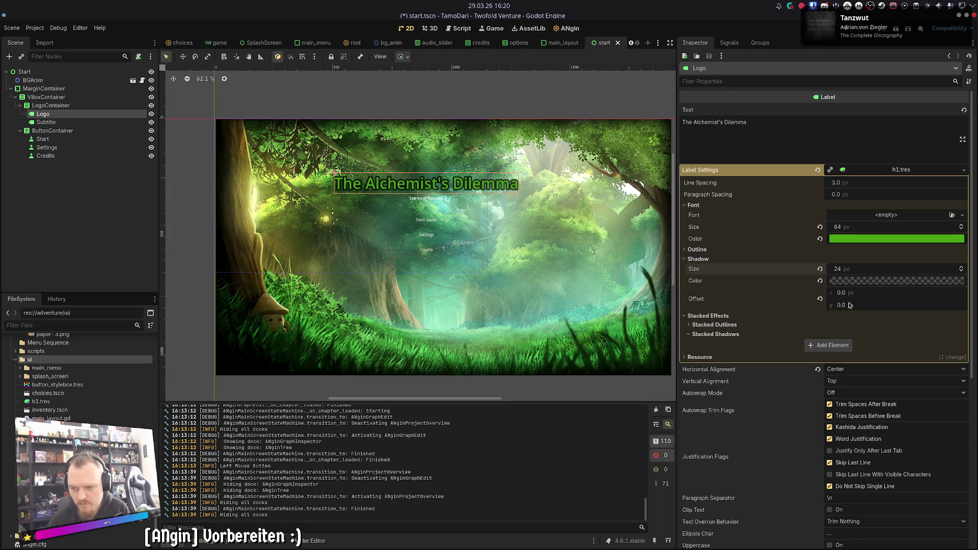
click(853, 297)
text(4)
key(Tab)
text(4)
key(Return)
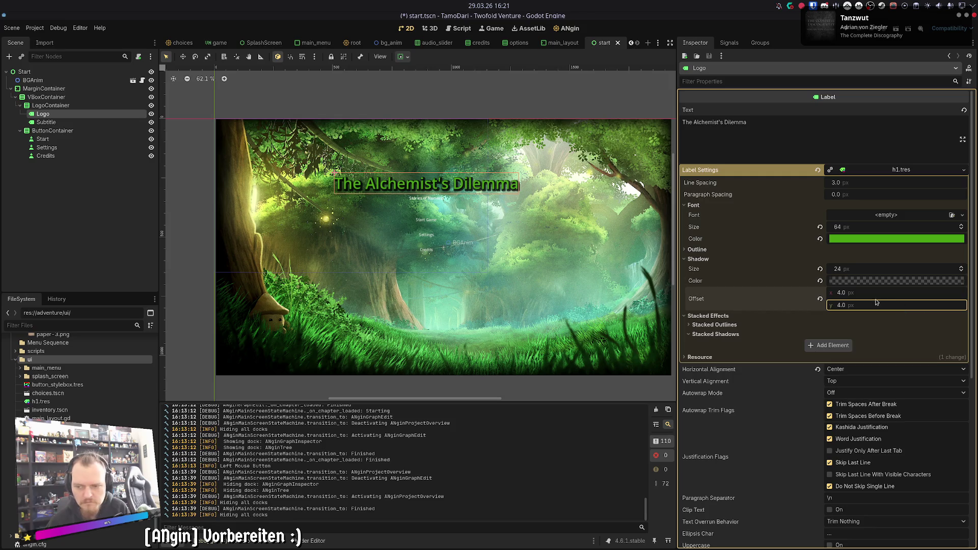
drag(860, 295, 893, 297)
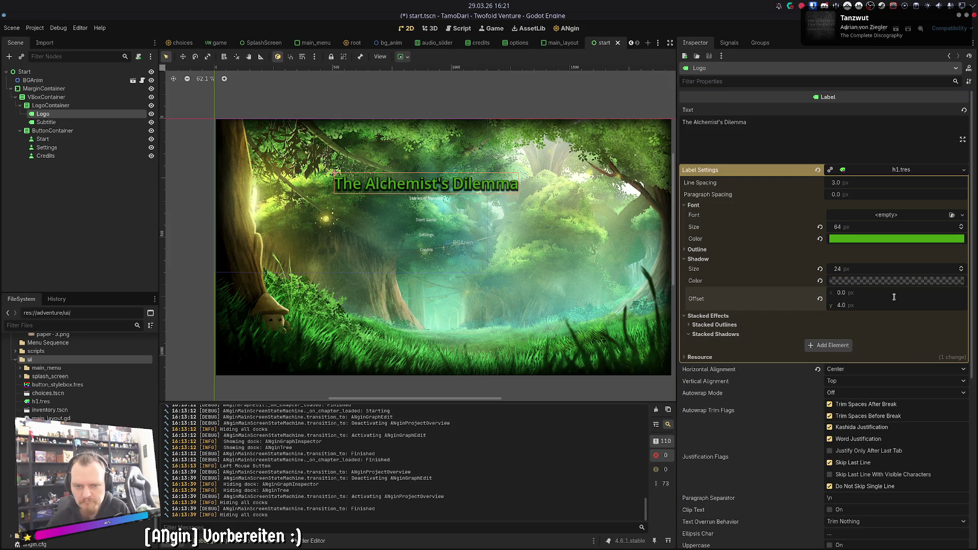
Raise the shadow colour's alpha to full for a solid black shadow.
click(859, 281)
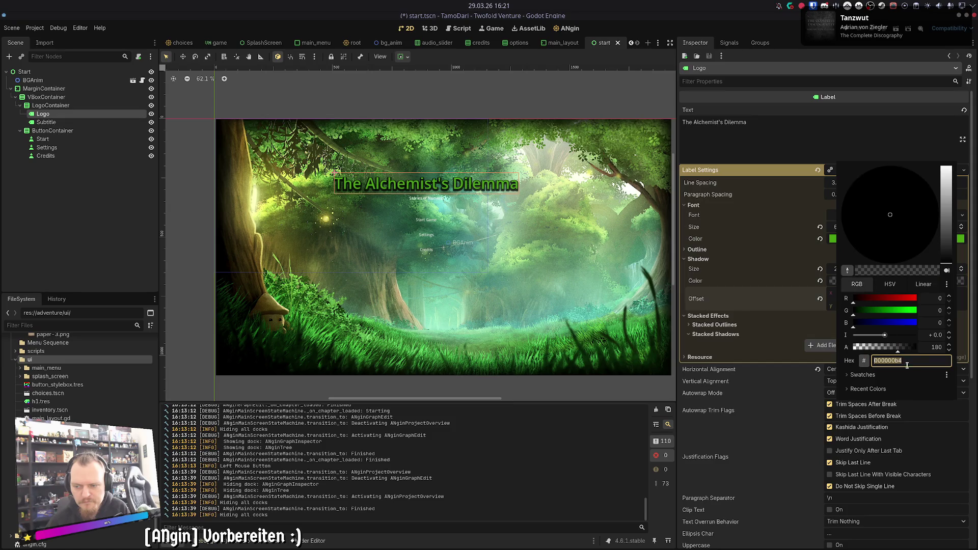
mouse_move(897, 353)
mouse_down()
mouse_move(878, 351)
mouse_move(940, 349)
mouse_up()
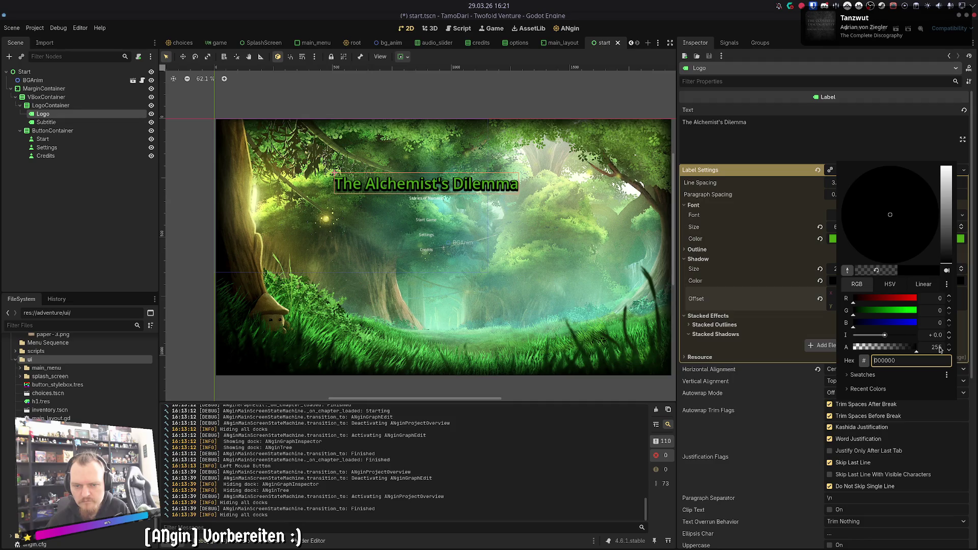
click(793, 306)
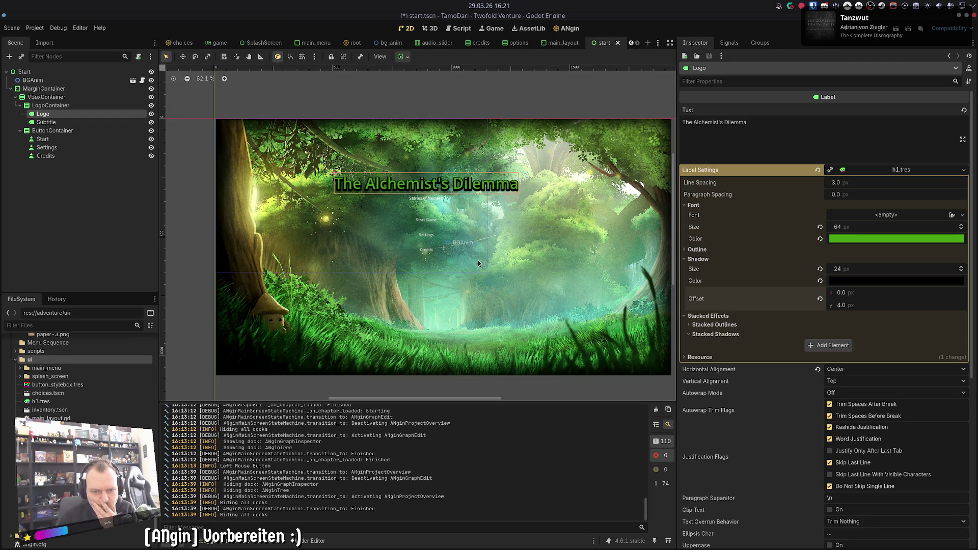
click(45, 122)
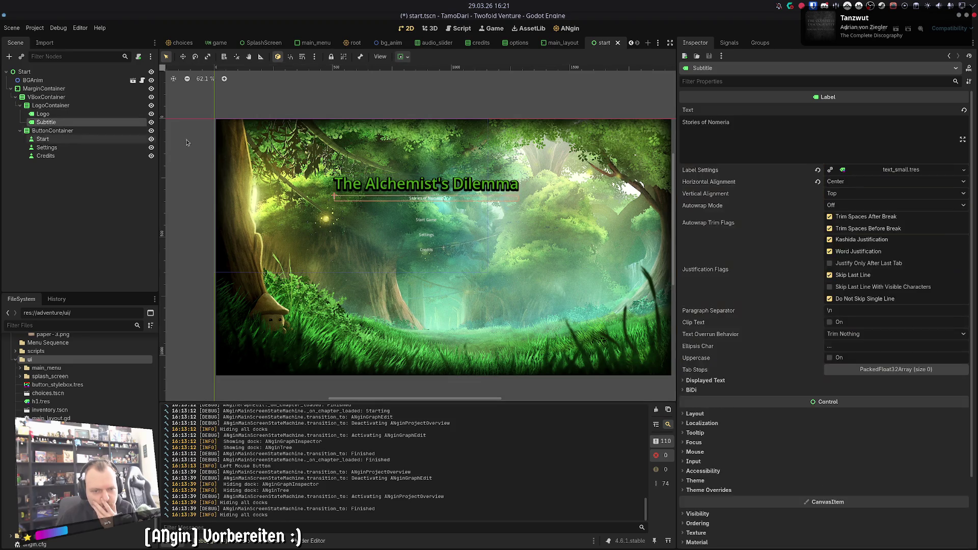
click(891, 171)
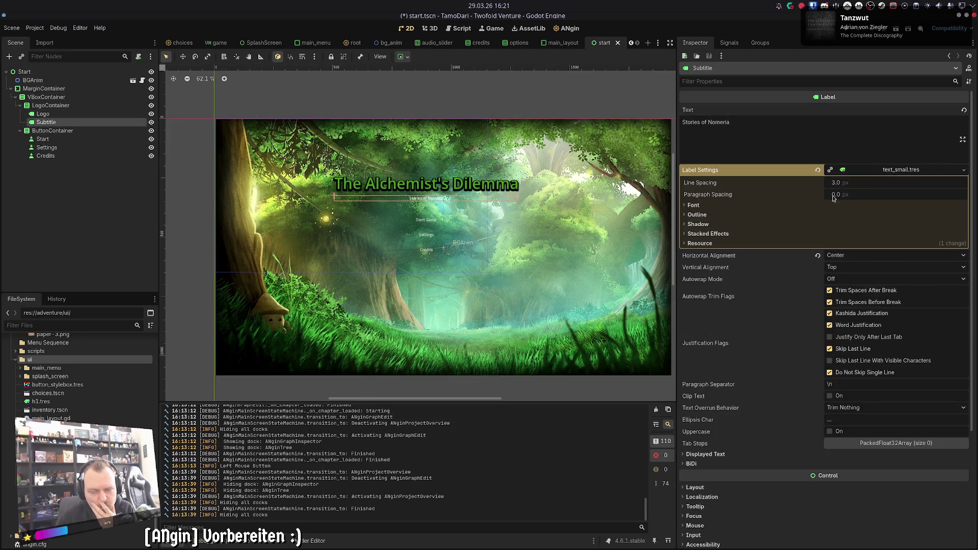
click(716, 208)
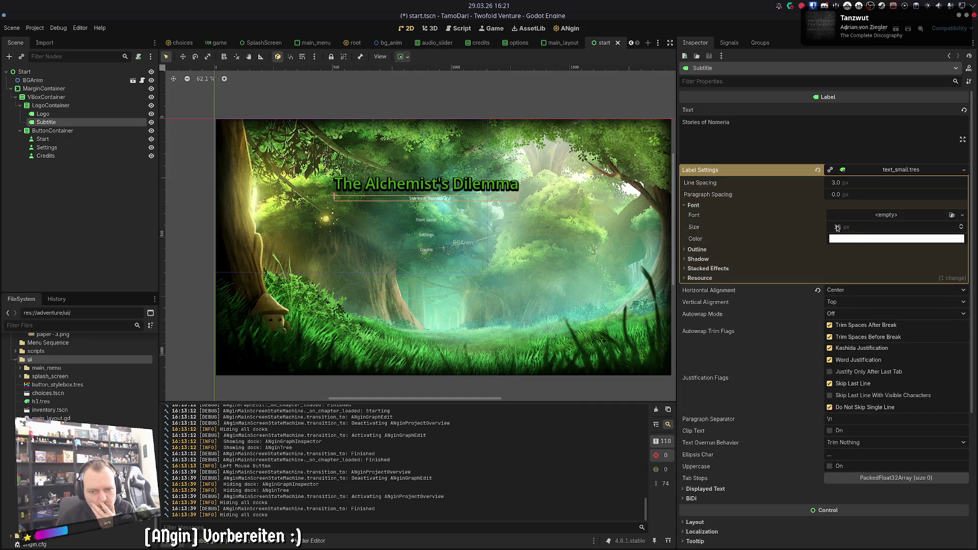
mouse_move(625, 546)
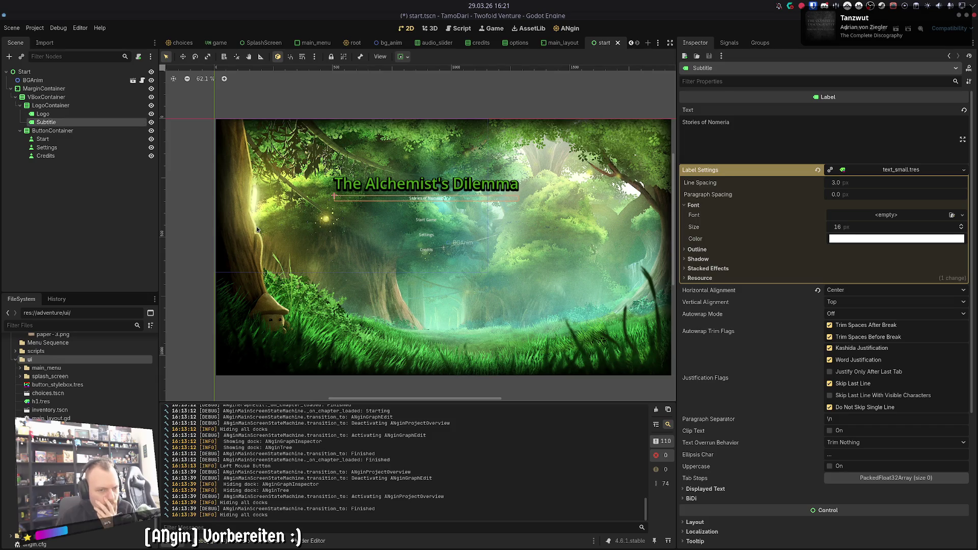
click(387, 184)
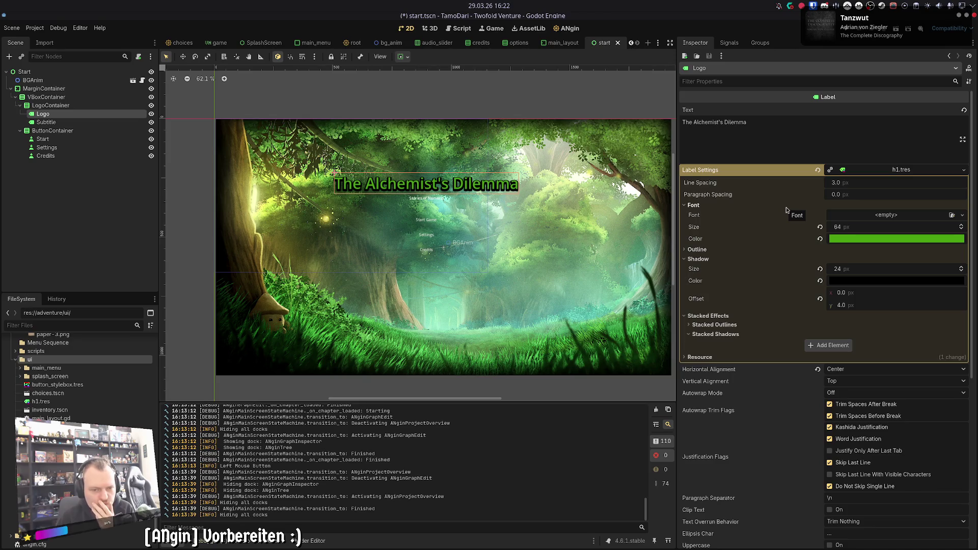
Make the title wrap by word with -24 px line spacing.
scroll(757, 328, down, 3)
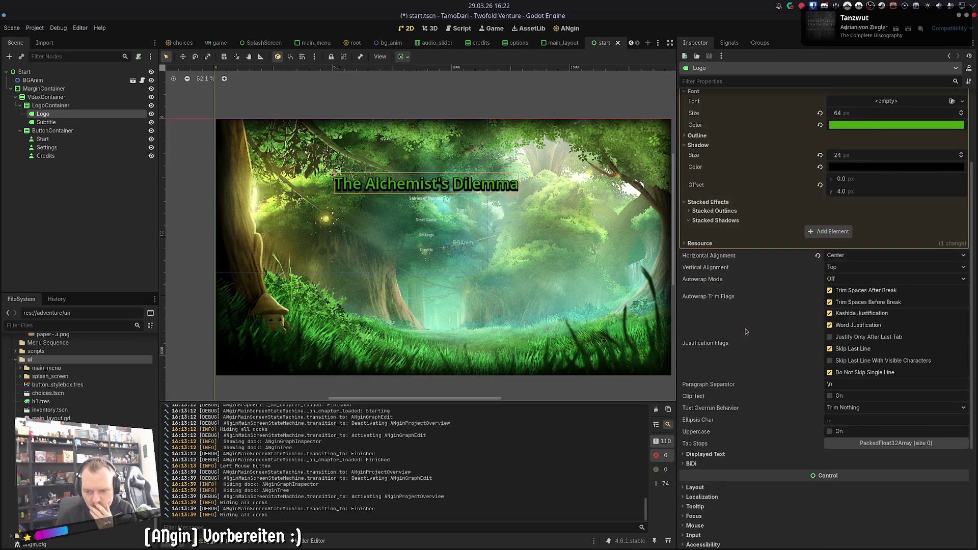
click(845, 279)
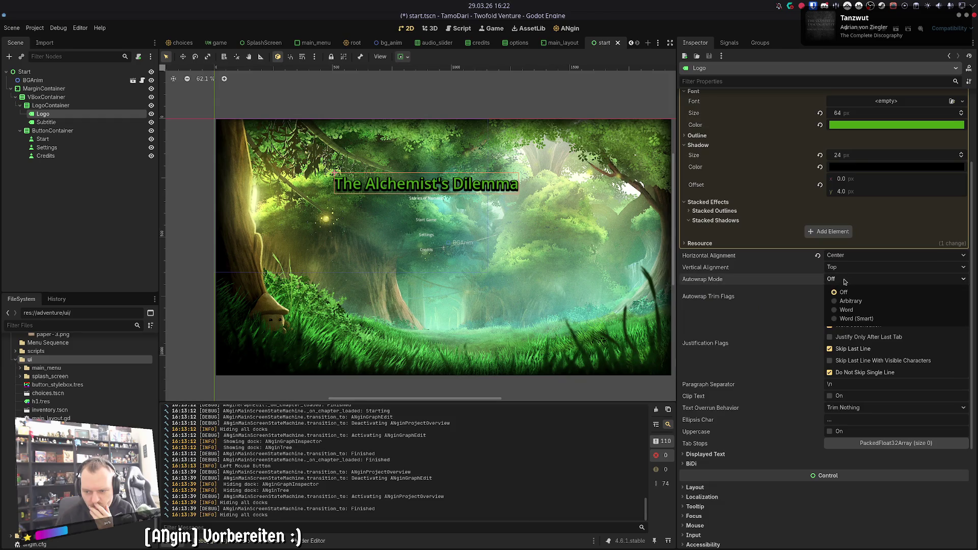
click(846, 310)
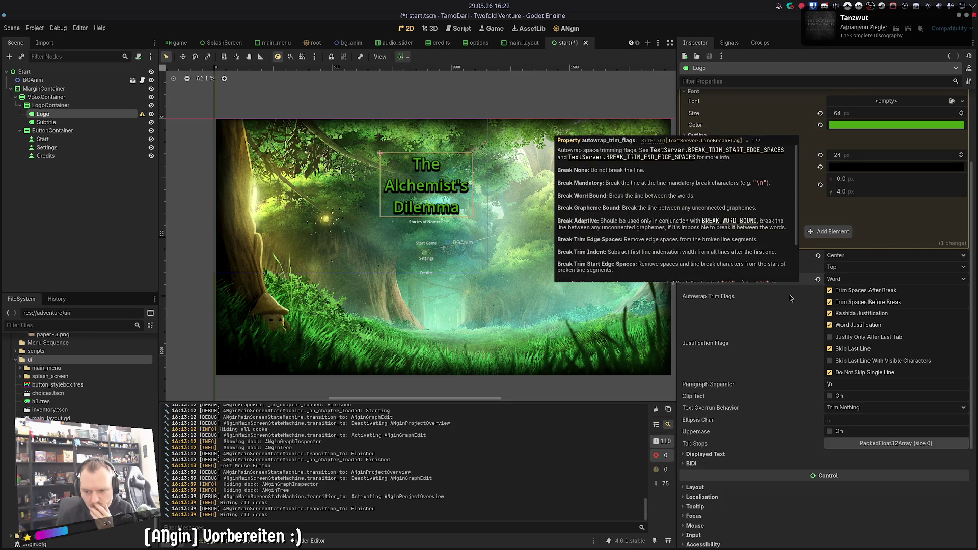
scroll(792, 293, down, 3)
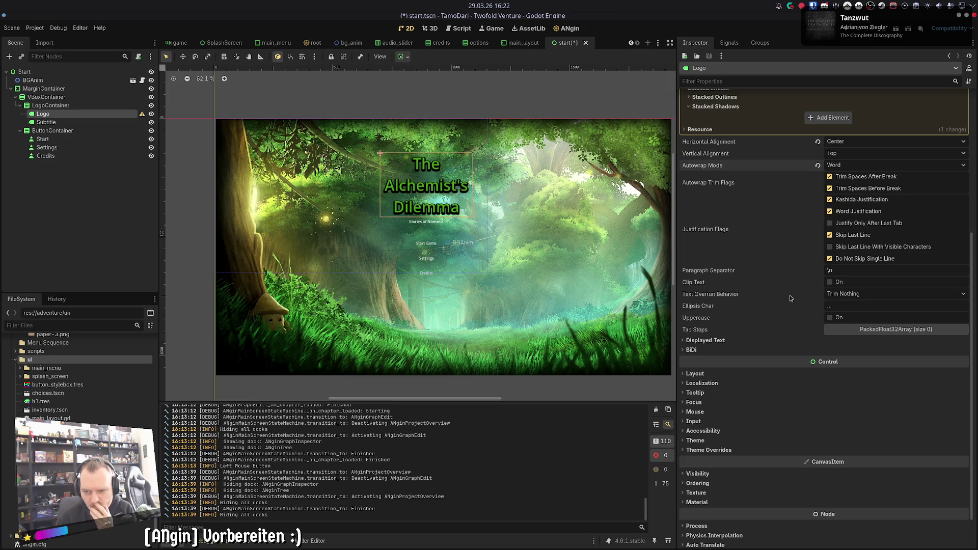
scroll(790, 297, up, 6)
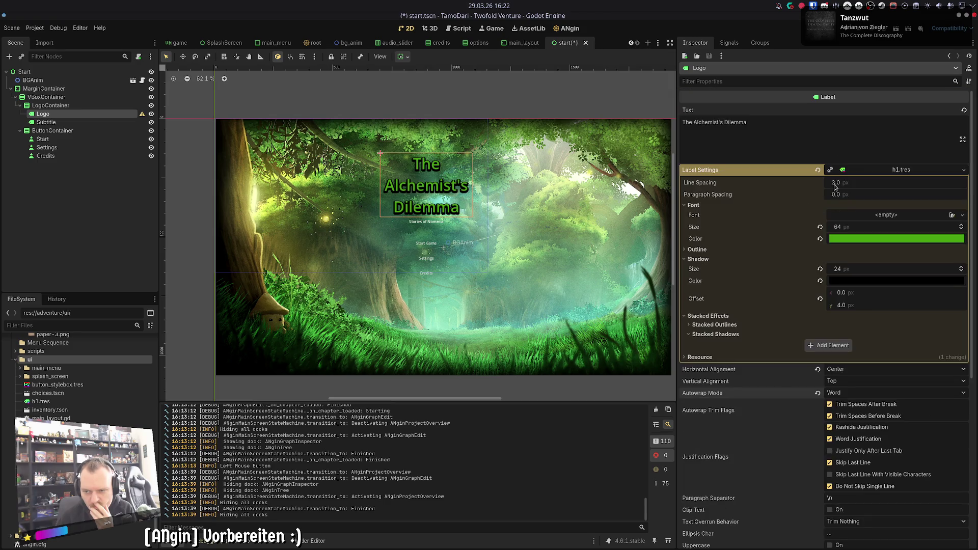
drag(839, 186, 800, 187)
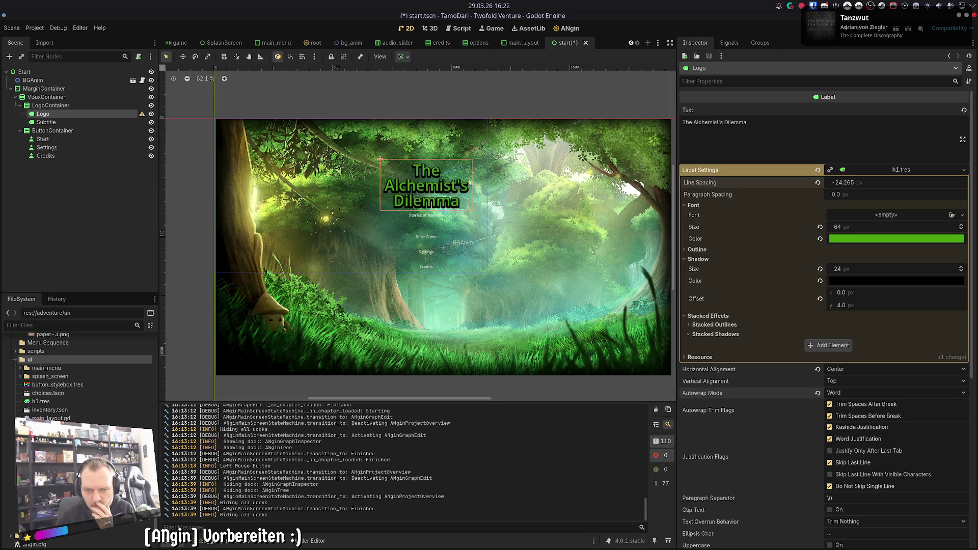
drag(874, 187, 876, 187)
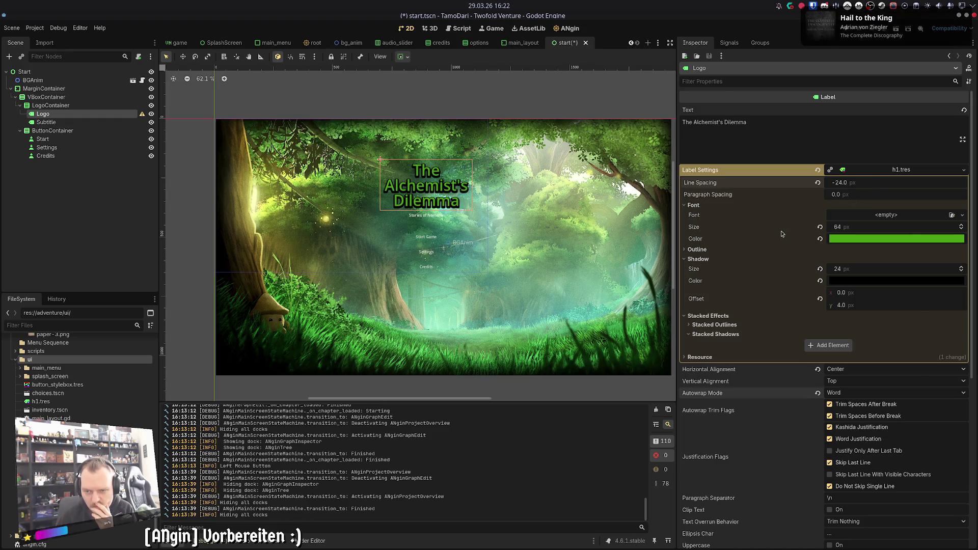
Set the title's Layout custom minimum width to 512 px.
scroll(785, 234, down, 5)
scroll(788, 295, down, 3)
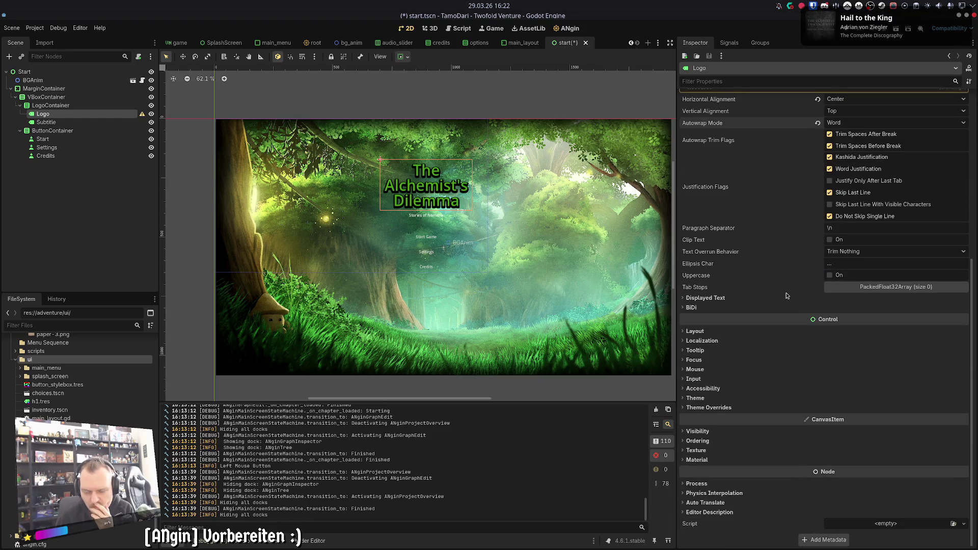
click(705, 332)
drag(839, 370, 881, 373)
text(128.0)
click(881, 373)
text(256)
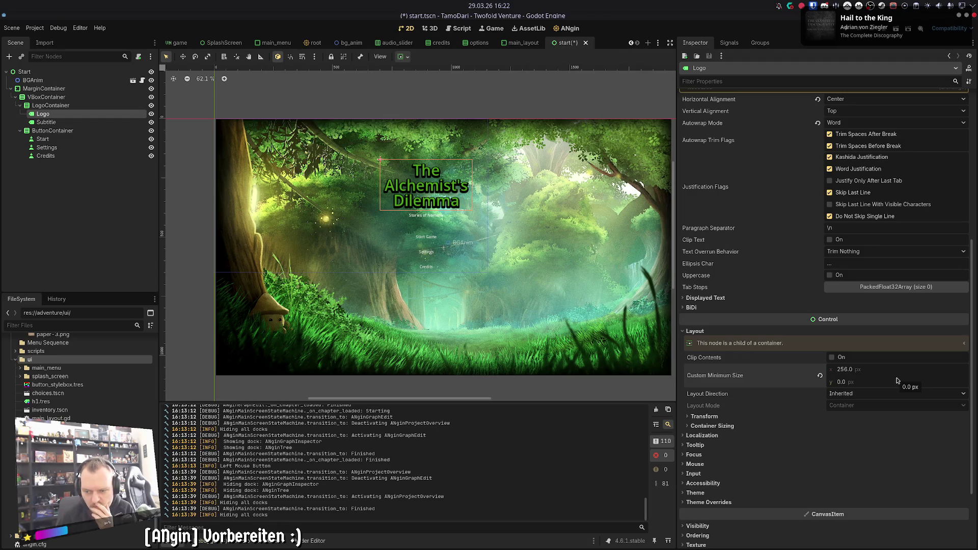
click(887, 368)
text(512)
key(Return)
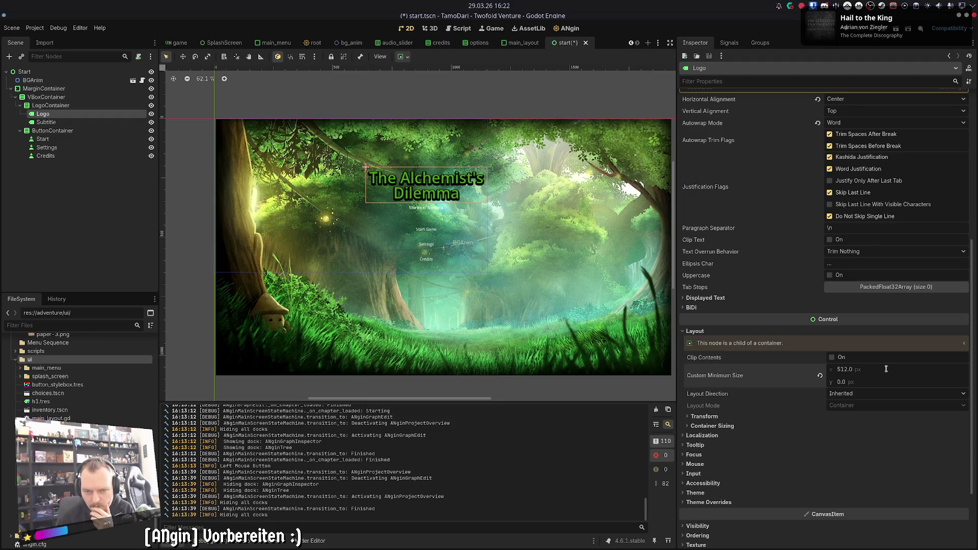
scroll(813, 383, up, 5)
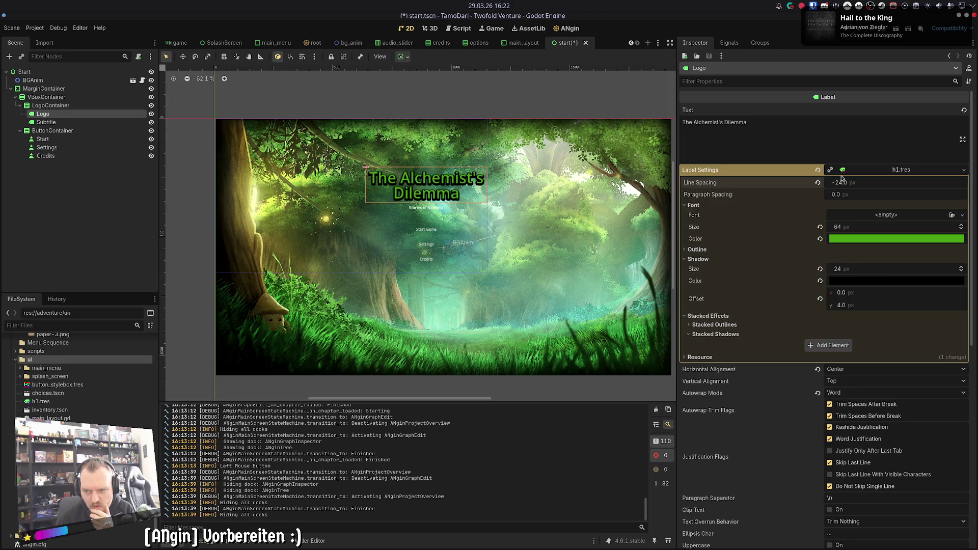
click(843, 176)
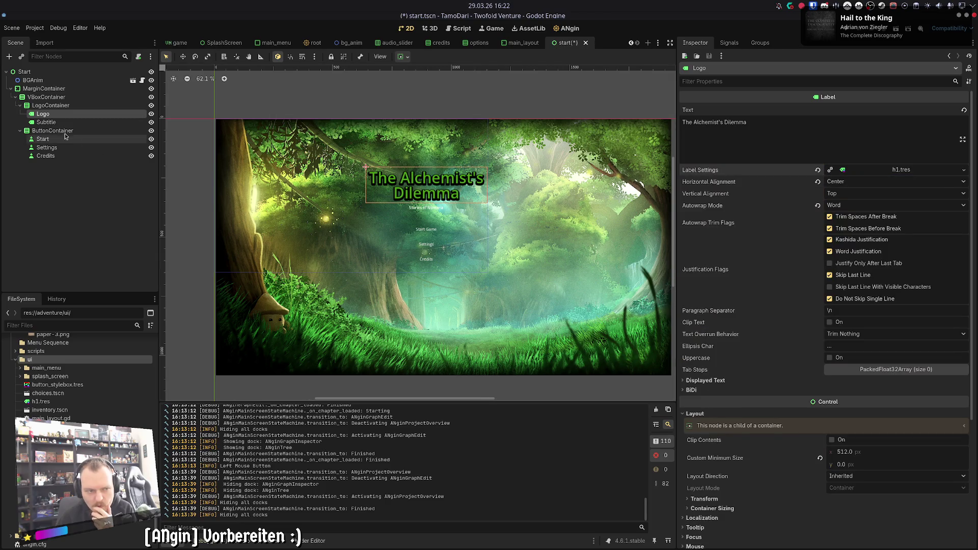
Try the subtitle's font size at 12 and 32, settling back on 16.
click(51, 123)
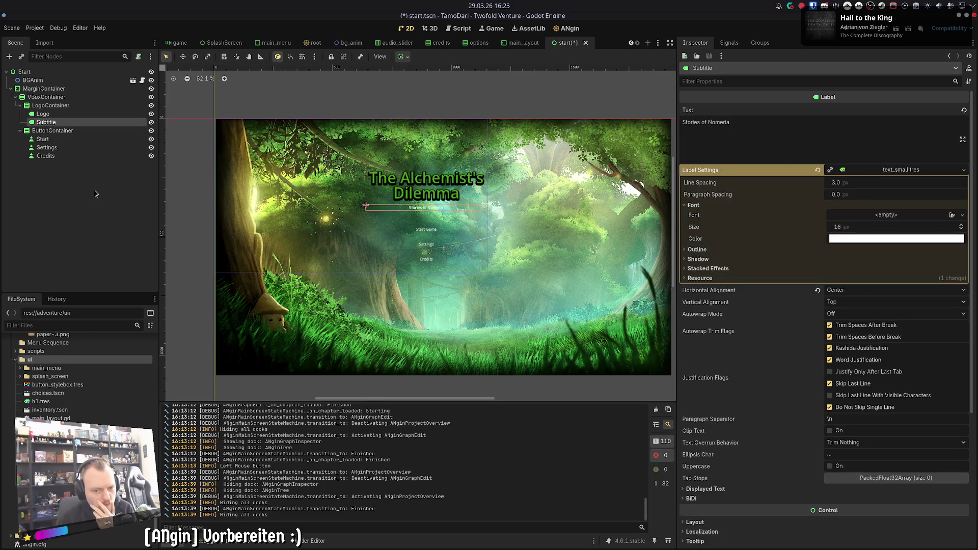
click(859, 229)
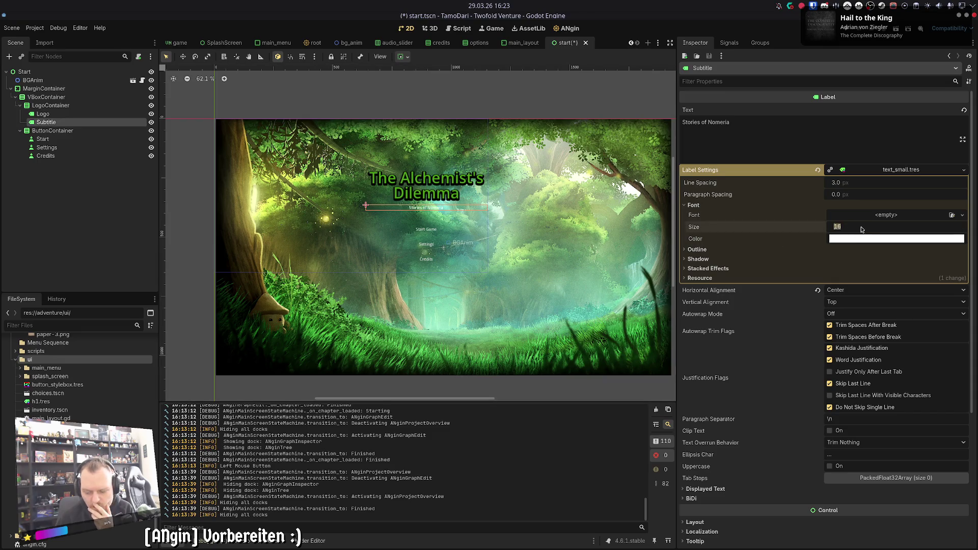
text(12)
key(Return)
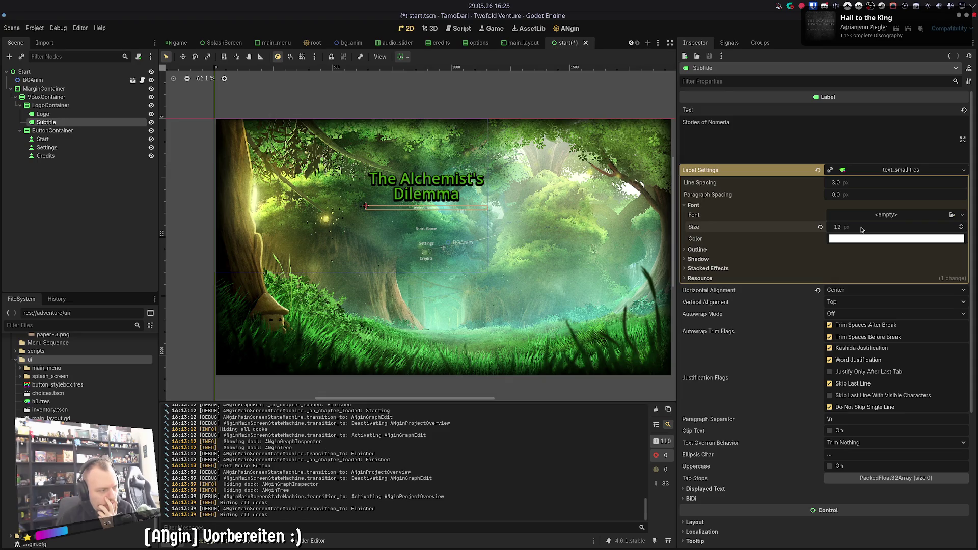
key(ctrl+z)
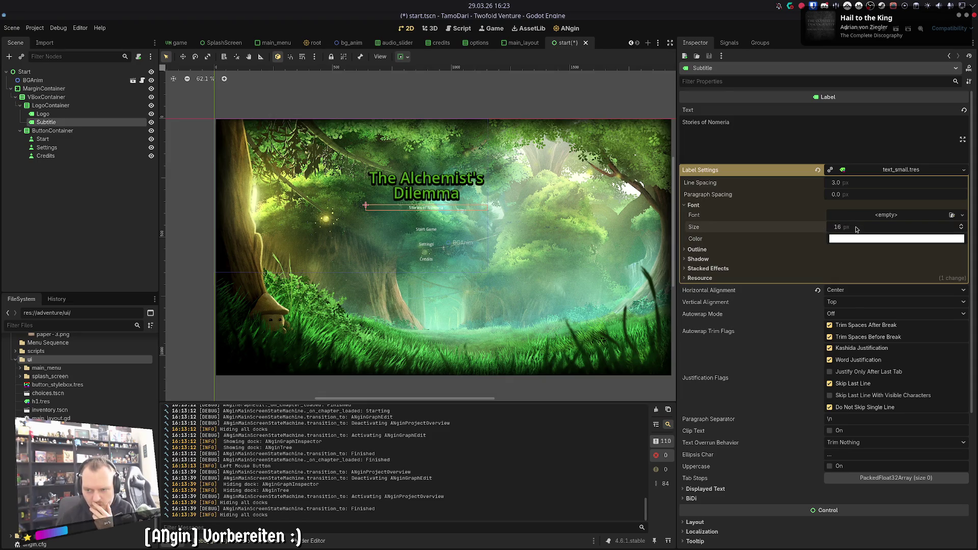
click(856, 228)
text(32)
key(Return)
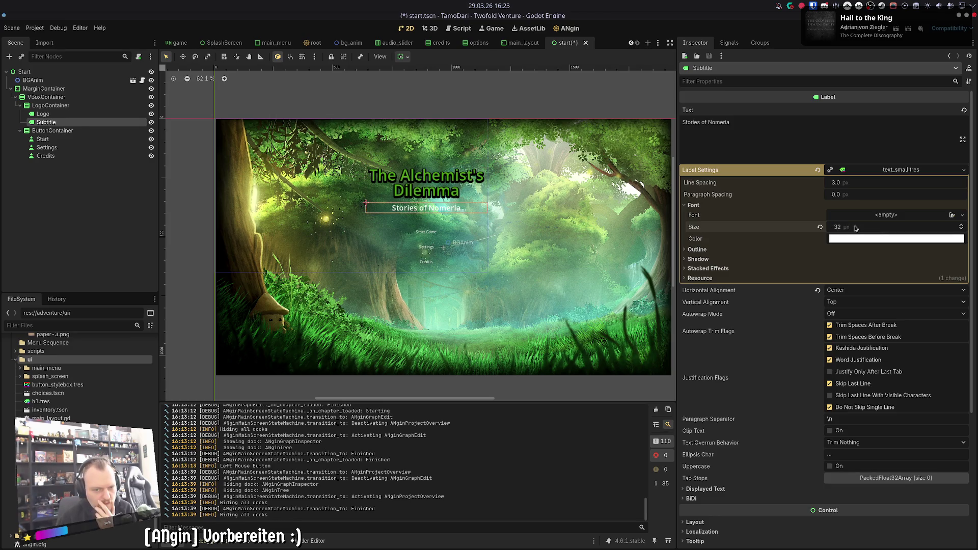
click(856, 228)
text(16)
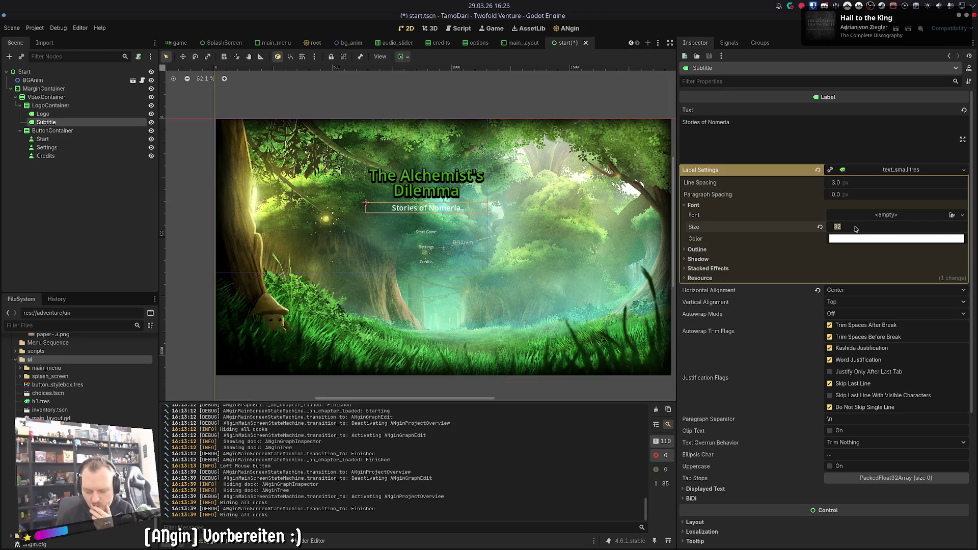
key(Return)
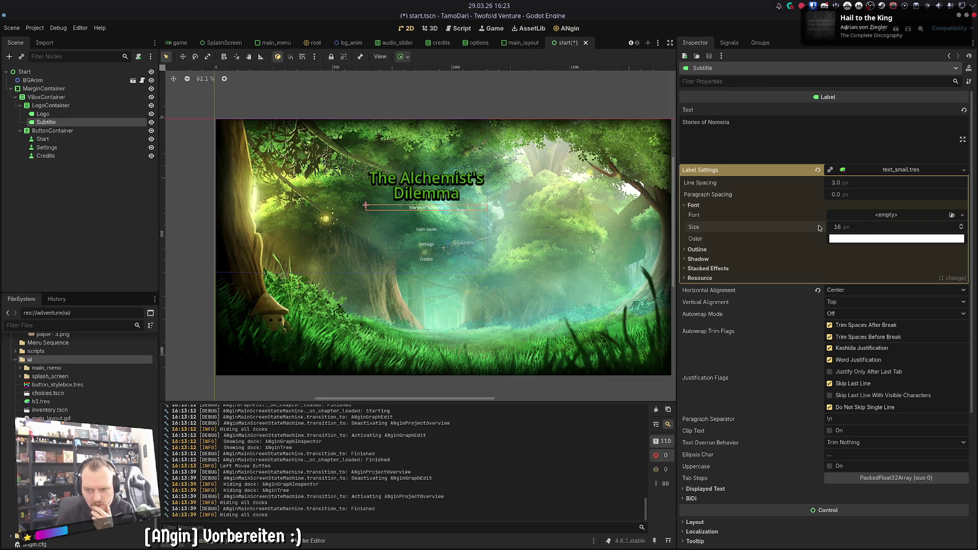
Set the subtitle's font colour to green 48A111.
click(851, 243)
text(48A111)
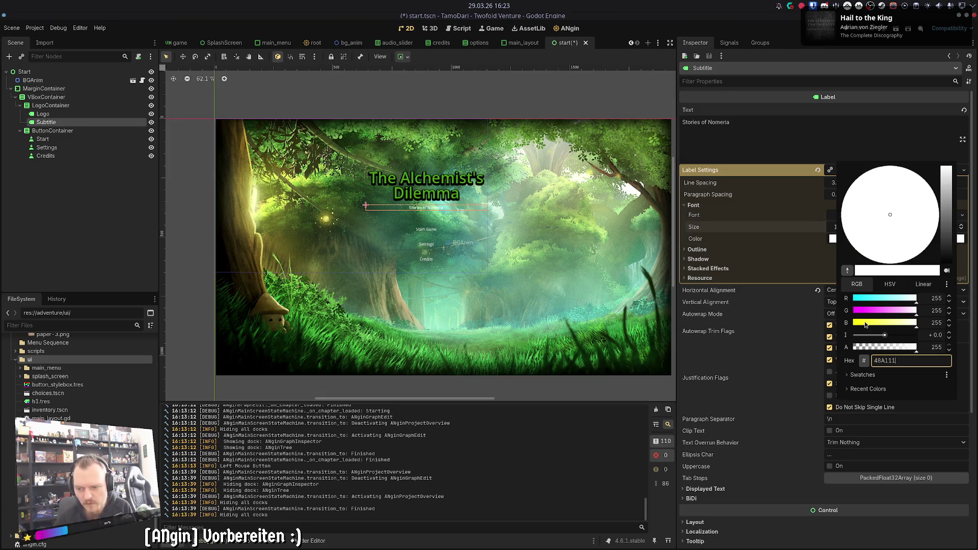
key(Return)
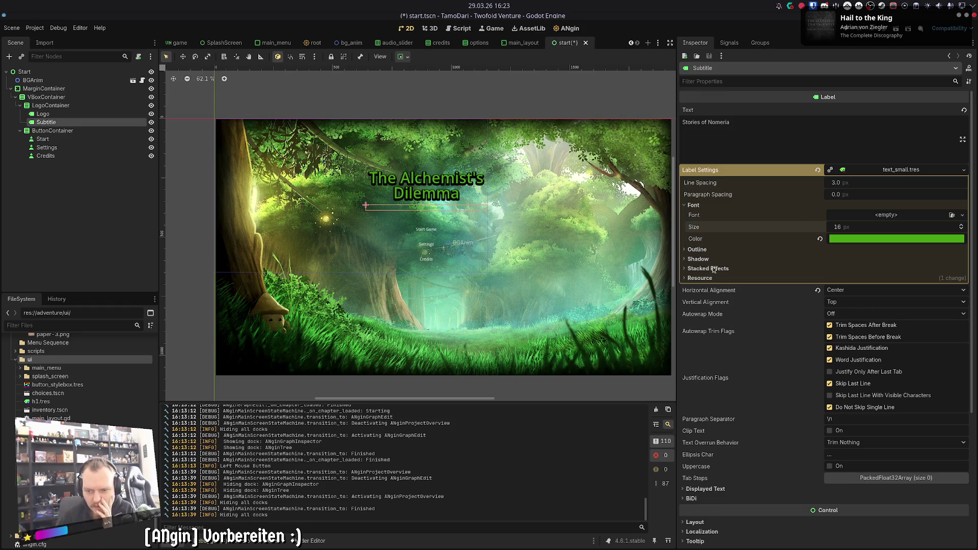
Give the subtitle an 8 px translucent black shadow.
click(715, 259)
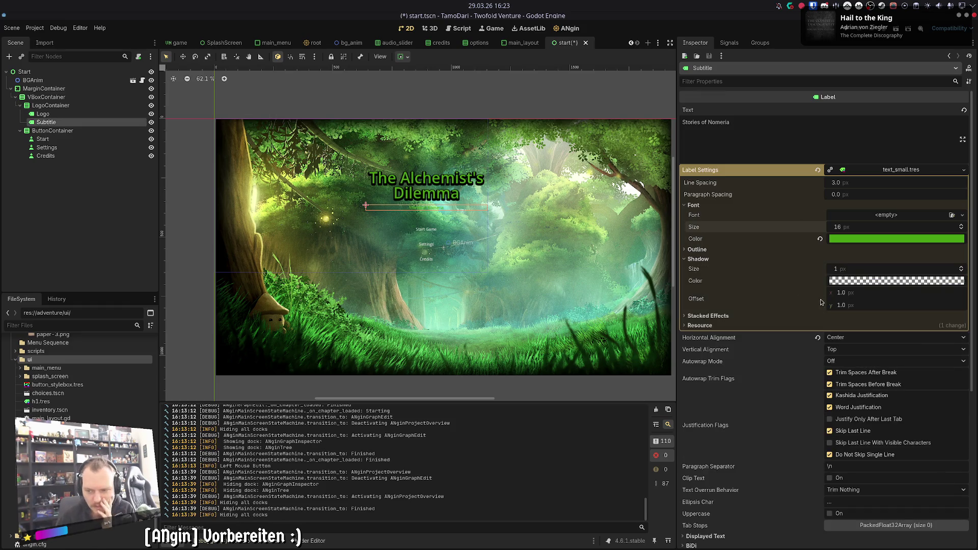
drag(840, 269, 875, 271)
click(878, 280)
mouse_move(866, 347)
mouse_down()
mouse_move(900, 349)
mouse_move(891, 348)
mouse_up()
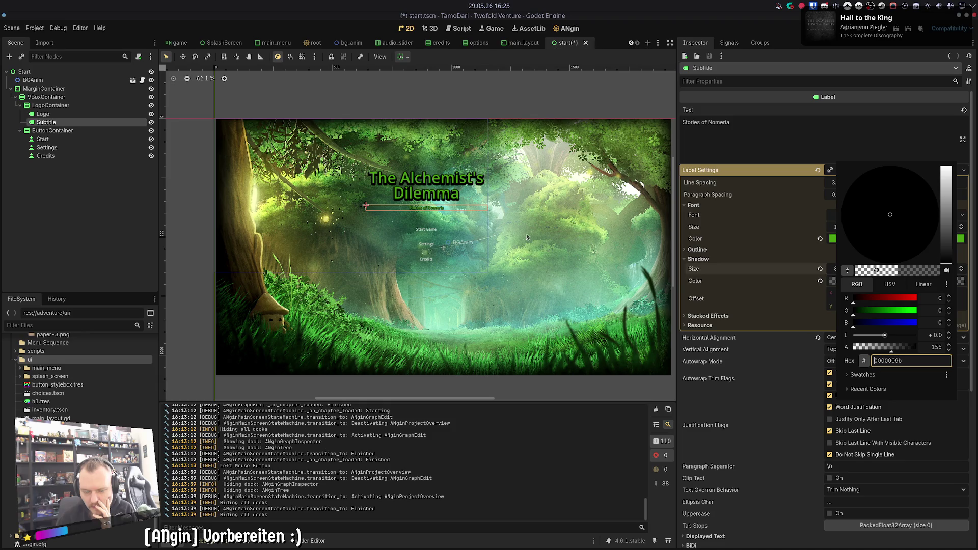
drag(889, 347, 894, 352)
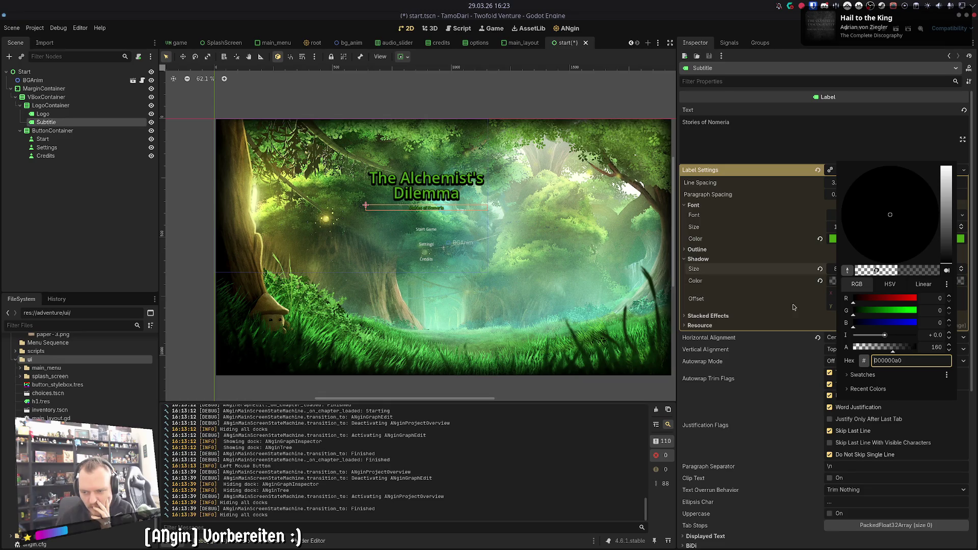
click(793, 276)
Offset the subtitle shadow 0 px horizontally and 2 px down, then save start.tscn.
drag(868, 294, 865, 291)
text(4)
key(Return)
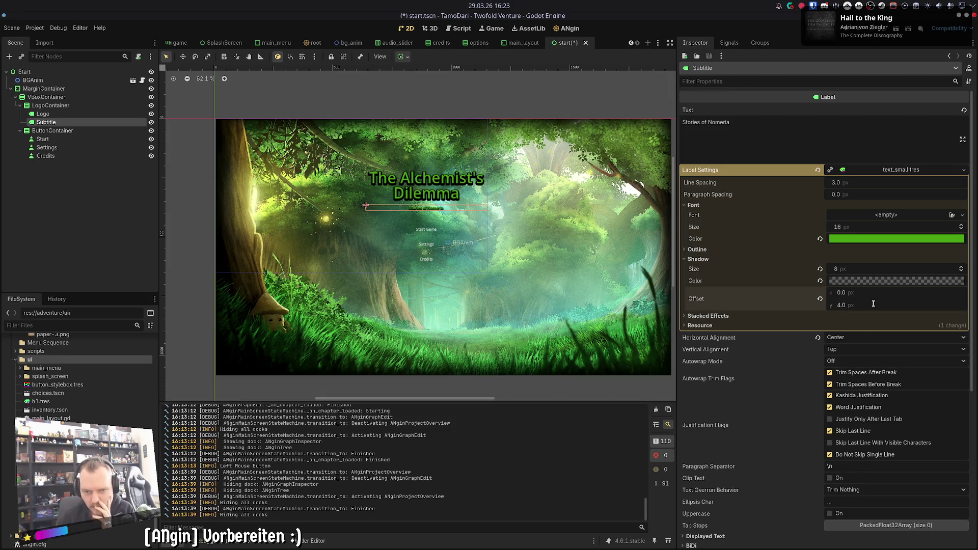
click(855, 305)
text(2)
key(Return)
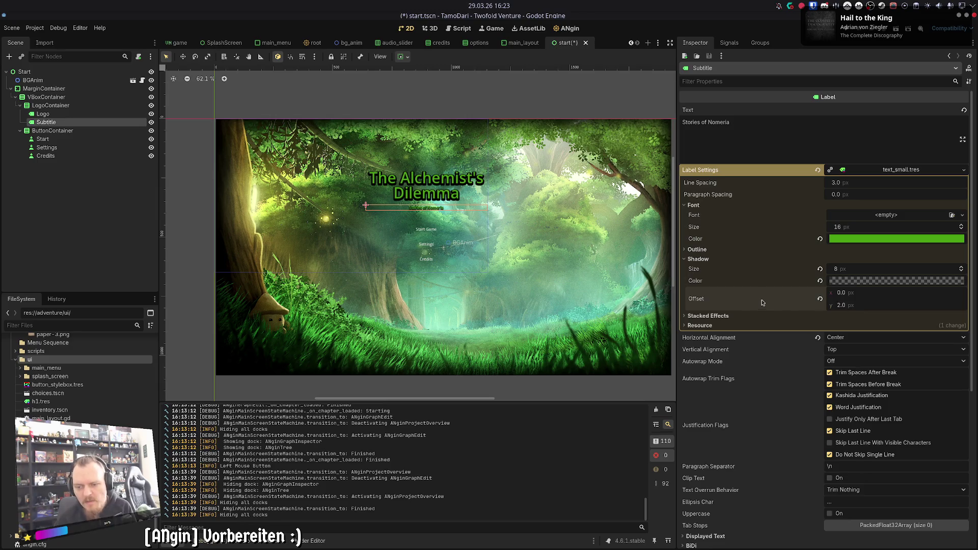
key(ctrl+s)
click(43, 138)
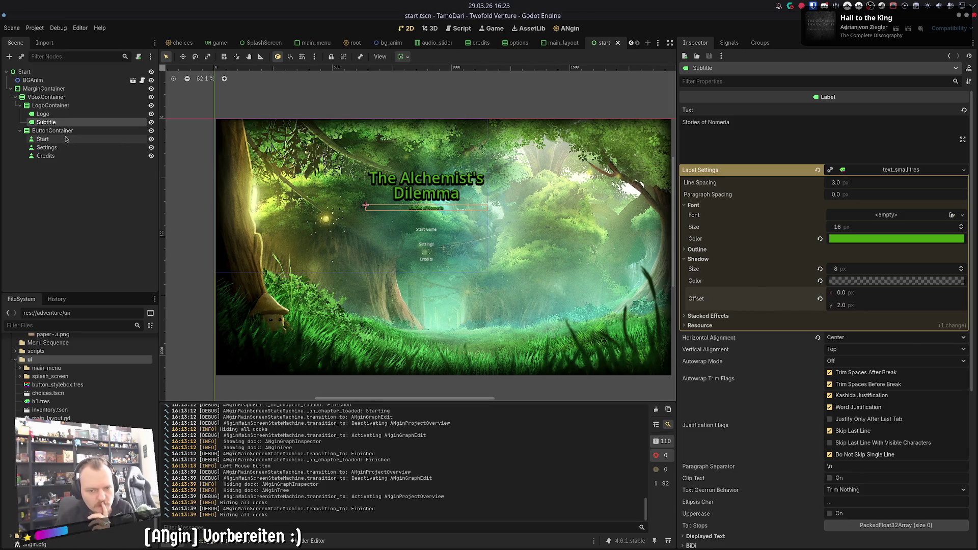
Inspect the Start button's text, icon and BiDi behaviour settings.
drag(400, 283, 371, 270)
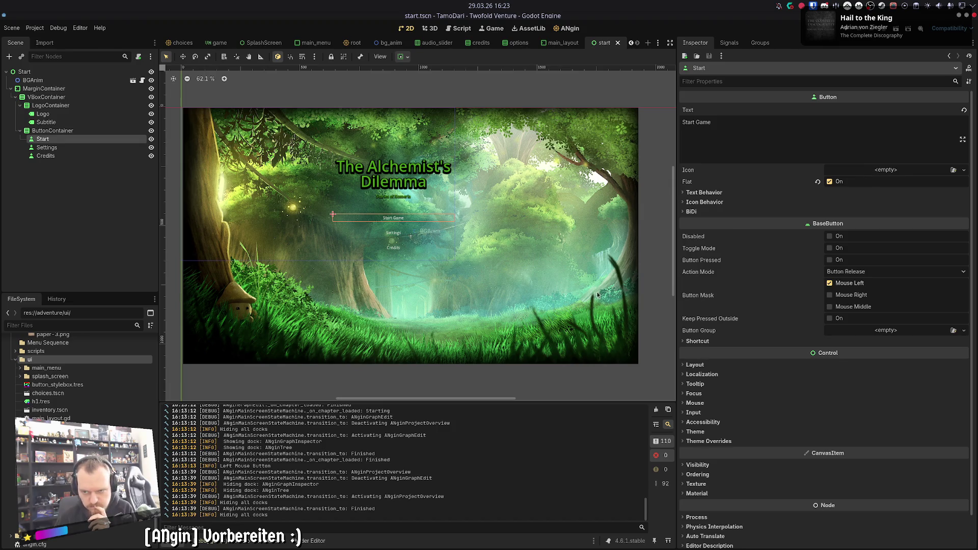
click(704, 192)
click(704, 193)
click(701, 202)
click(703, 202)
double_click(704, 212)
click(703, 212)
click(704, 212)
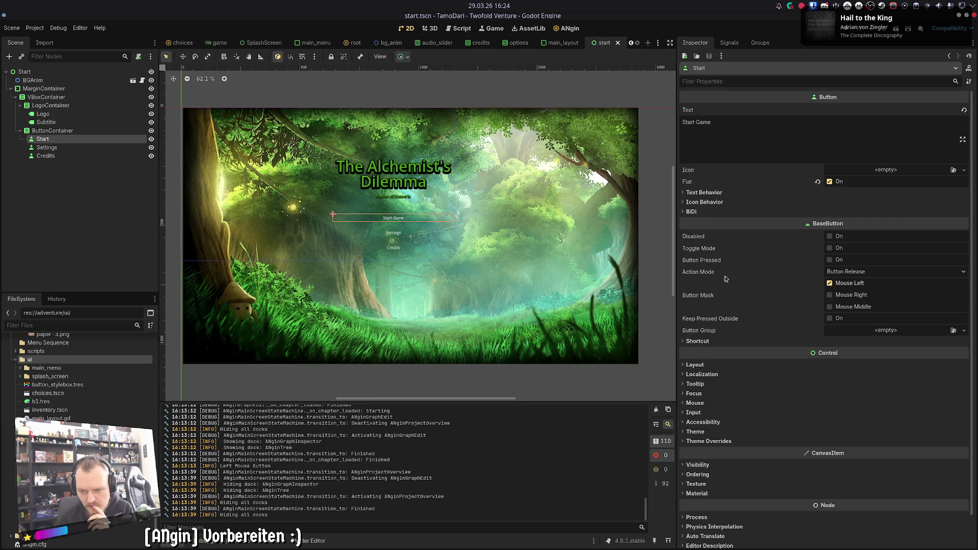
Find the font size override among the Start button's theme overrides.
scroll(727, 296, down, 1)
click(713, 408)
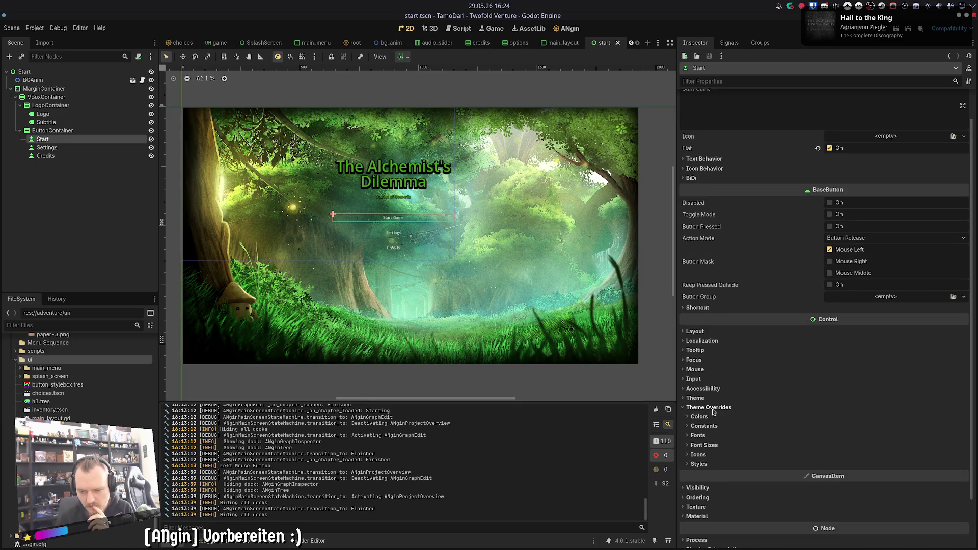
click(712, 417)
scroll(713, 419, down, 3)
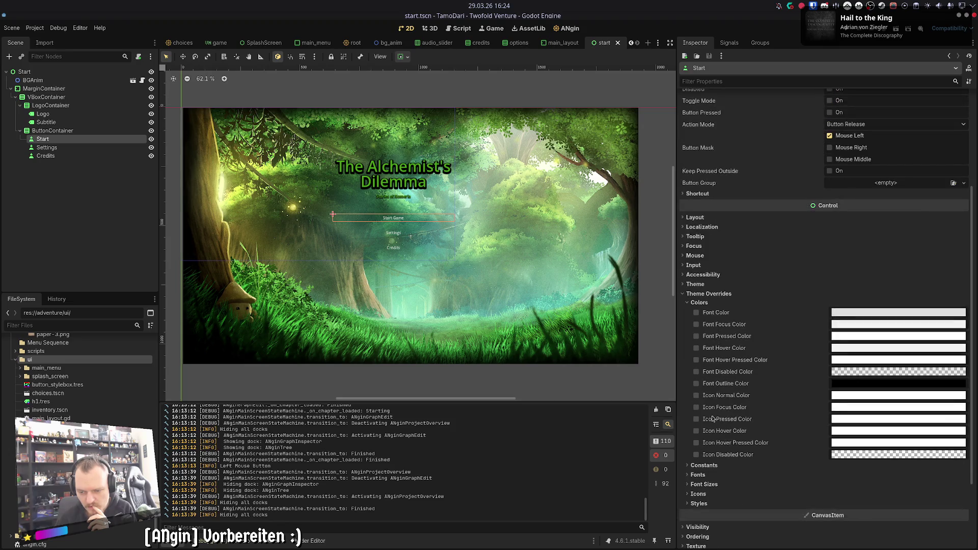
click(706, 304)
click(708, 388)
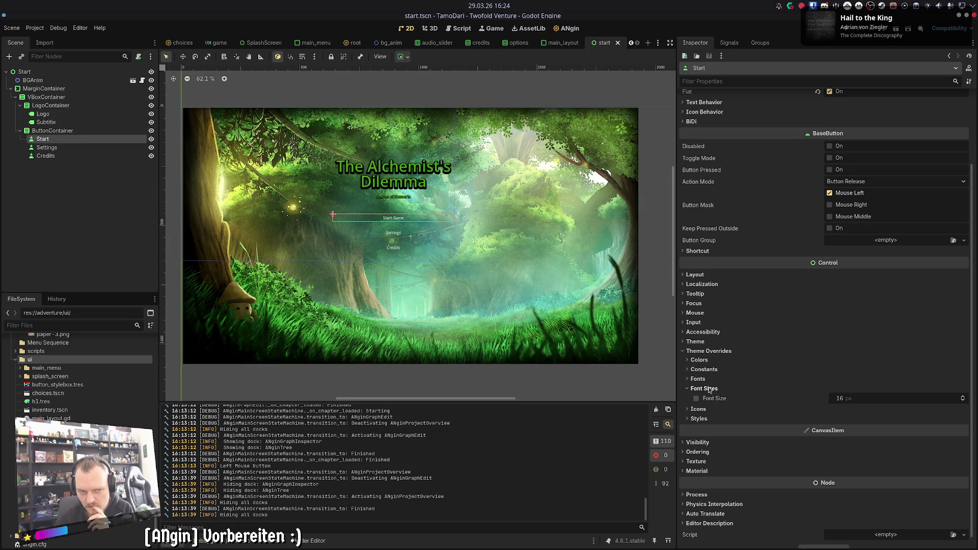
With Start, Settings and Credits selected, enable a 32 px font size override and save start.tscn.
shift+click(45, 155)
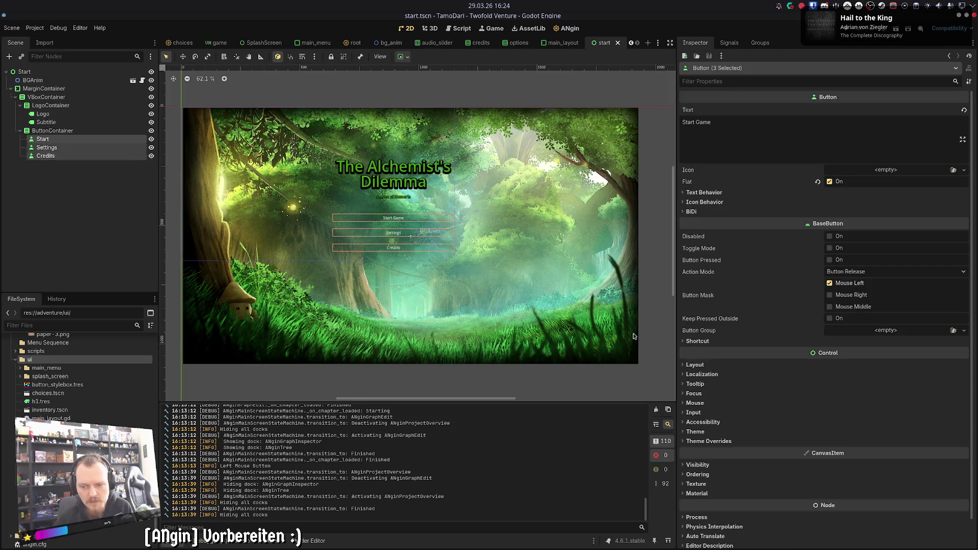
scroll(705, 367, down, 1)
click(708, 412)
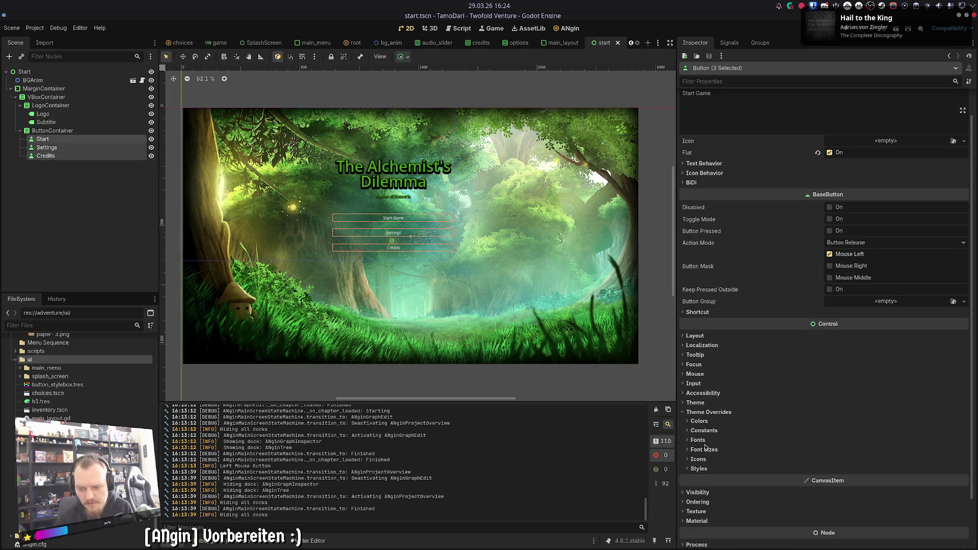
click(705, 449)
click(696, 459)
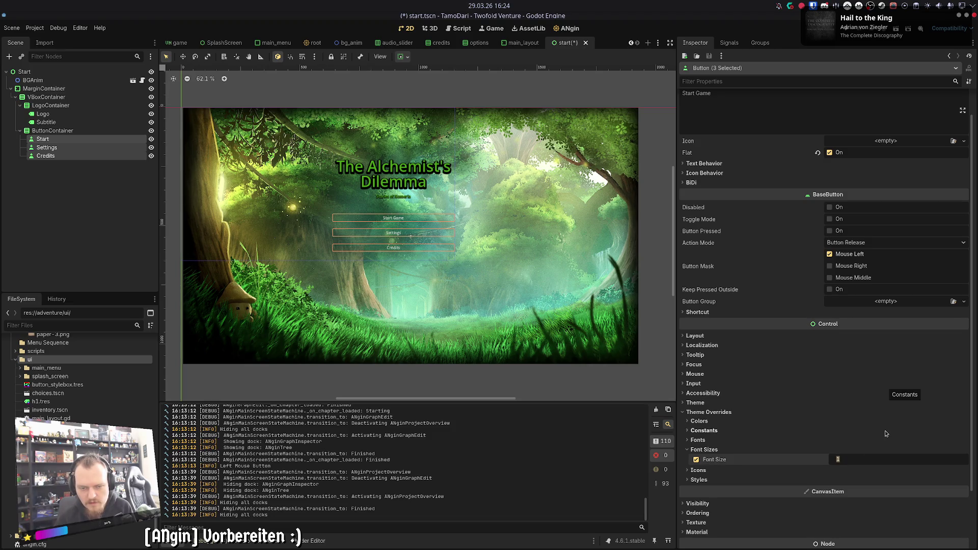
text(32)
key(Return)
key(ctrl+s)
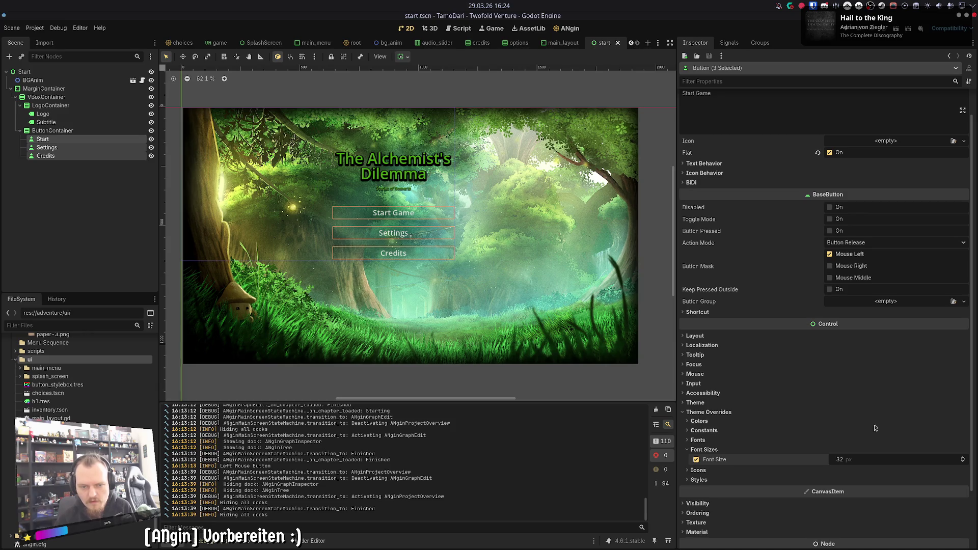
key(F5)
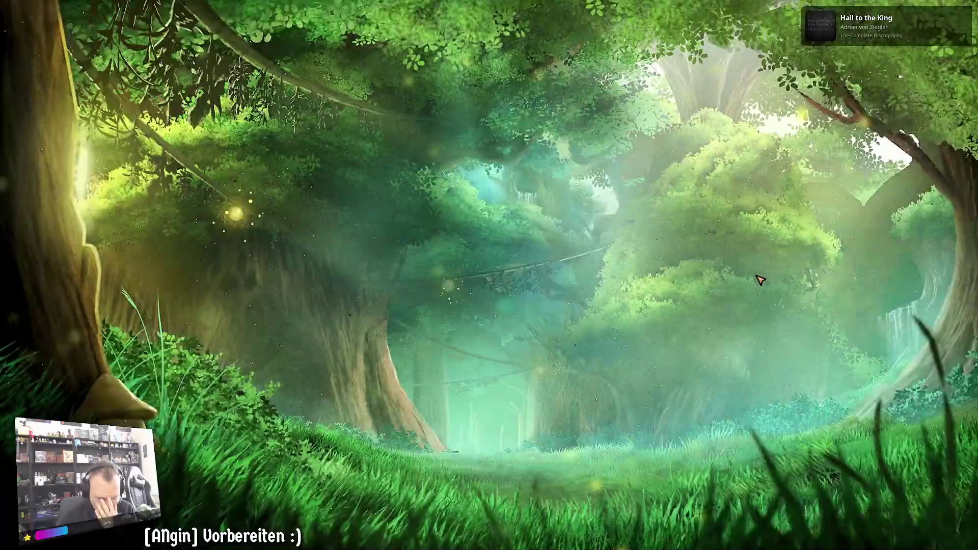
click(103, 196)
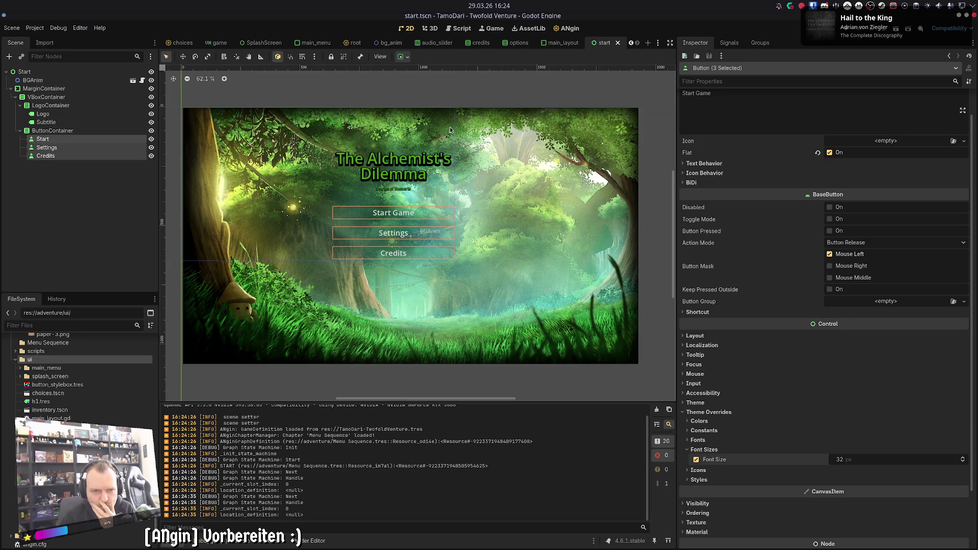
Inspect the MainMenu node in main_layout and its own main_menu scene structure.
click(560, 42)
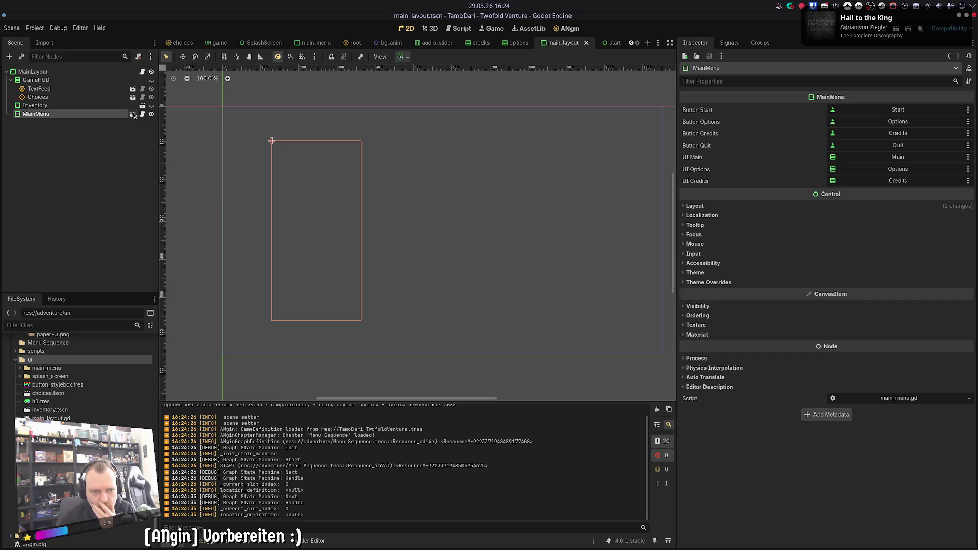
click(51, 72)
click(102, 113)
click(133, 114)
click(51, 80)
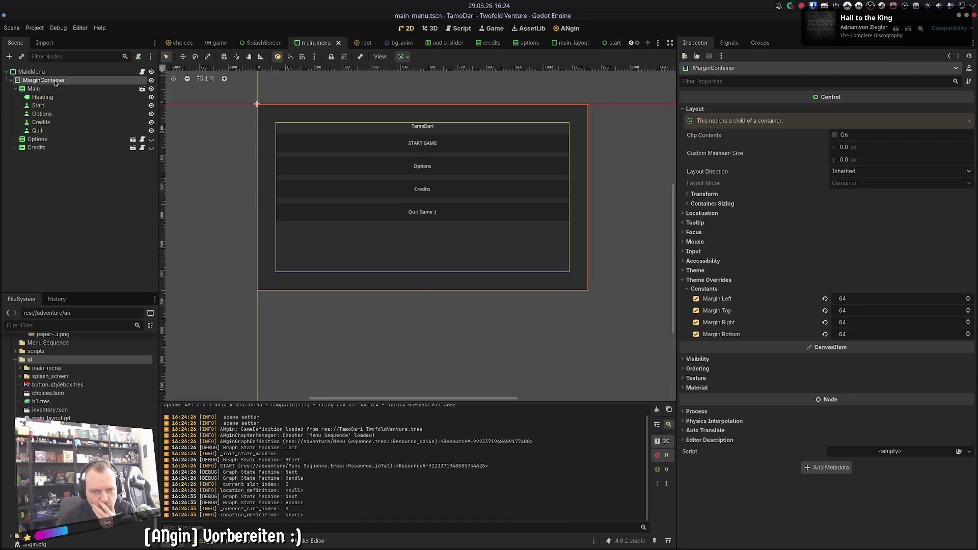
click(46, 72)
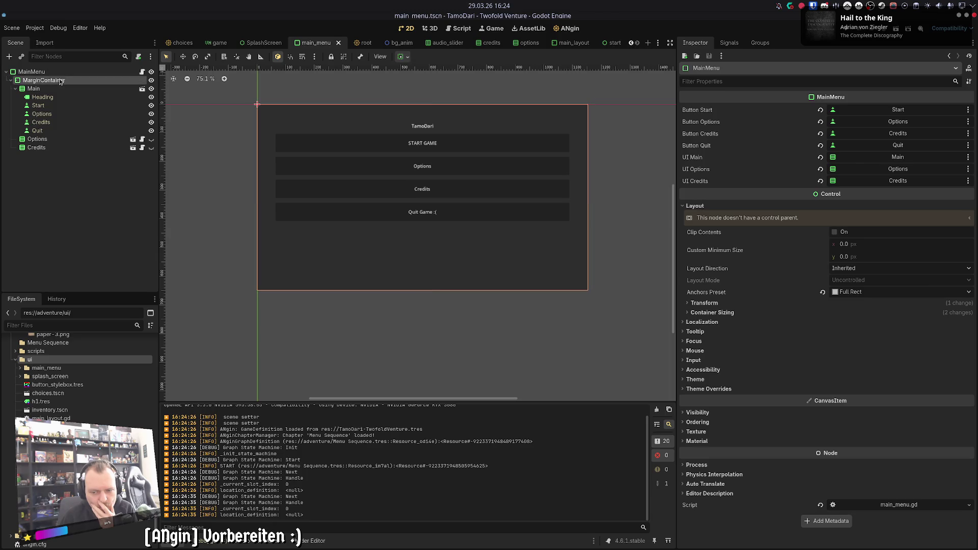
click(60, 80)
click(61, 89)
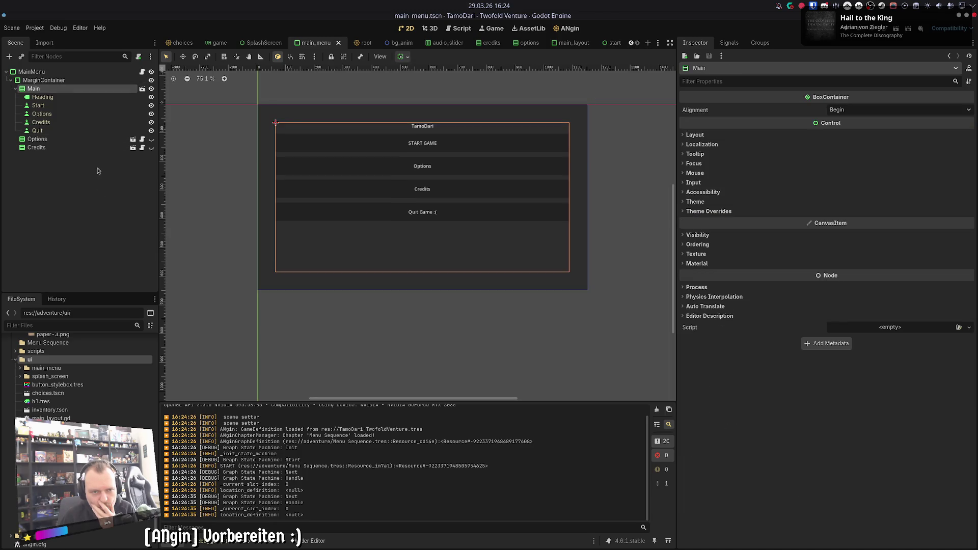
Back in main_layout, reset MainMenu's horizontal and vertical container sizing to Fill and save.
click(559, 44)
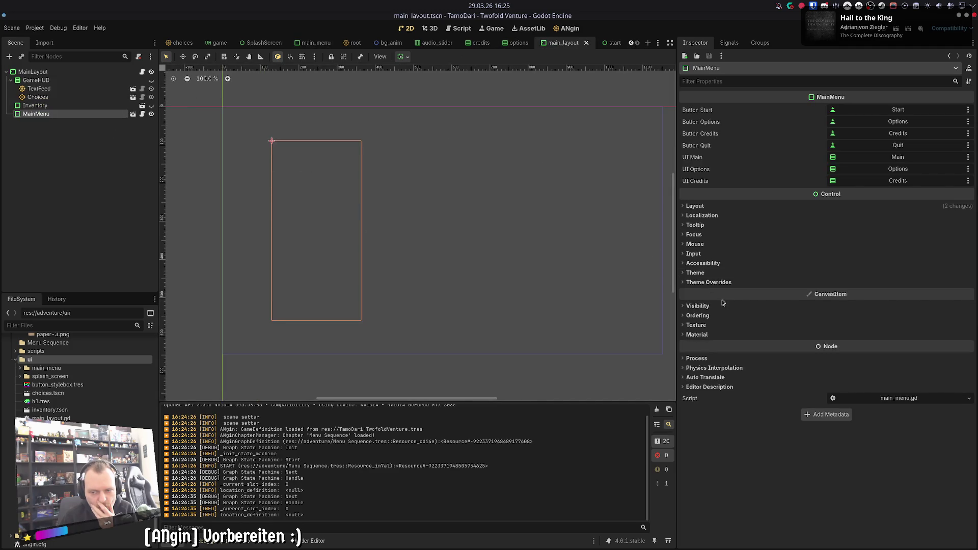
click(713, 283)
click(713, 292)
click(715, 283)
click(720, 208)
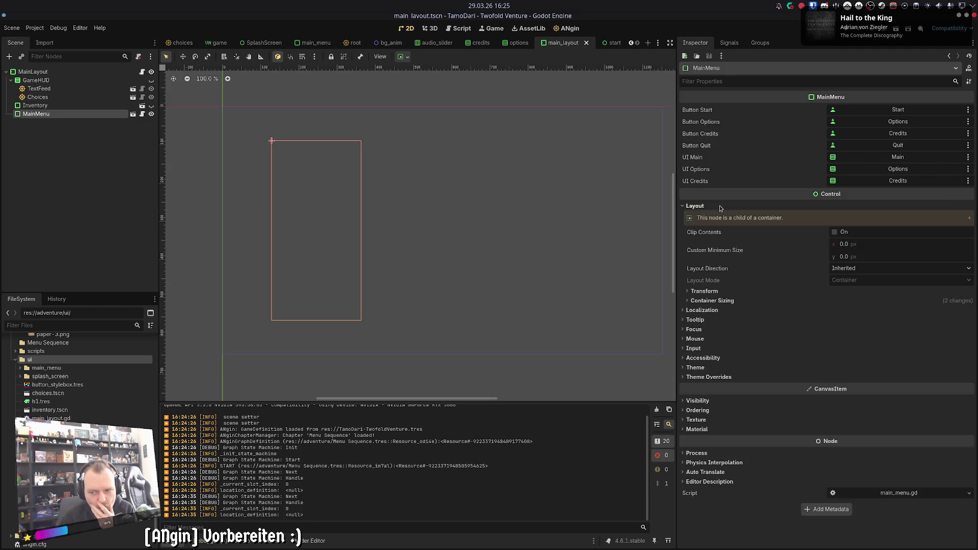
click(734, 301)
click(822, 310)
click(822, 322)
key(ctrl+s)
click(37, 73)
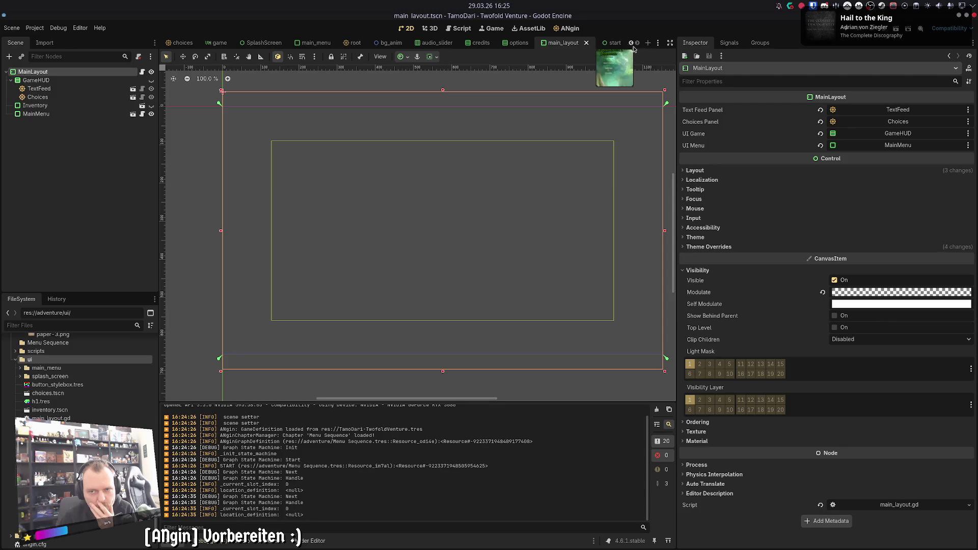
Open start.tscn, test-run it with F6, then stop the game with F8.
click(611, 43)
key(F6)
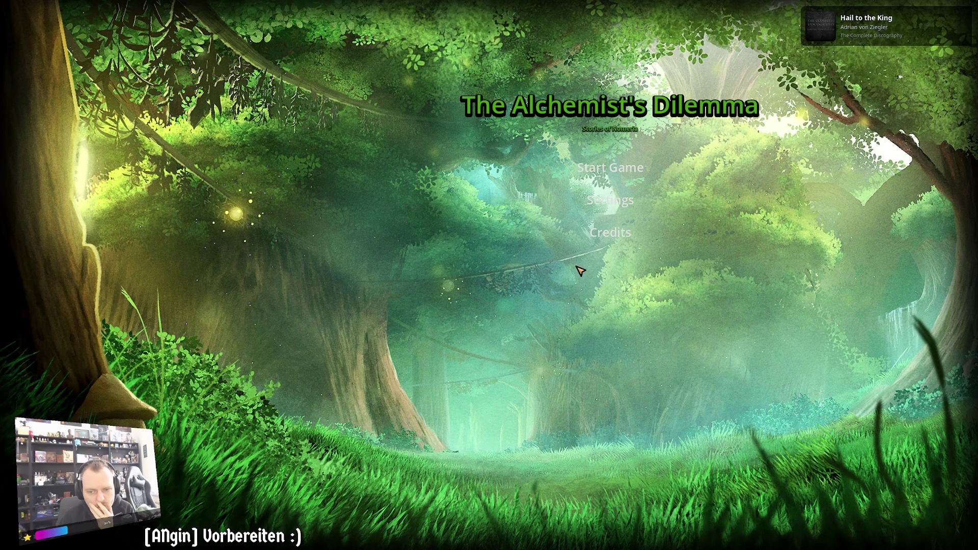
key(F8)
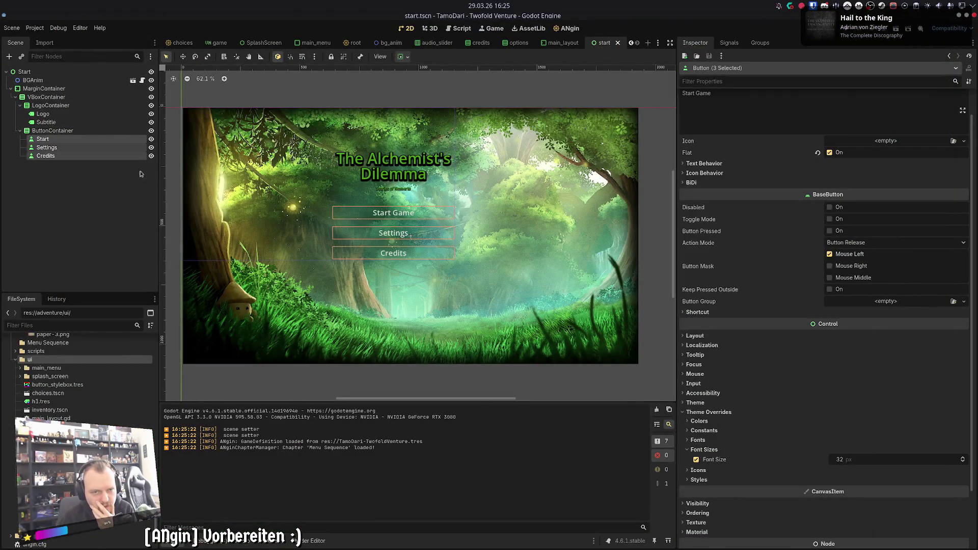
Assign ui/start.tscn to the Main Layout step in the ANgin graph, then run the game.
click(567, 28)
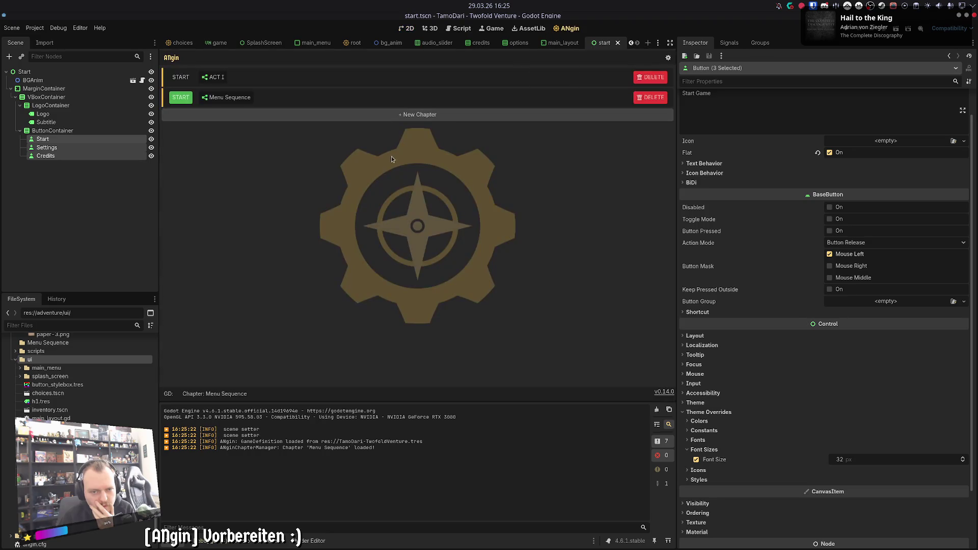
click(418, 201)
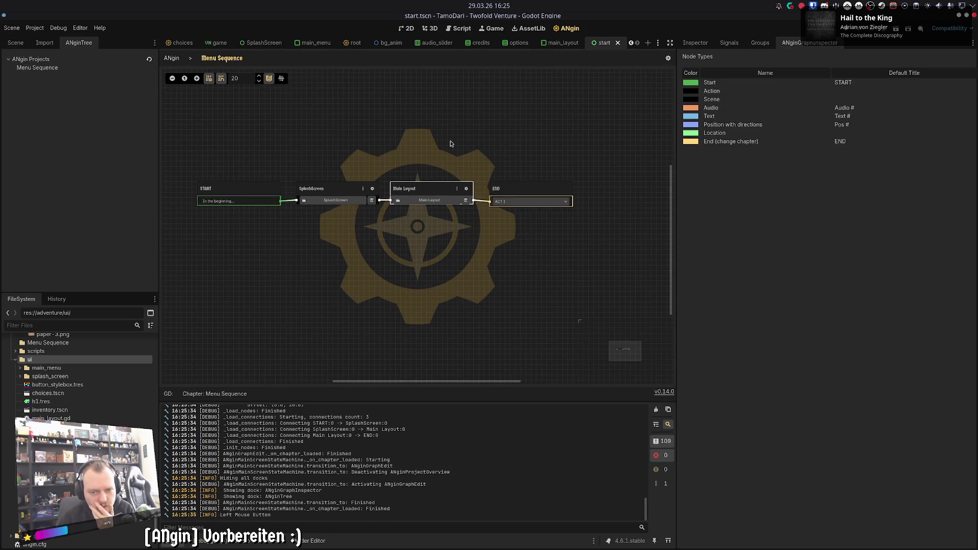
click(422, 201)
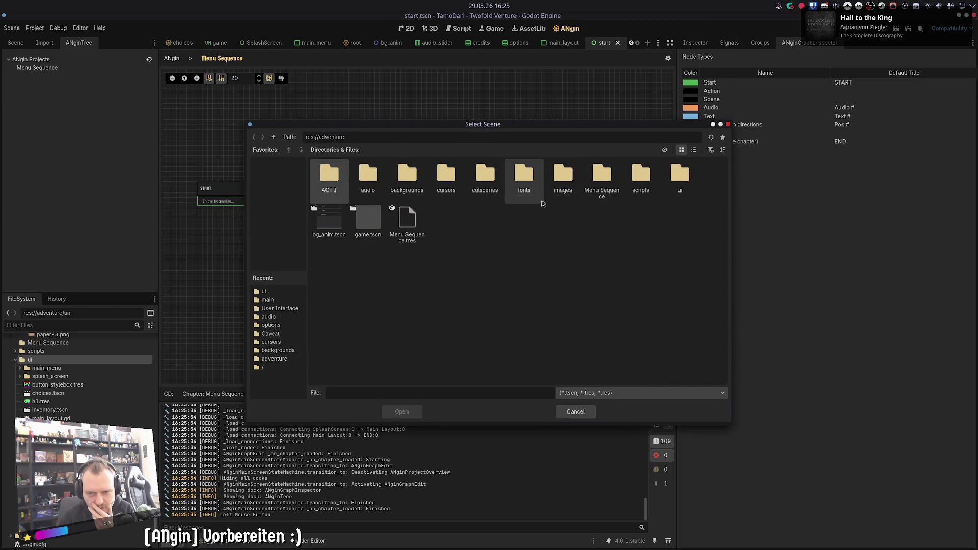
double_click(680, 179)
double_click(680, 176)
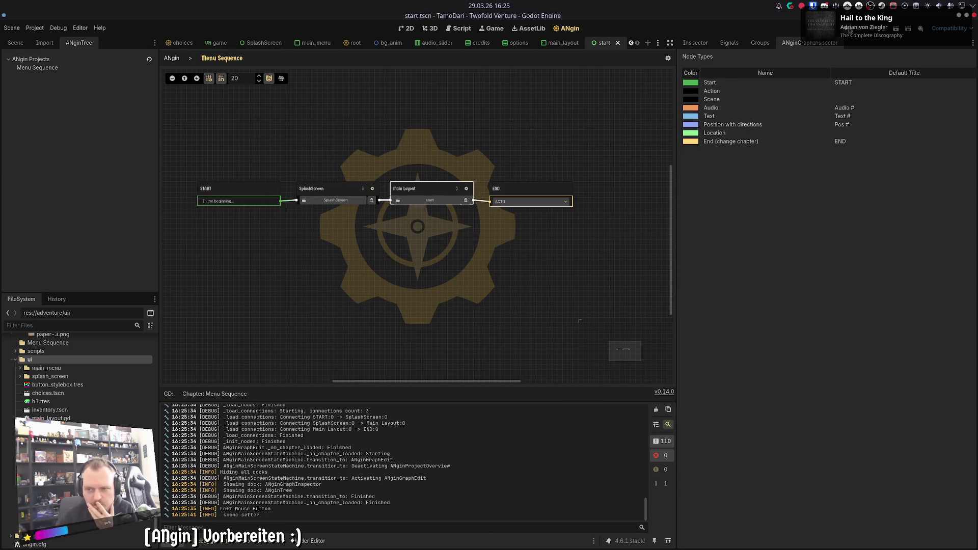
key(ctrl+alt+k)
key(F5)
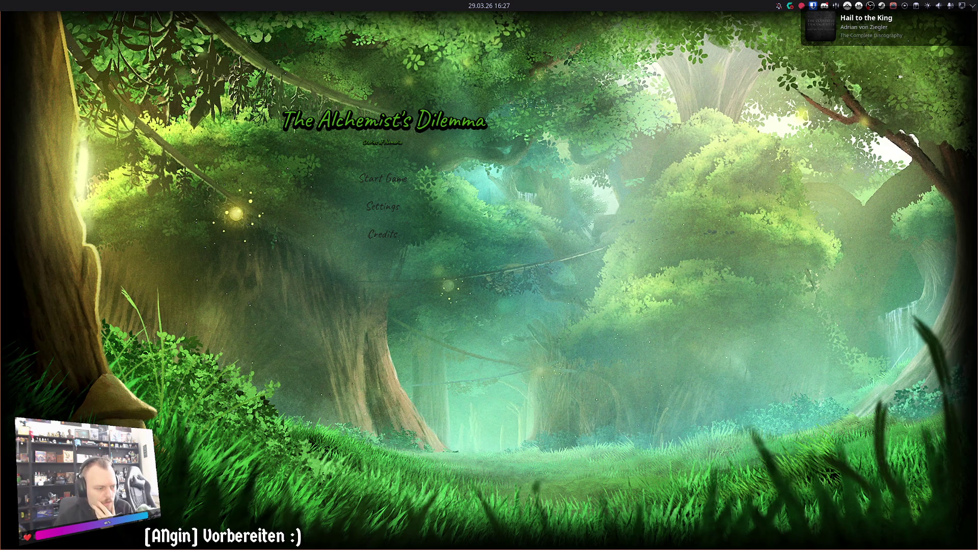
key(alt+Tab)
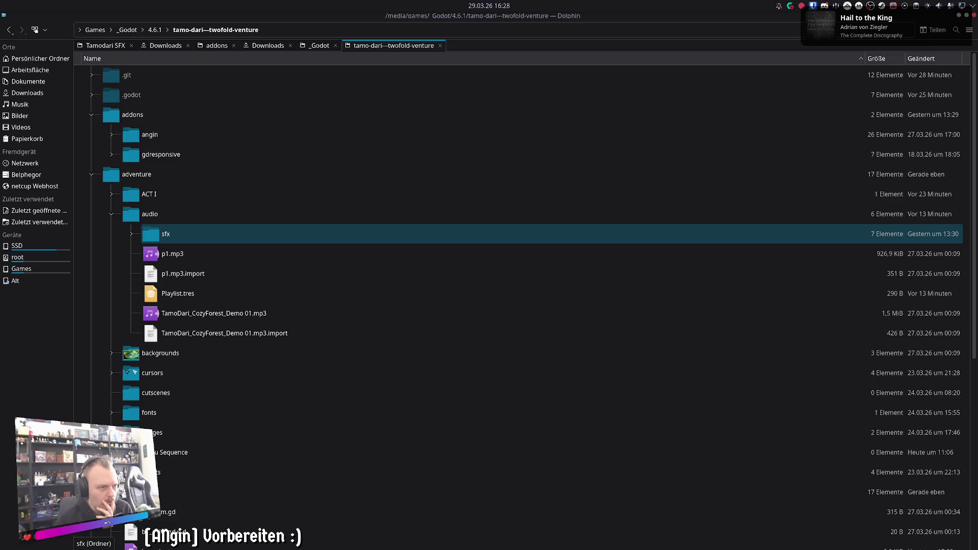
key(alt+Tab)
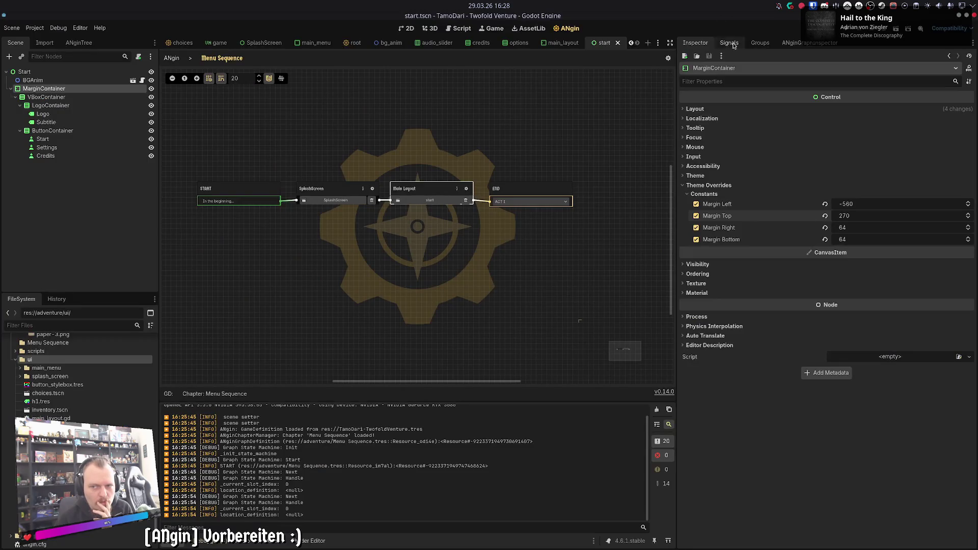
key(F5)
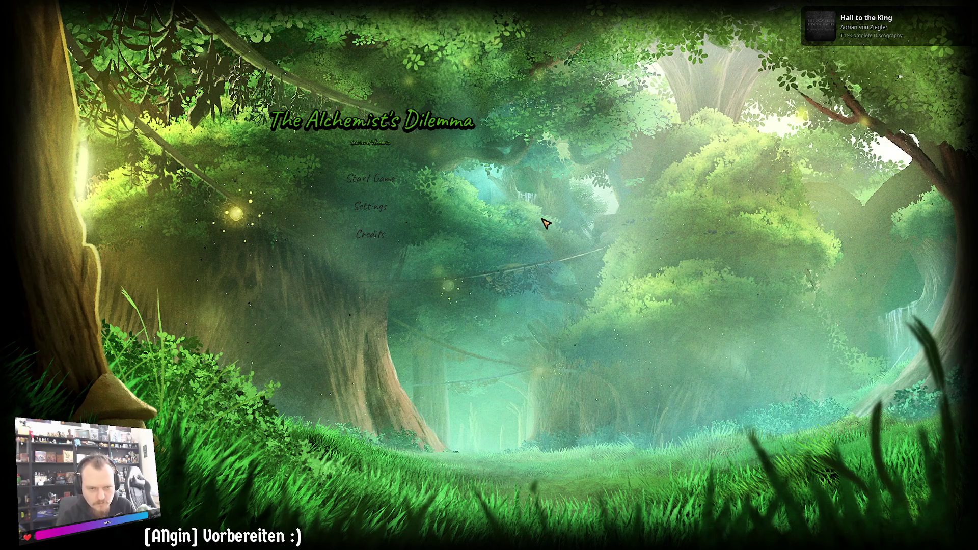
key(F8)
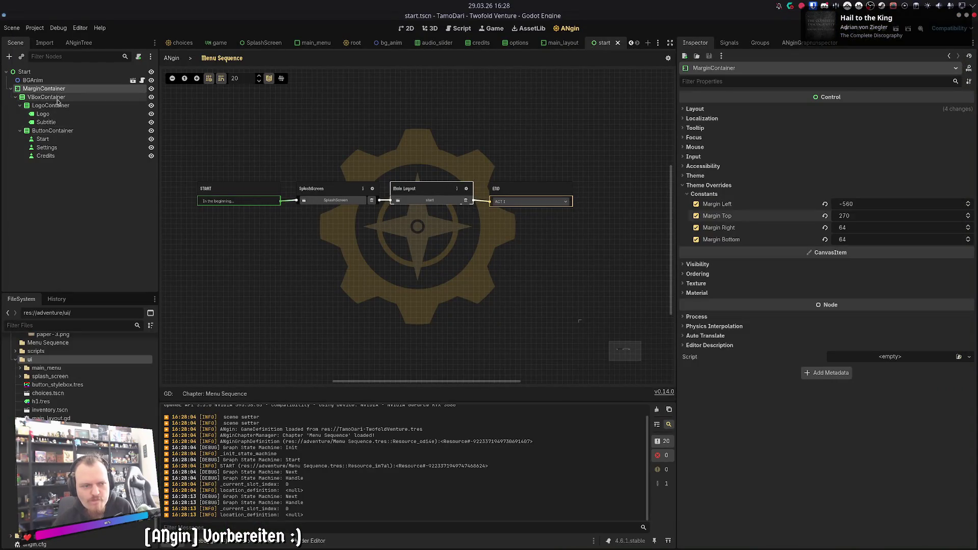
click(120, 107)
In the 2D view, set the Logo label's minimum width to 256 and save.
click(405, 29)
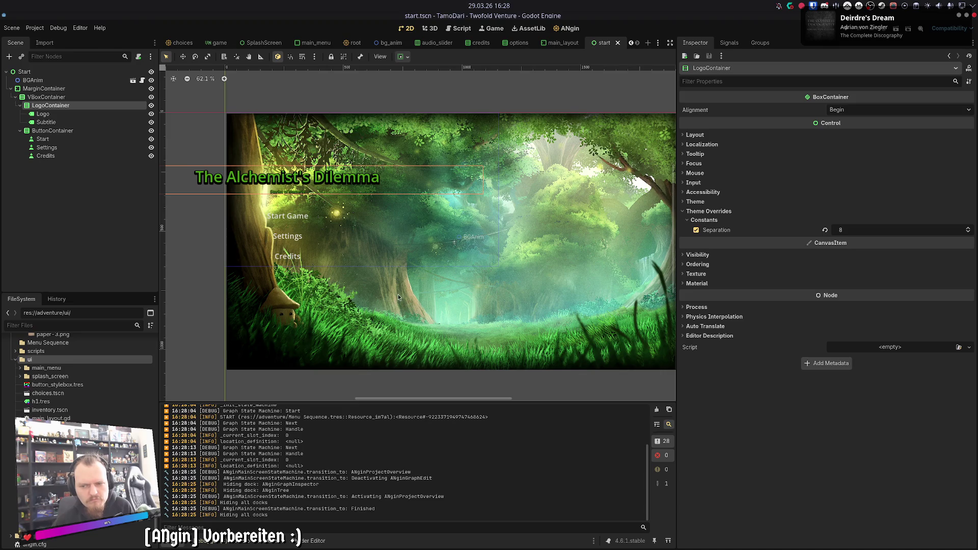
click(44, 114)
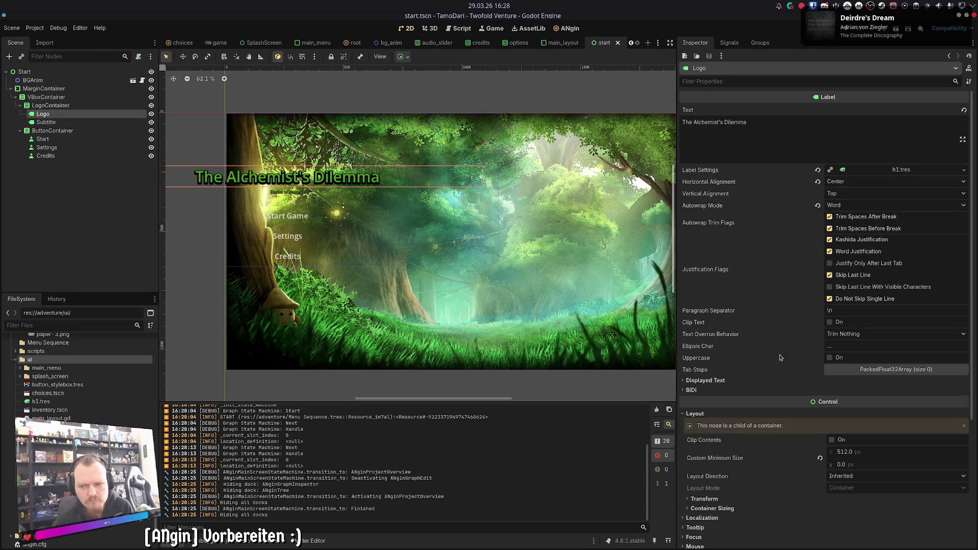
scroll(787, 354, down, 5)
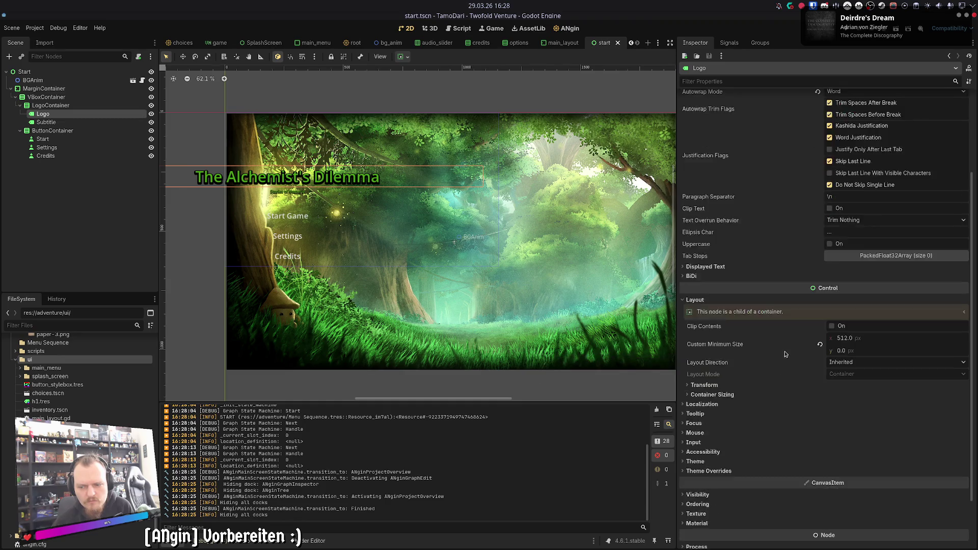
key(ctrl+z)
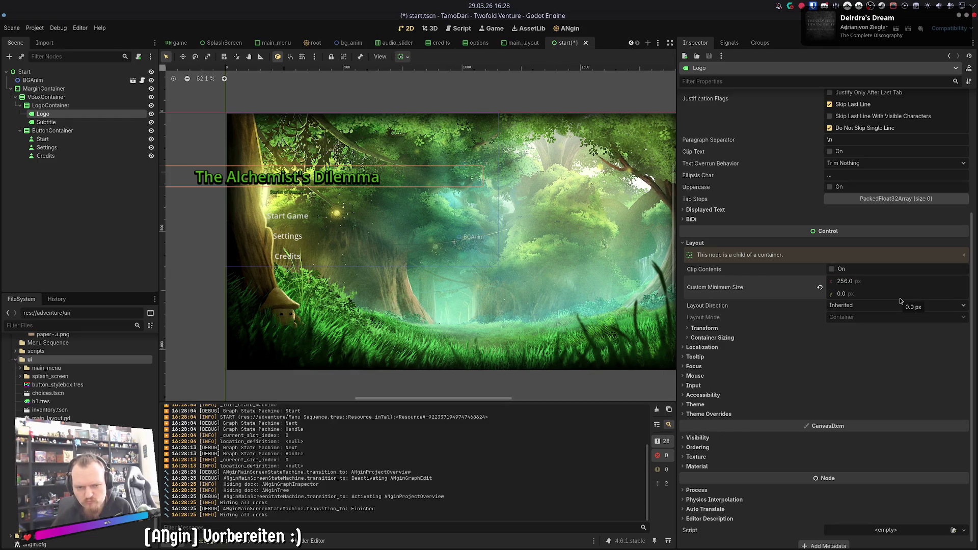
drag(865, 281, 862, 281)
click(864, 281)
text(256)
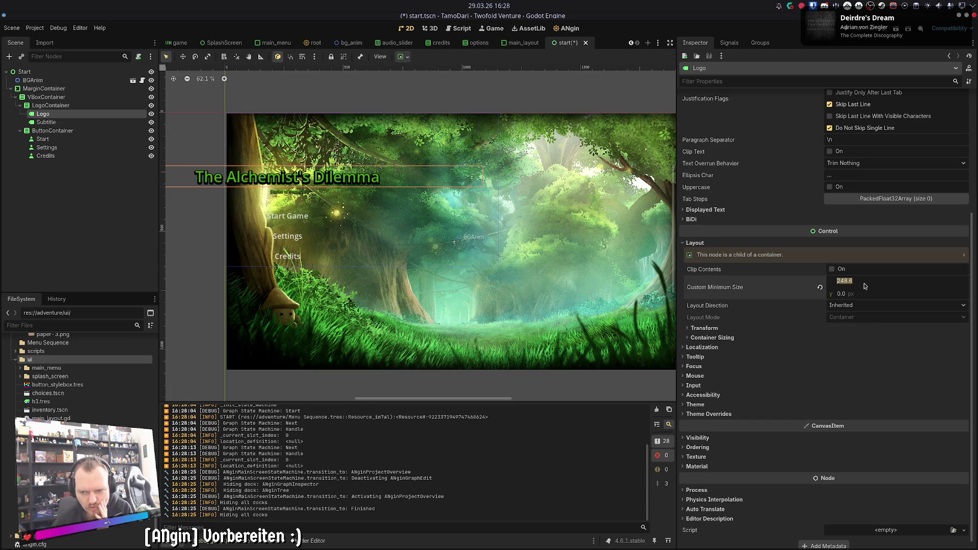
key(Return)
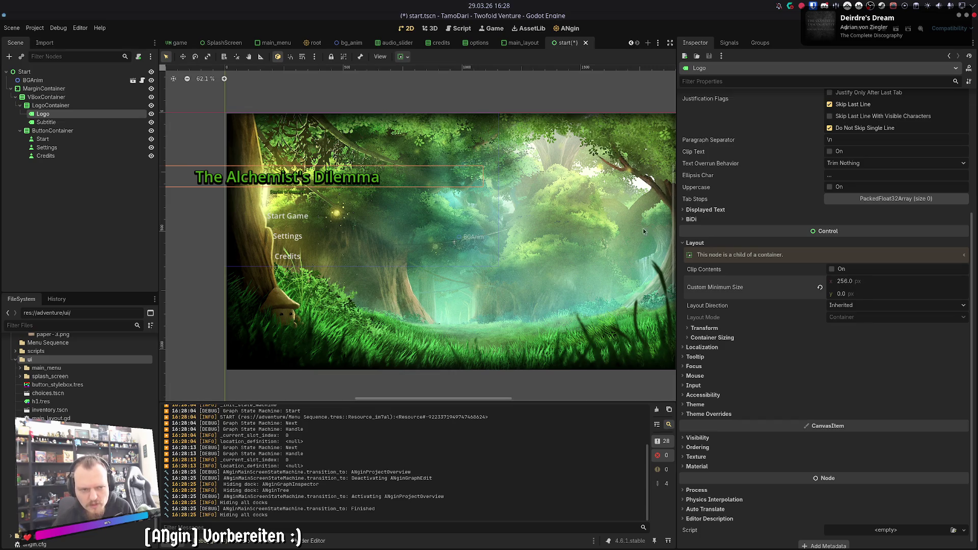
key(ctrl+s)
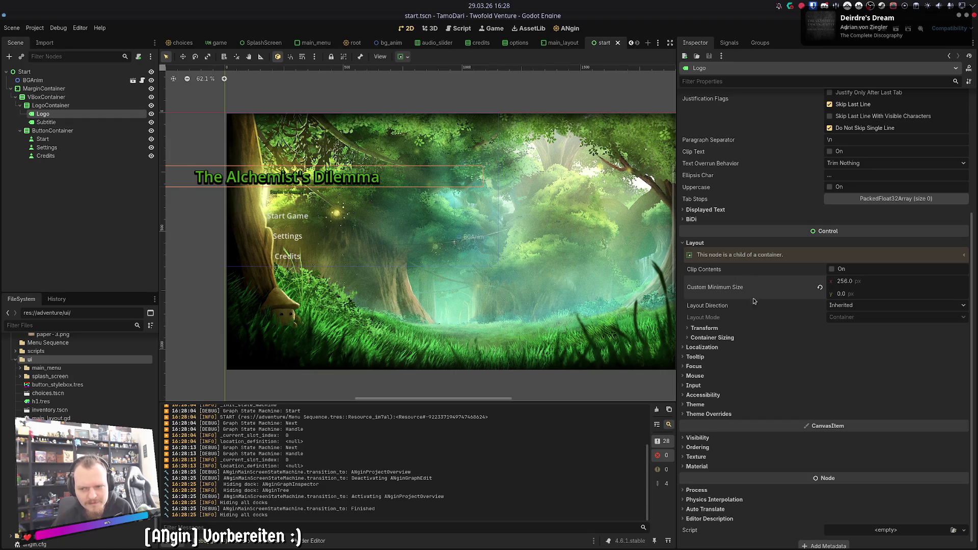
Revert the Logo's minimum width to its default of 0 and save start.tscn.
click(821, 288)
key(ctrl+s)
scroll(789, 308, up, 5)
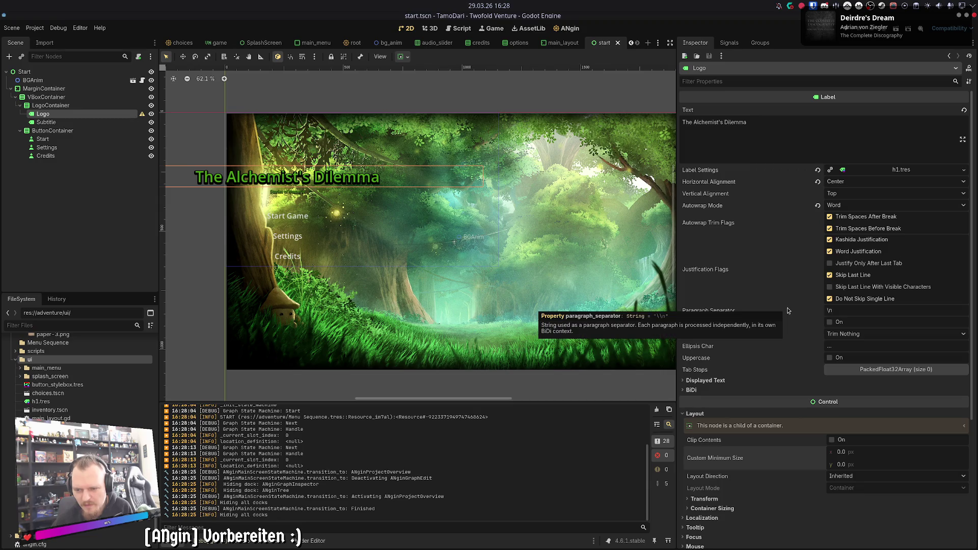
scroll(787, 310, down, 3)
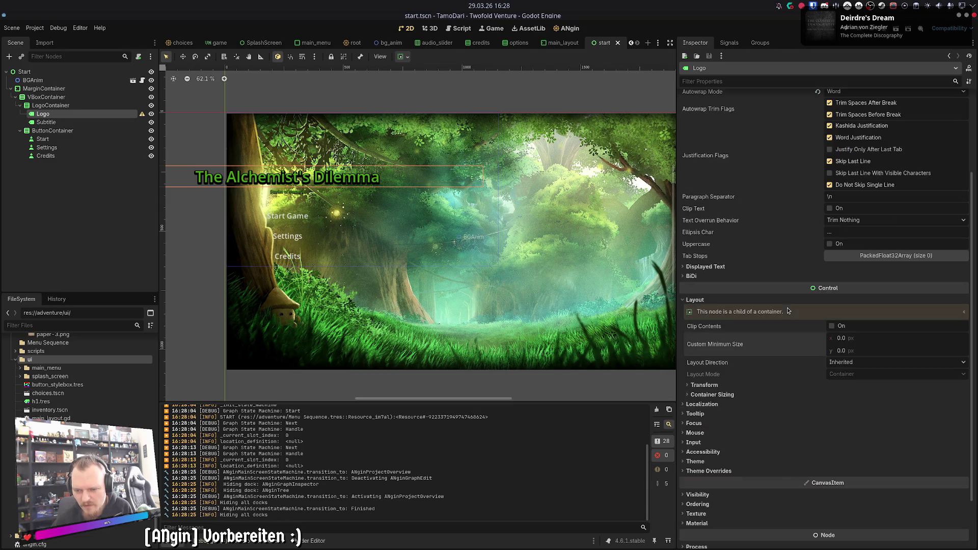
click(724, 384)
scroll(723, 384, down, 2)
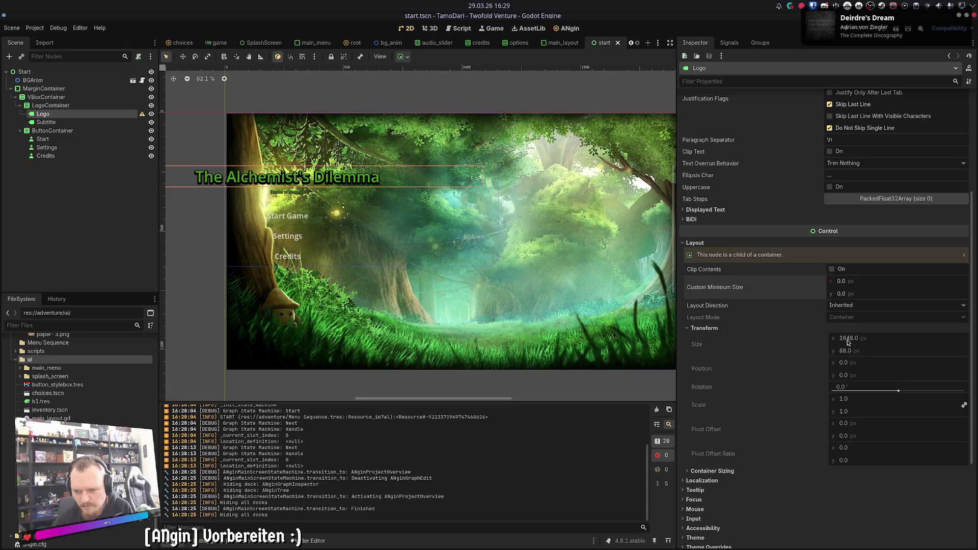
click(49, 106)
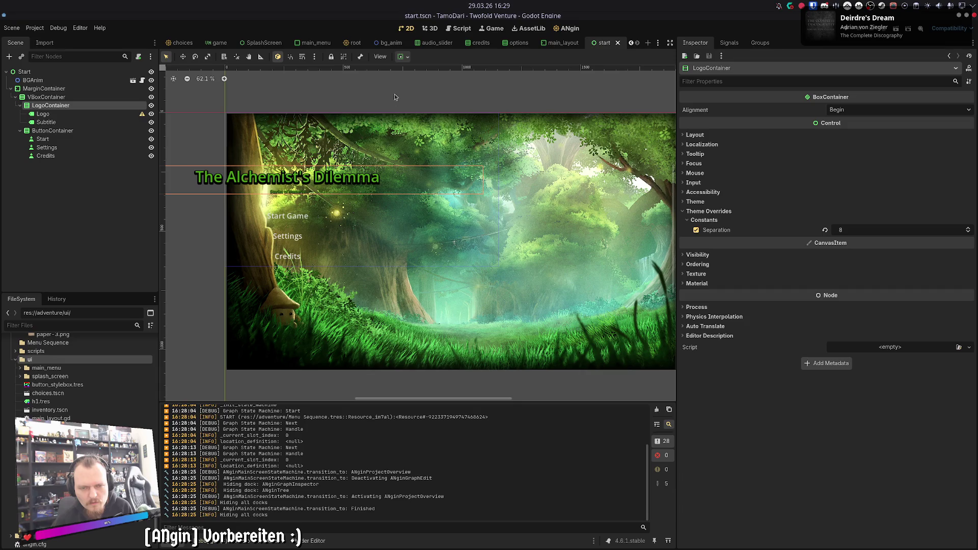
Centre the title block horizontally and save the scene.
click(406, 57)
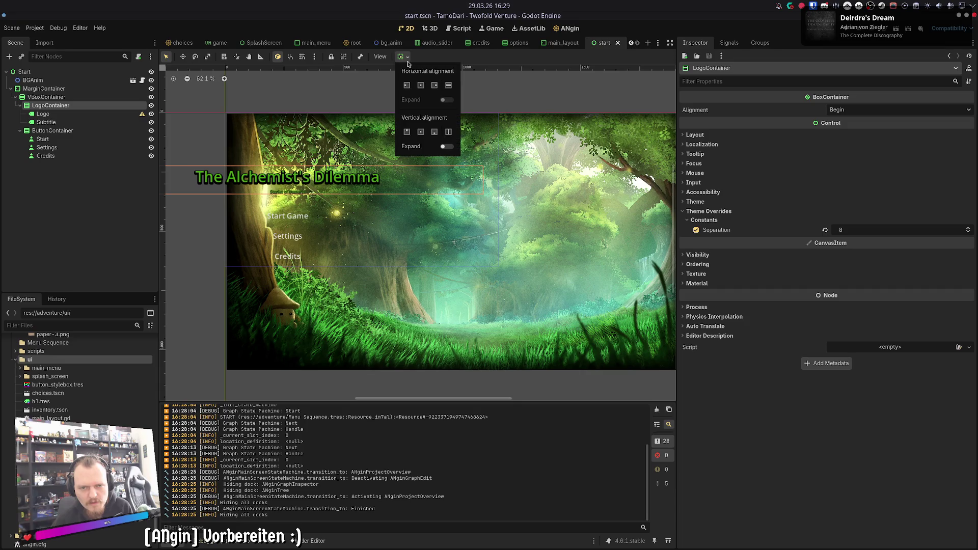
click(419, 89)
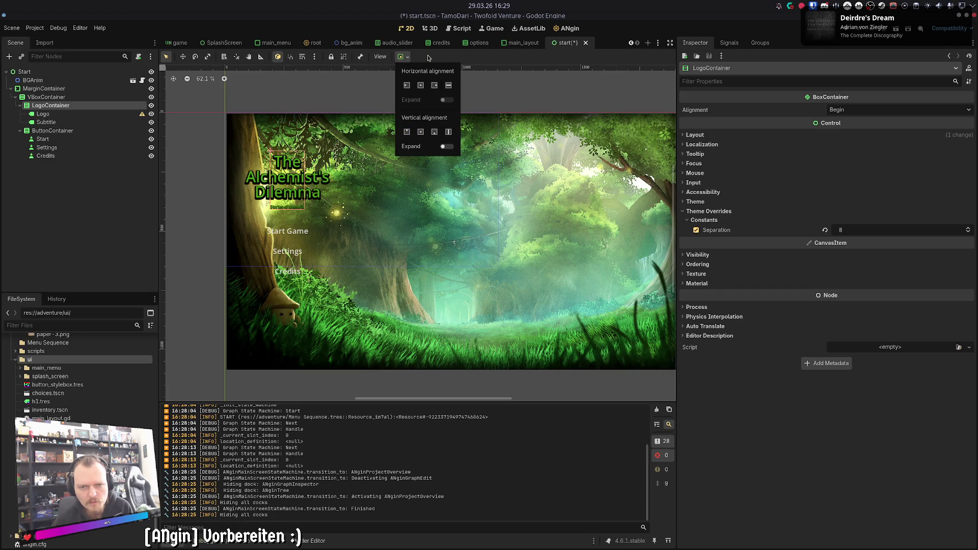
click(406, 59)
key(ctrl+s)
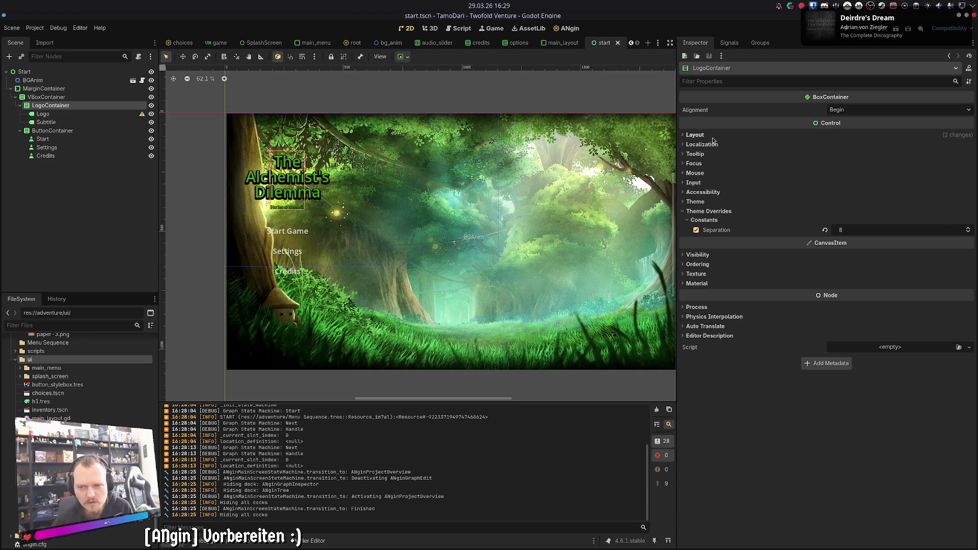
Review the LogoContainer's layout, container sizing and transform properties.
click(706, 137)
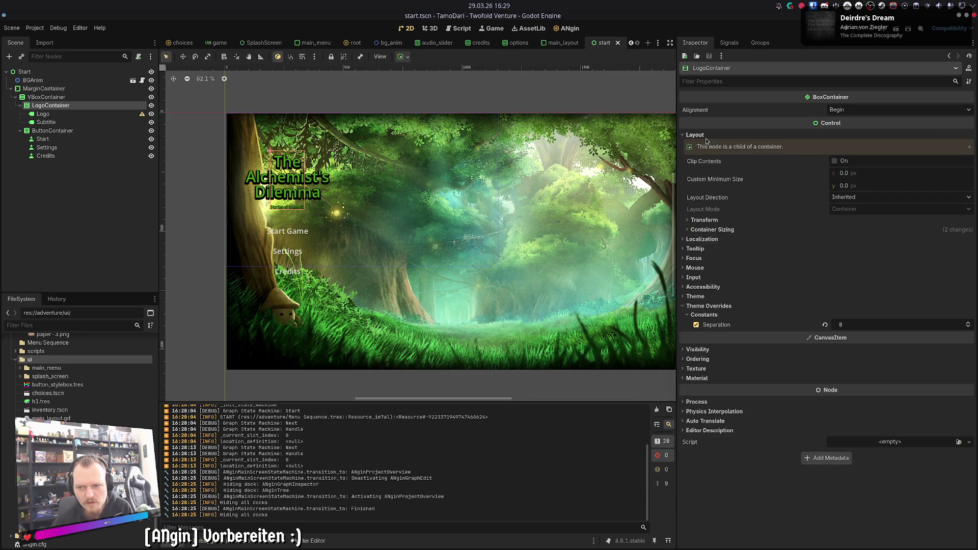
click(723, 230)
click(770, 230)
click(767, 220)
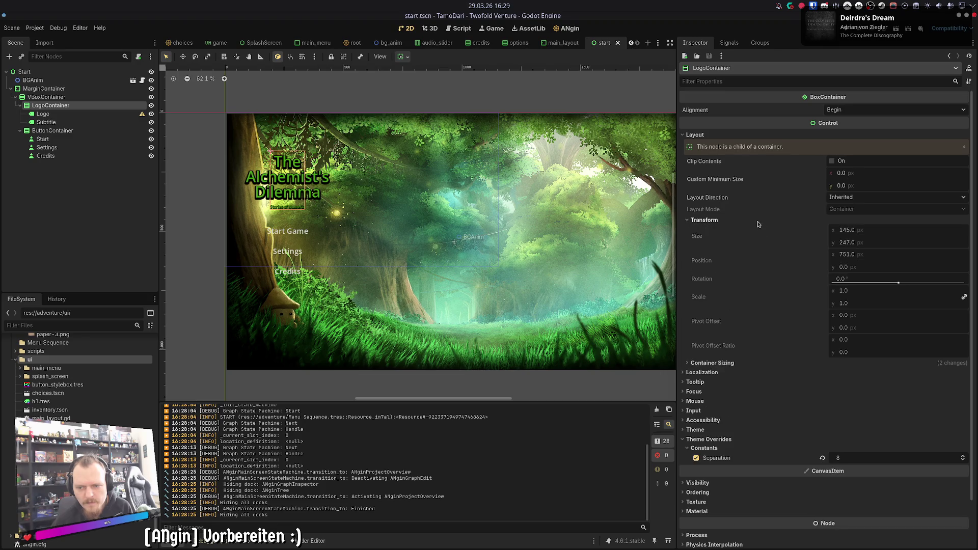
click(715, 222)
click(88, 99)
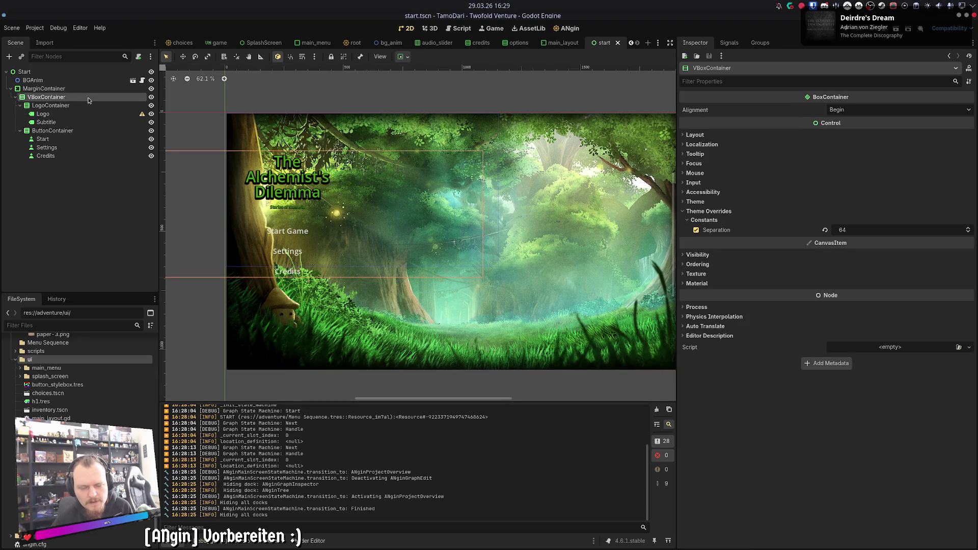
click(82, 105)
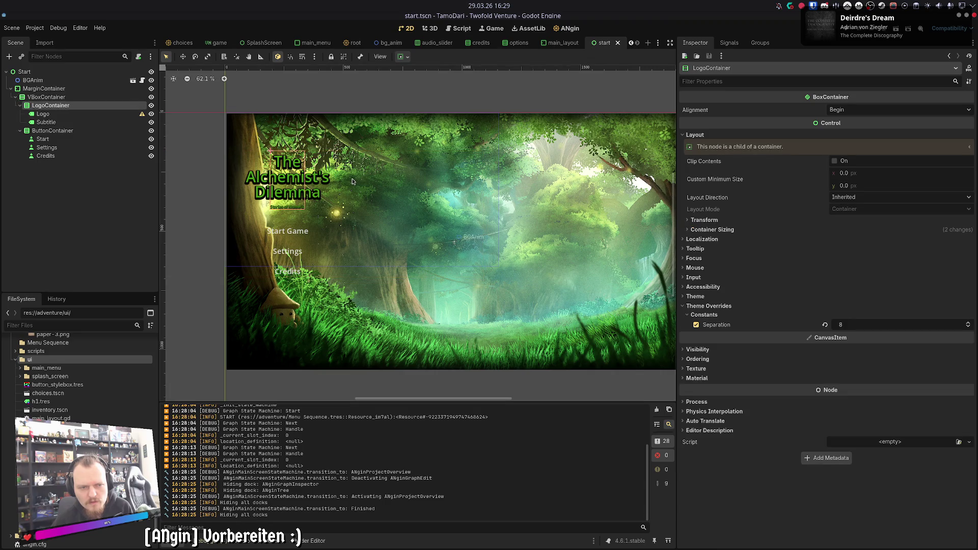
Set the LogoContainer's custom minimum width to 512 px and save start.tscn.
click(866, 177)
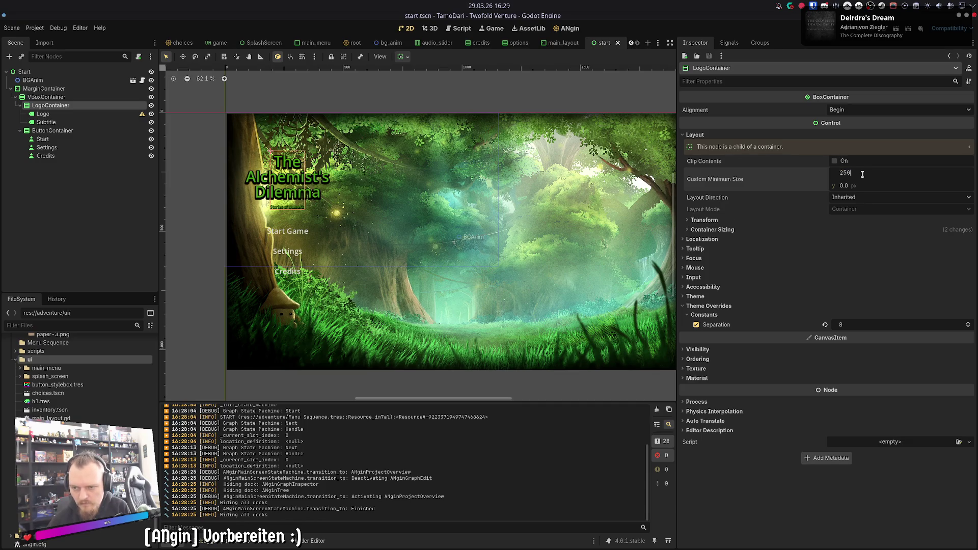
key(Return)
click(862, 174)
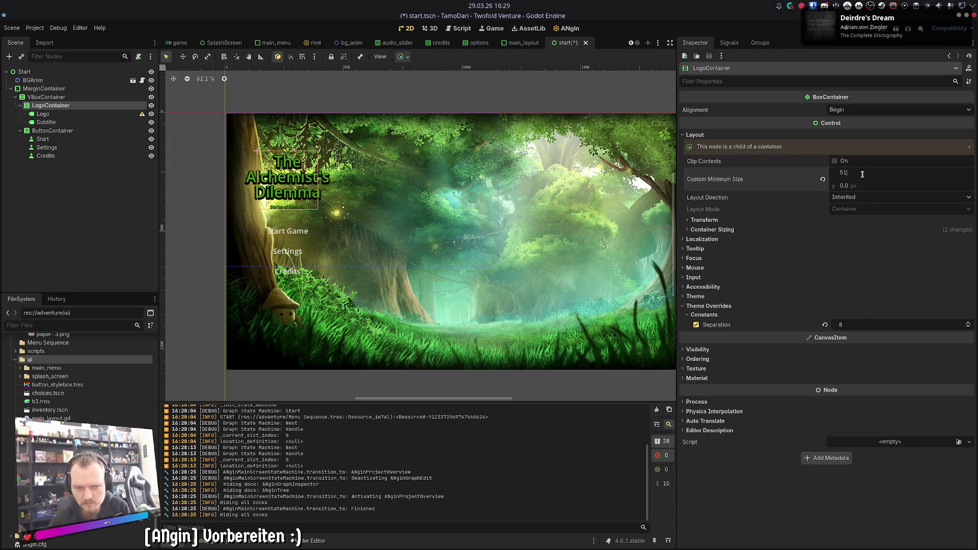
text(2)
key(Return)
key(ctrl+s)
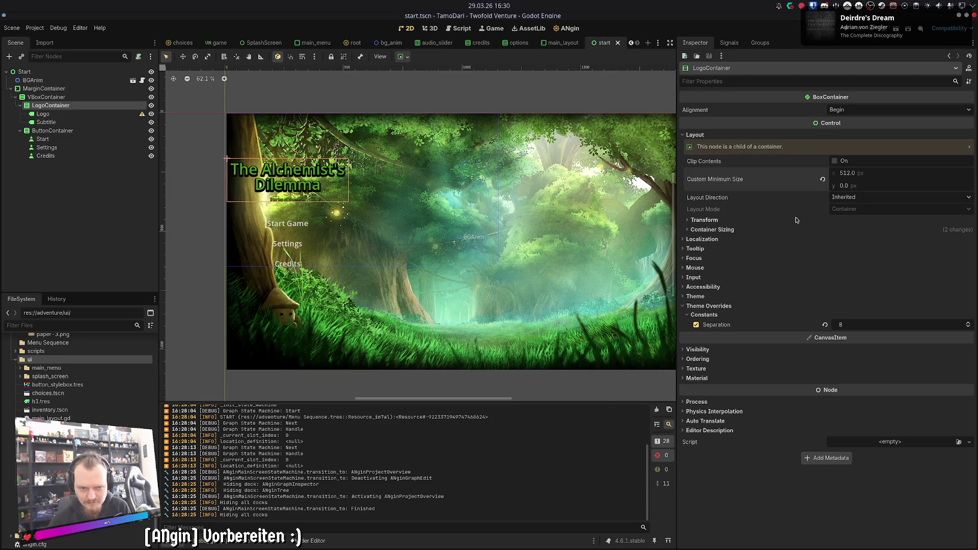
click(65, 117)
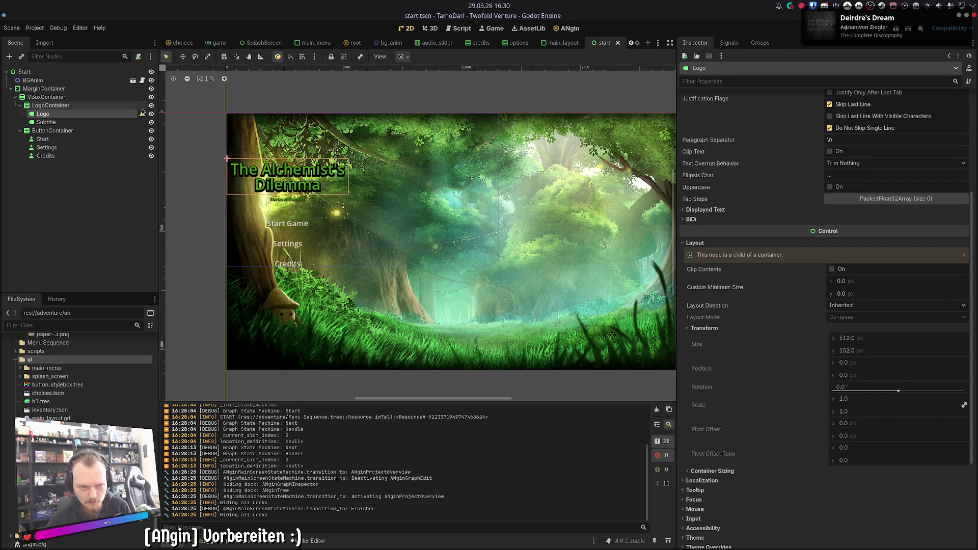
Give the Logo label a 128 px minimum width and save the scene.
mouse_move(143, 115)
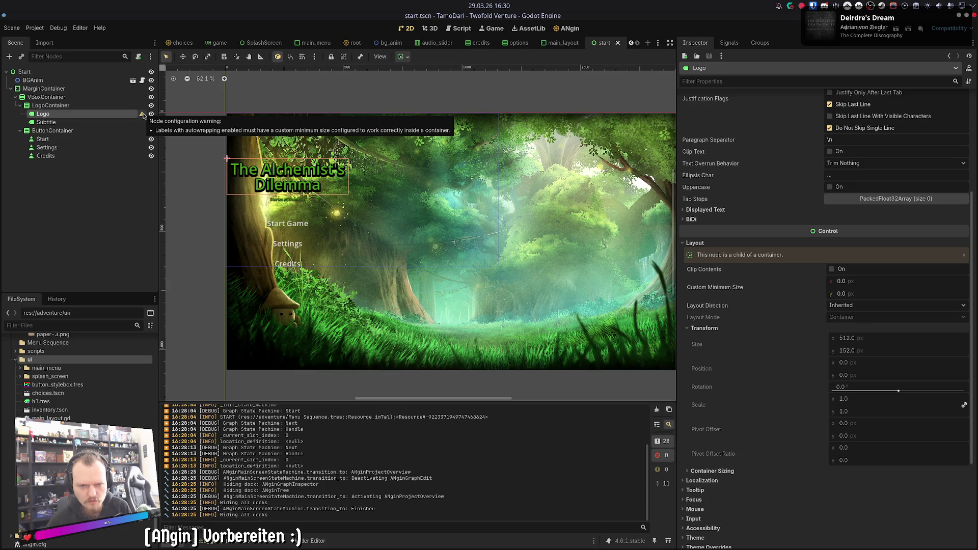
drag(841, 286, 845, 286)
click(862, 284)
text(12)
key(Return)
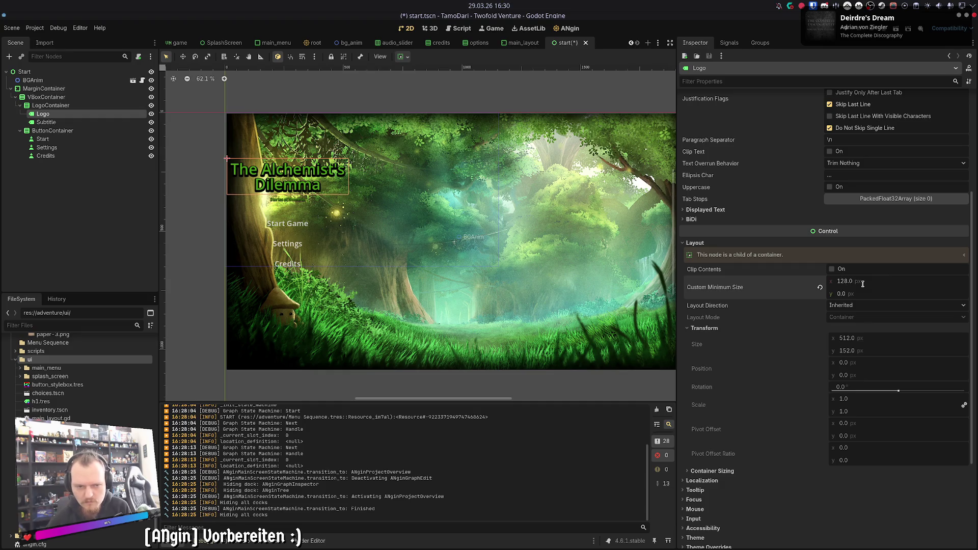
key(ctrl+s)
Set the 'Stories of Nomeria' subtitle's label font size to 32.
click(61, 122)
click(56, 114)
click(65, 122)
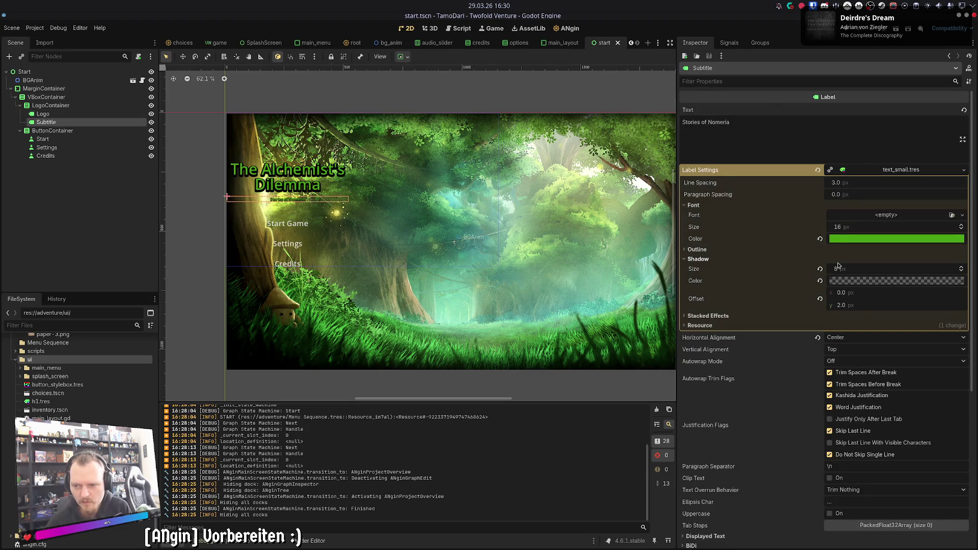
click(843, 228)
text(32)
key(Return)
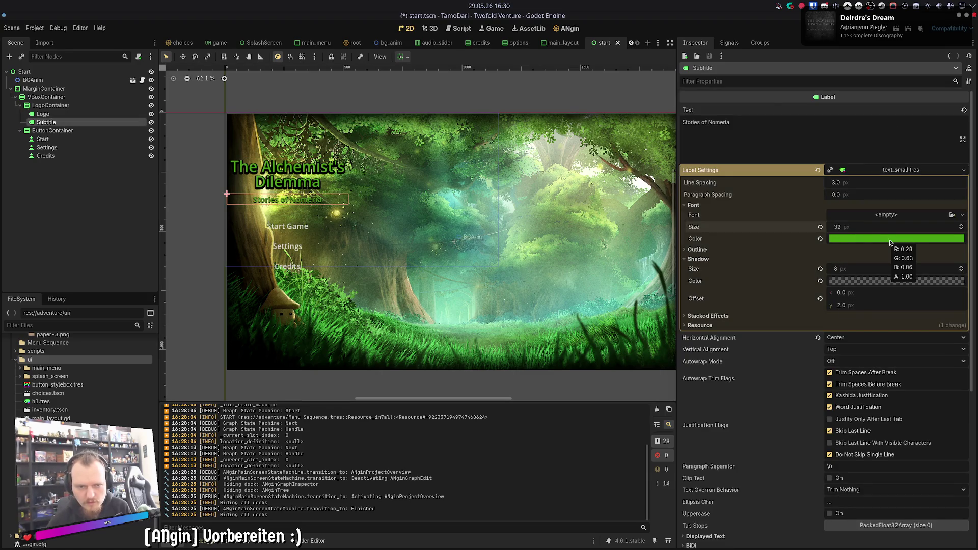
click(61, 139)
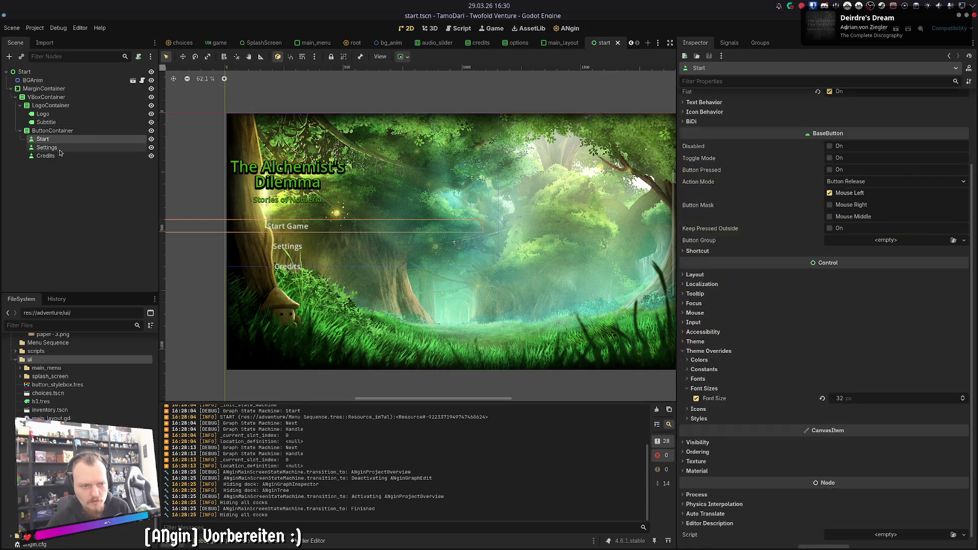
Give Start, Settings and Credits a 48 px font size override.
shift+click(49, 156)
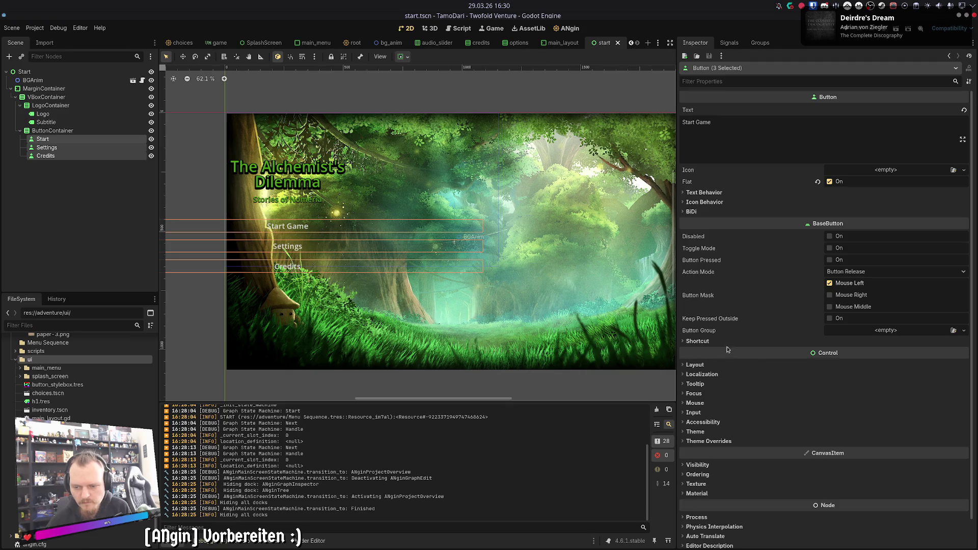
scroll(727, 362, down, 1)
click(711, 413)
click(704, 449)
click(695, 459)
click(846, 459)
text(48)
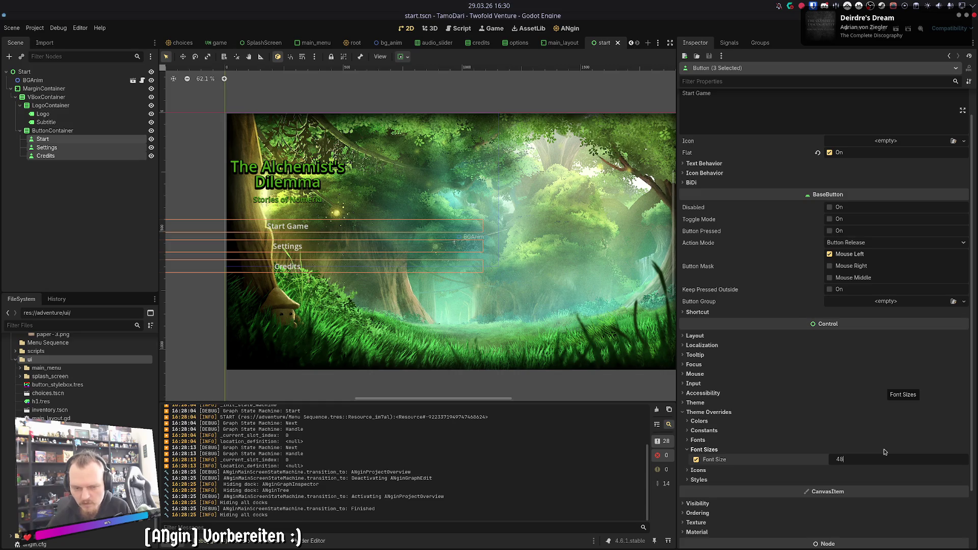
key(Return)
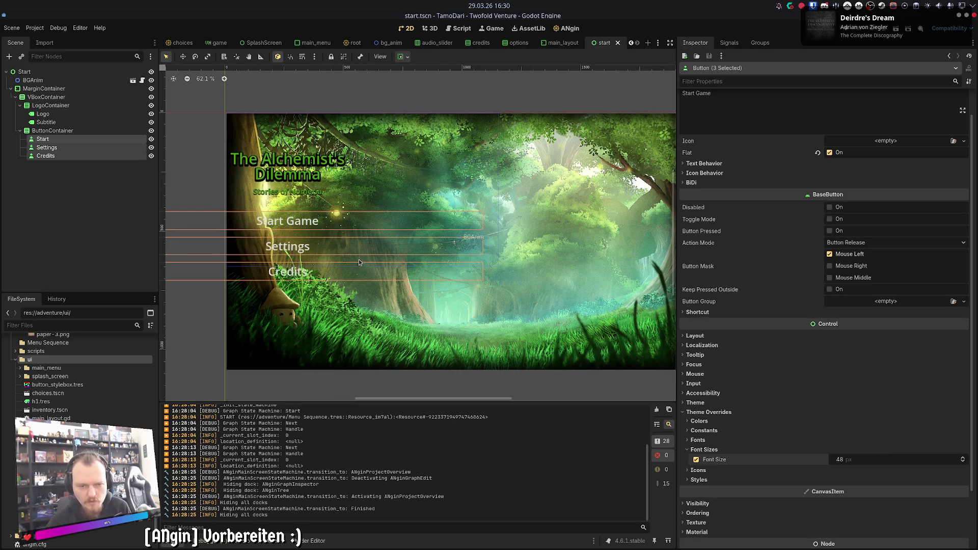
click(704, 449)
Set the buttons' Normal style override to a new StyleBoxFlat.
click(700, 468)
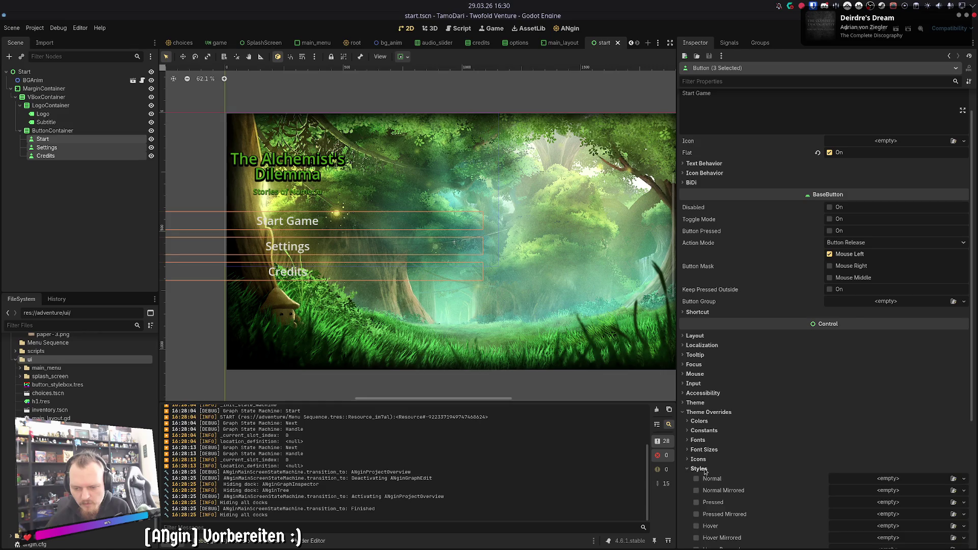
scroll(706, 471, down, 5)
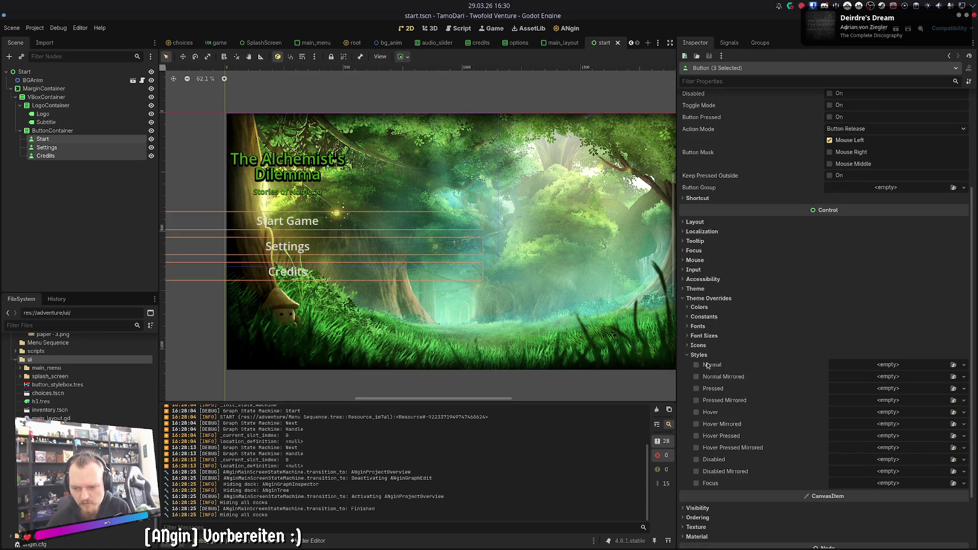
click(891, 365)
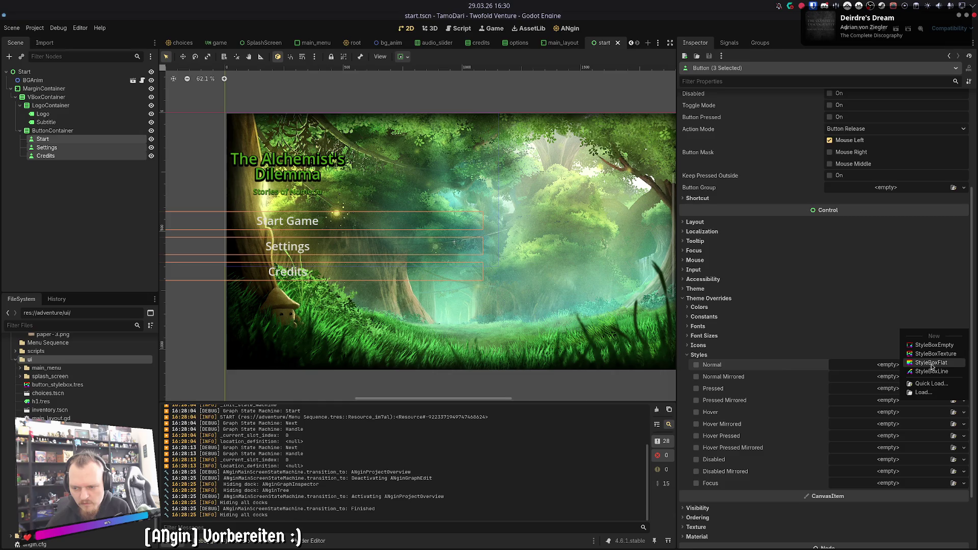
click(934, 345)
click(904, 365)
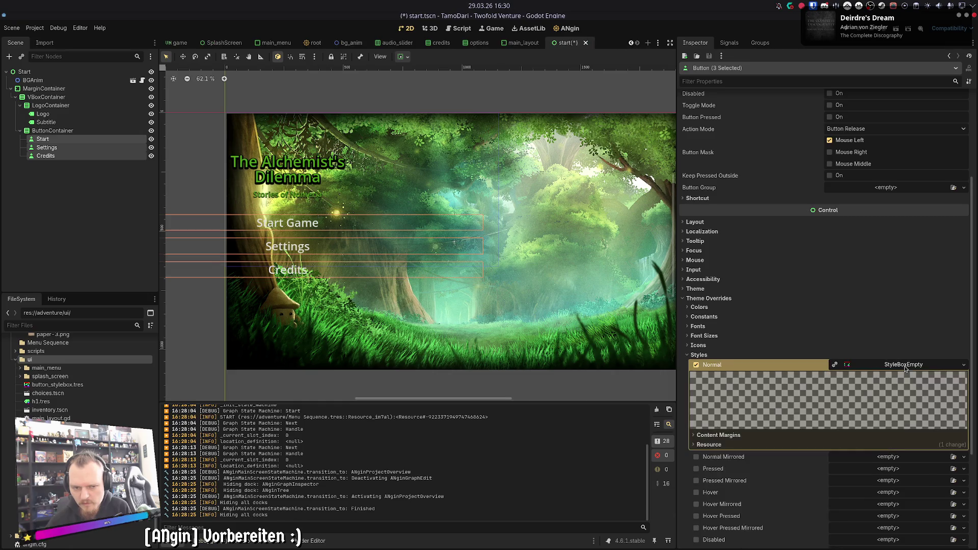
scroll(790, 409, down, 6)
click(728, 282)
click(728, 283)
click(901, 212)
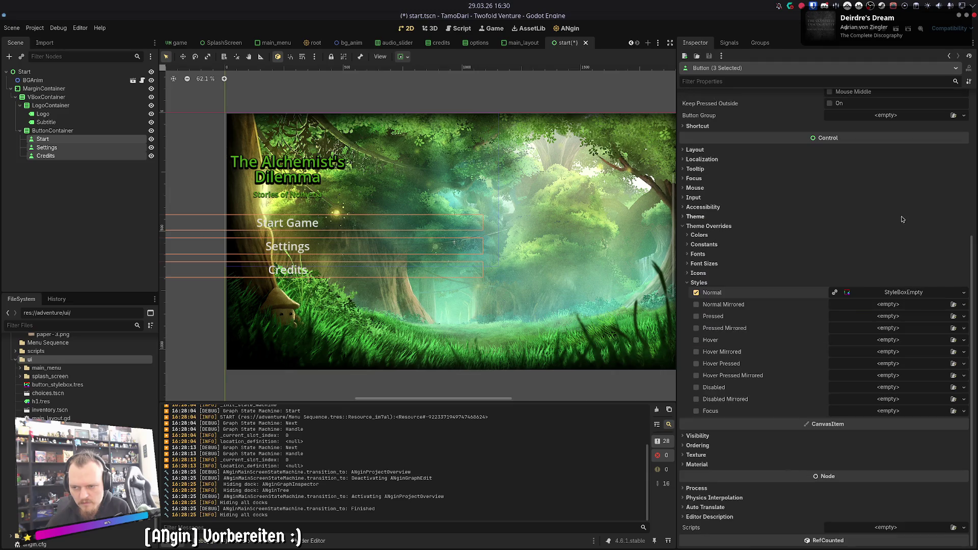
click(963, 293)
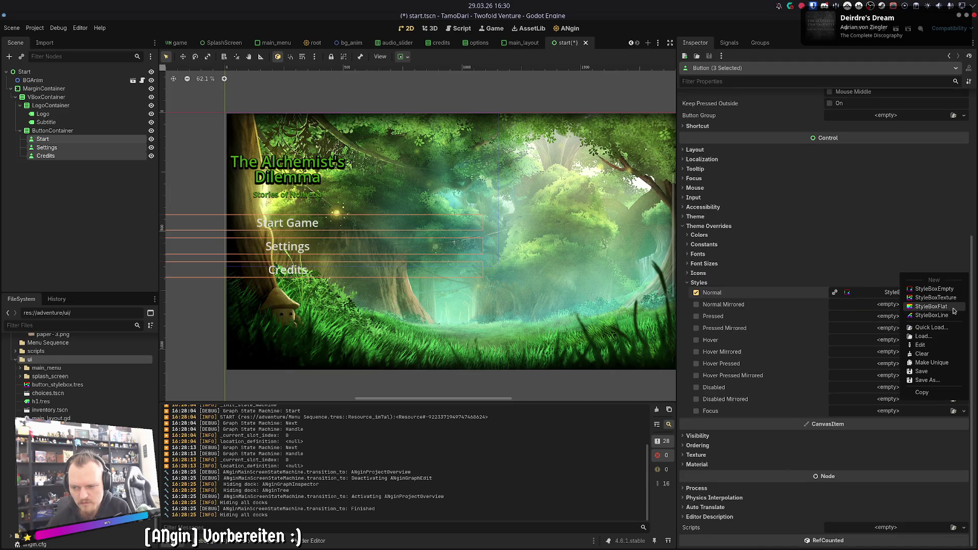
click(931, 306)
Make the flat style's background fully transparent, keeping skew at zero.
click(900, 294)
scroll(802, 329, down, 3)
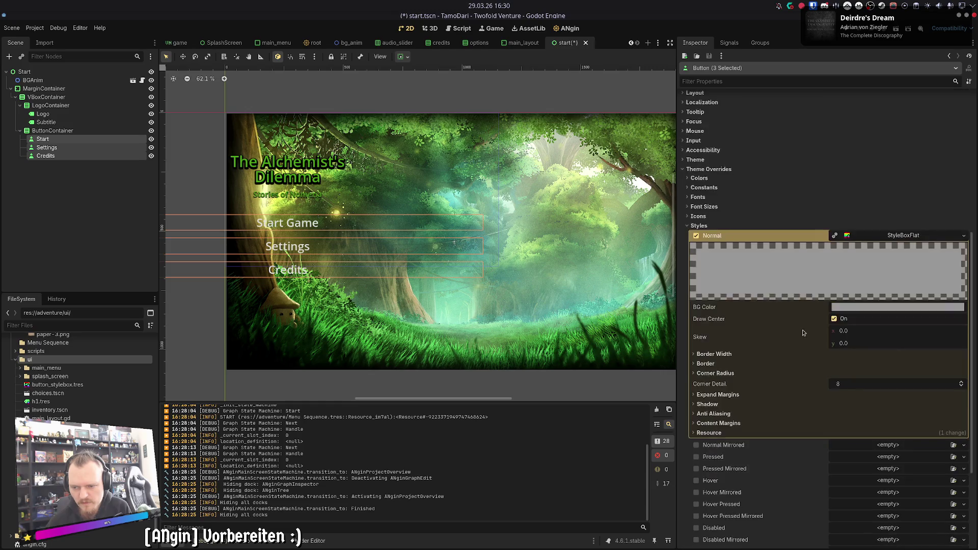
click(835, 250)
drag(908, 348, 744, 347)
click(822, 275)
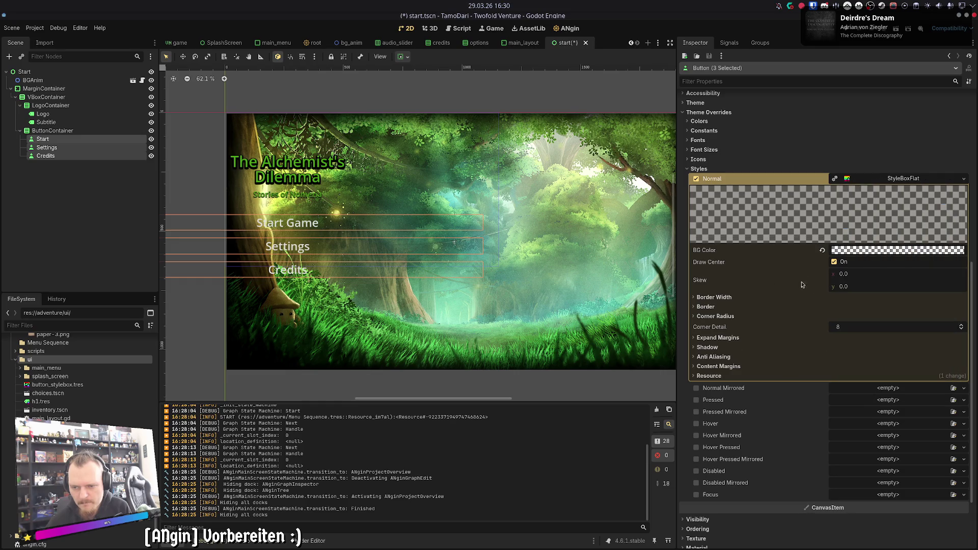
mouse_move(846, 275)
mouse_down()
mouse_move(855, 276)
mouse_move(840, 275)
mouse_up()
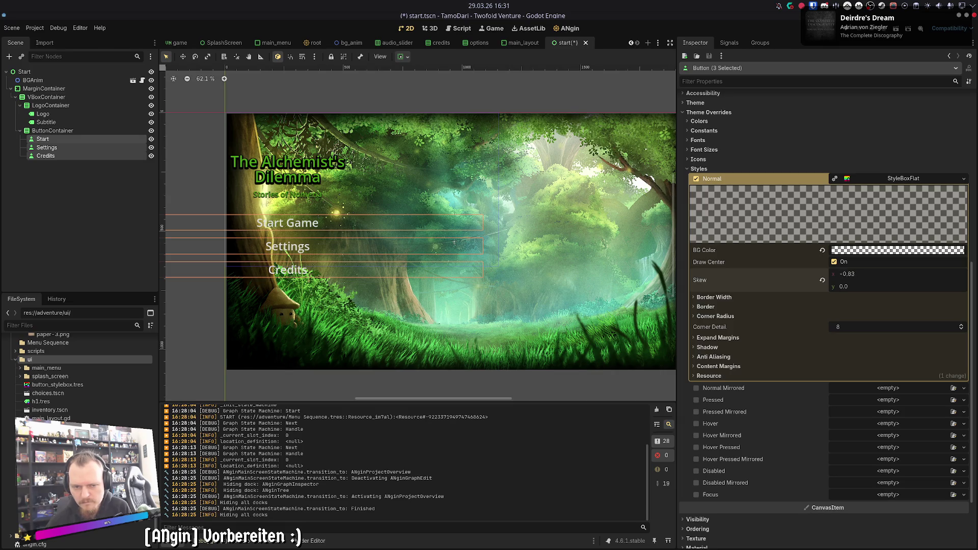
click(822, 280)
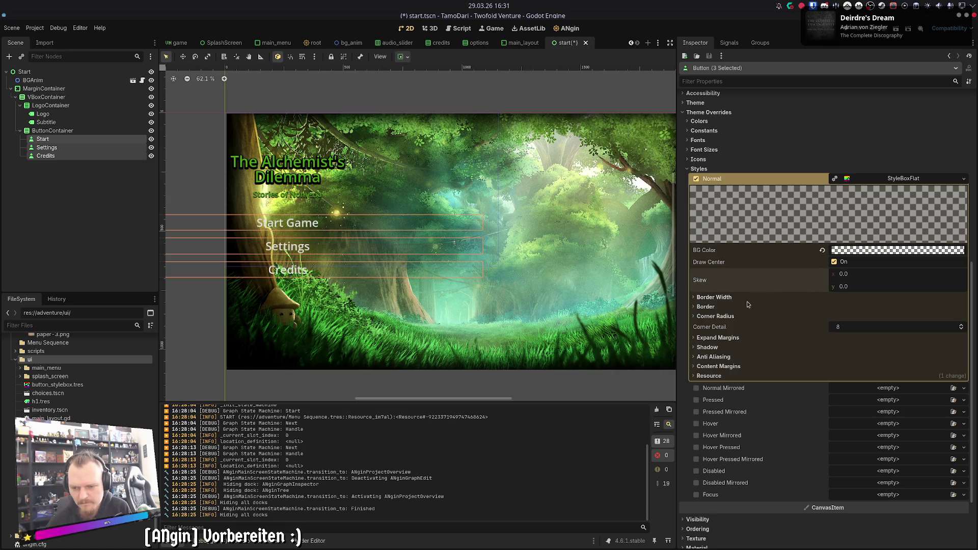
Try shadow sizes of 16 and 64 px on the flat style.
click(725, 347)
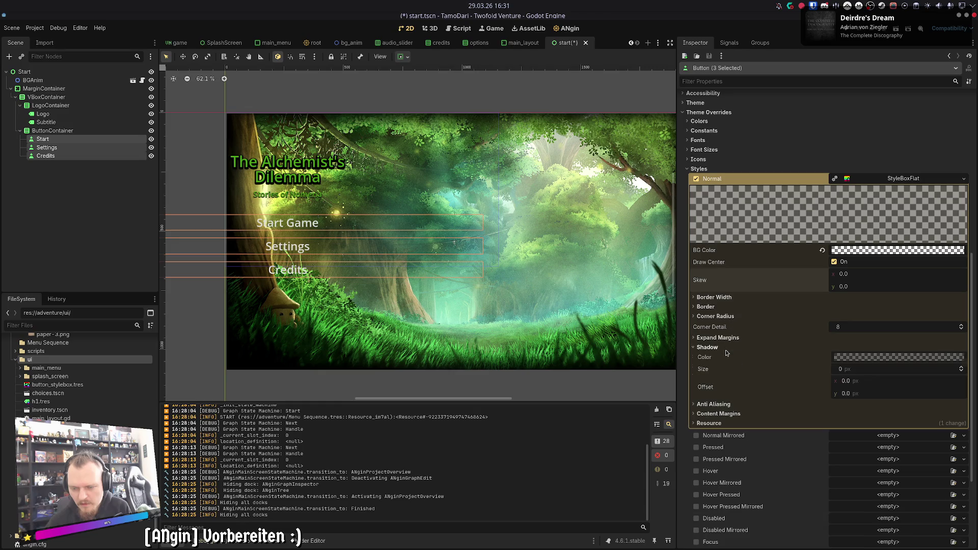
click(845, 358)
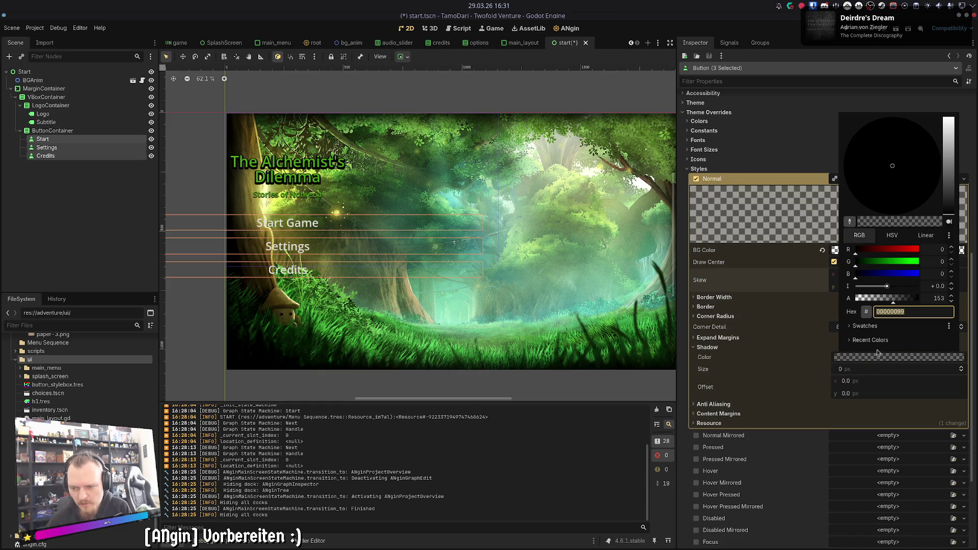
click(868, 368)
drag(866, 369, 867, 374)
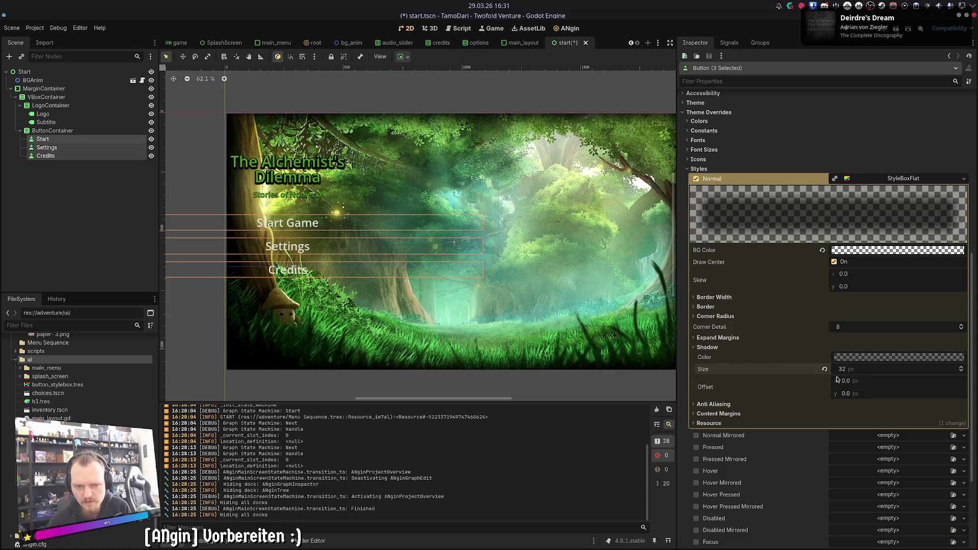
click(856, 371)
text(16)
key(Return)
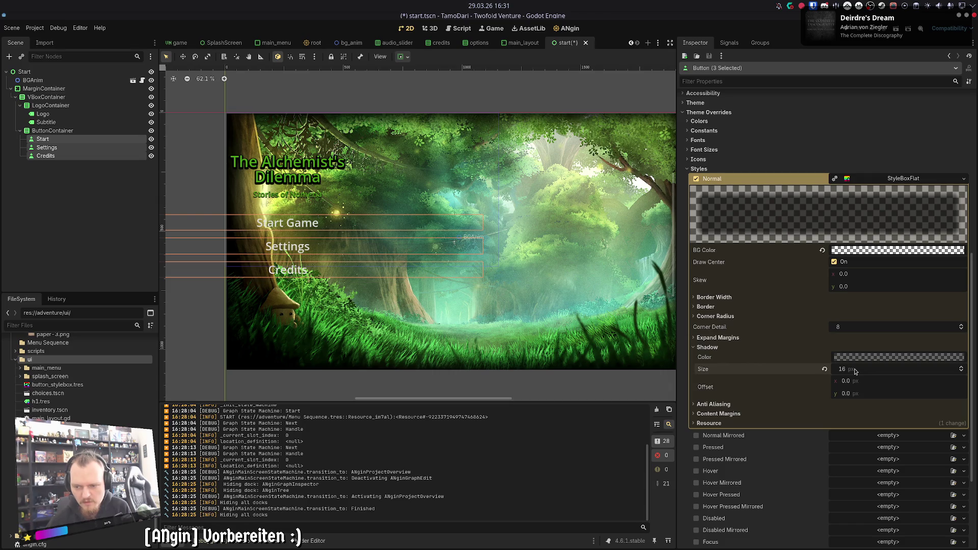
click(856, 371)
text(64)
key(Return)
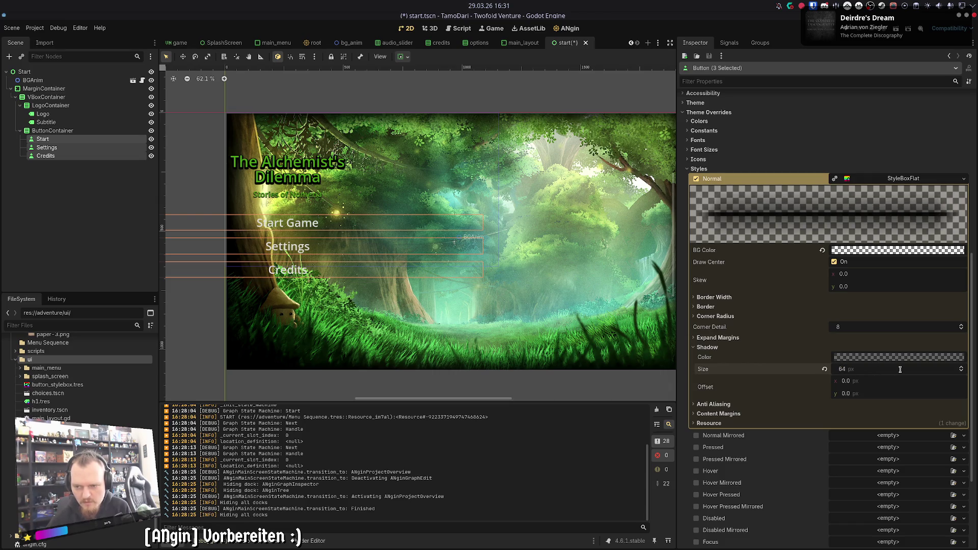
Settle on a 32 px shadow with lower opacity, save, and run the game.
click(895, 371)
text(32)
key(Return)
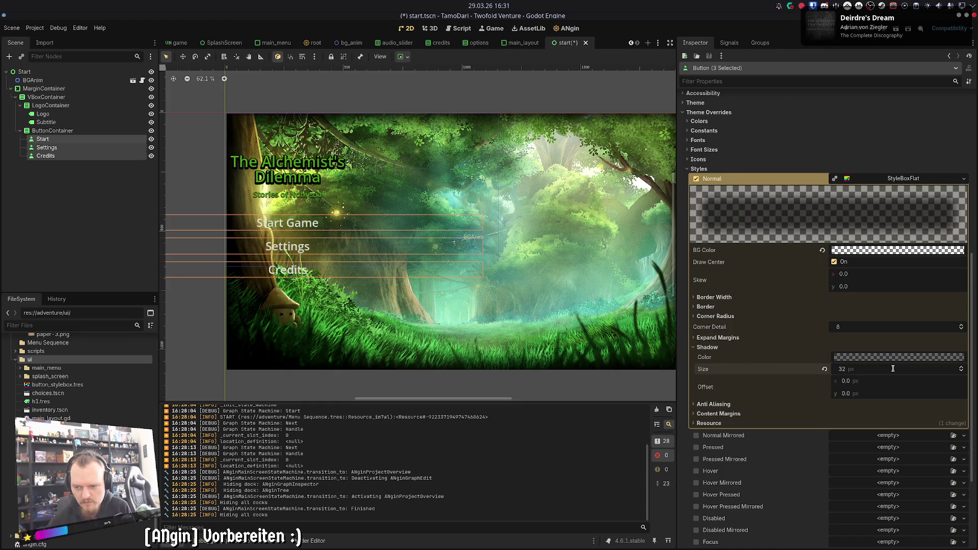
click(892, 358)
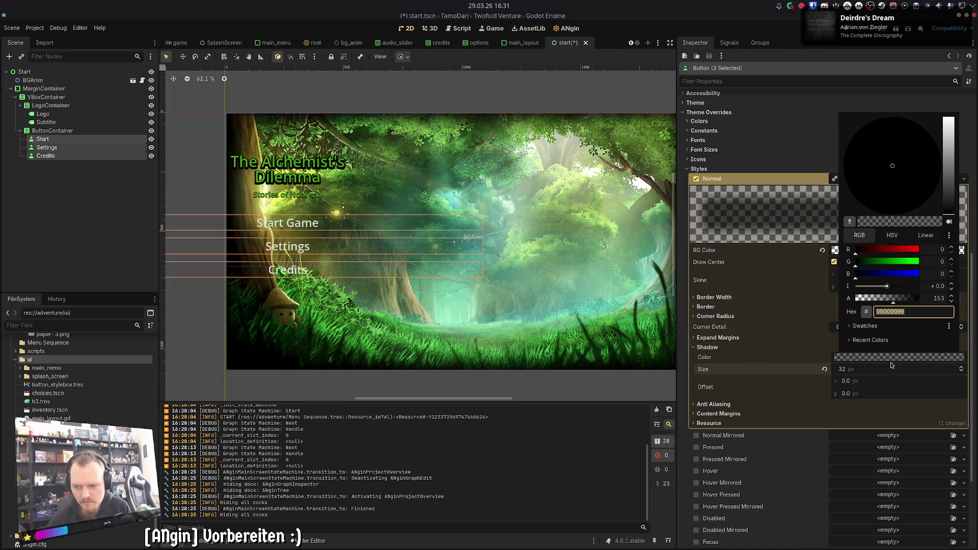
click(874, 299)
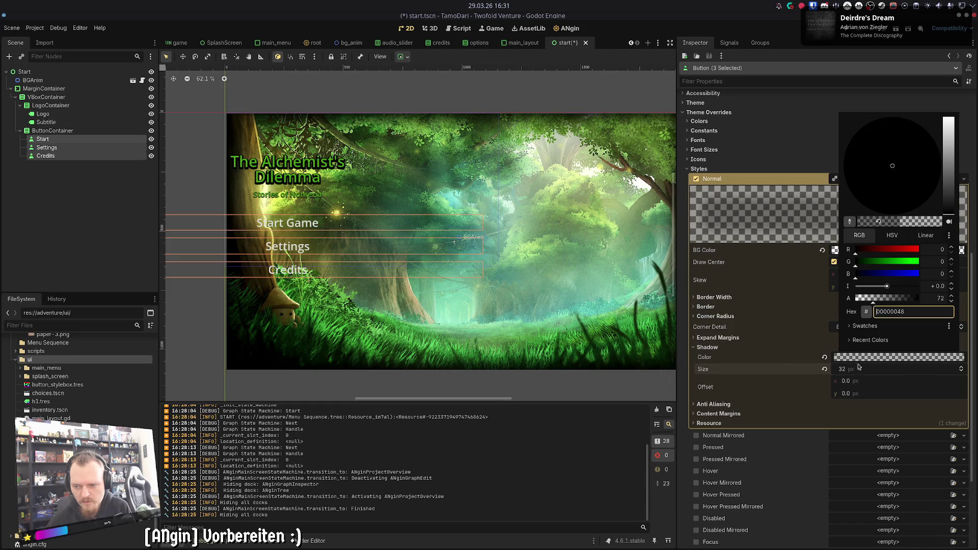
key(ctrl+s)
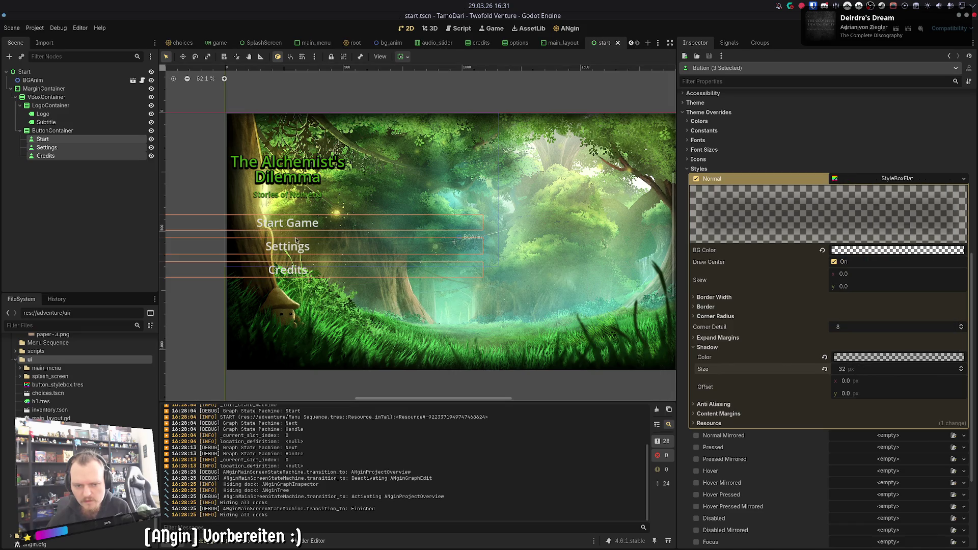
key(F5)
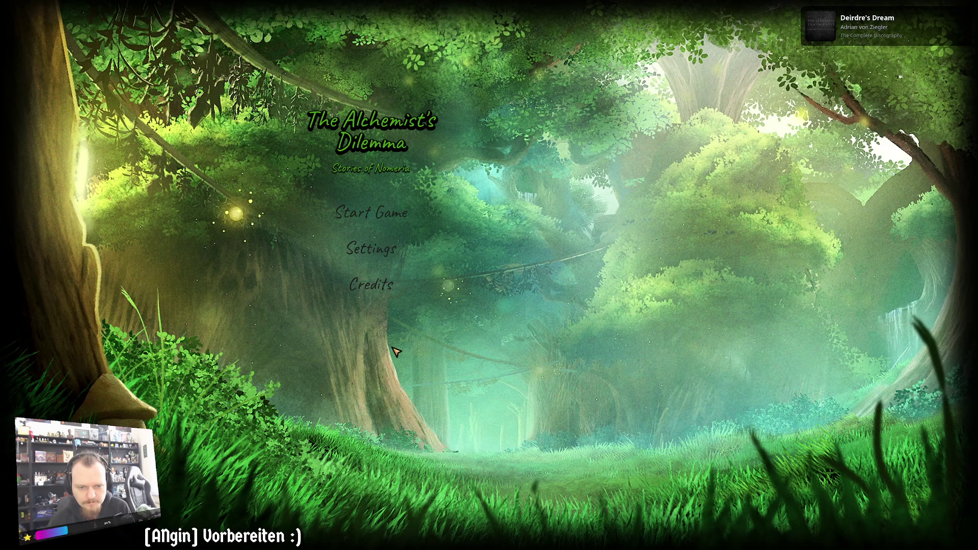
Close the running start-menu test with Alt+F4 and return to the editor.
key(alt+F4)
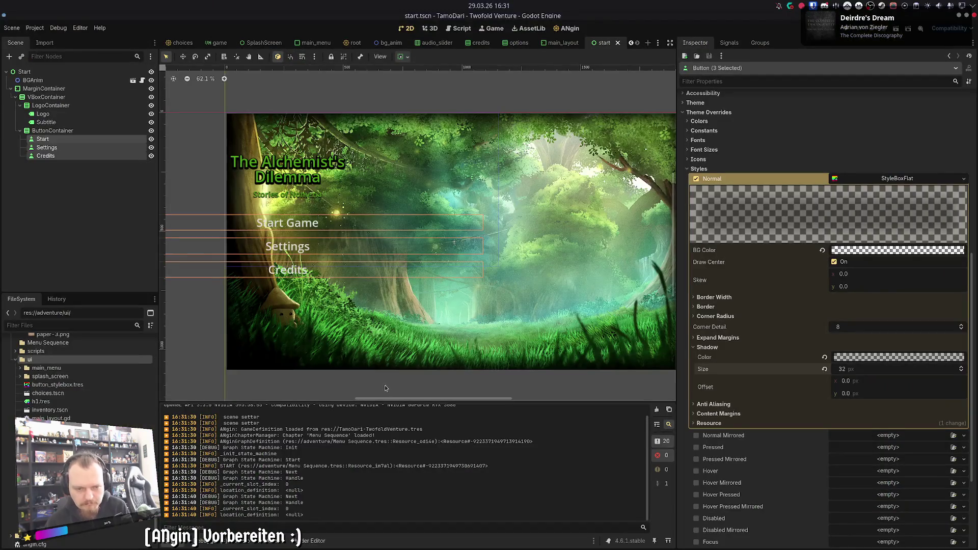
Remove the Normal style box override from the three selected buttons.
scroll(763, 381, down, 3)
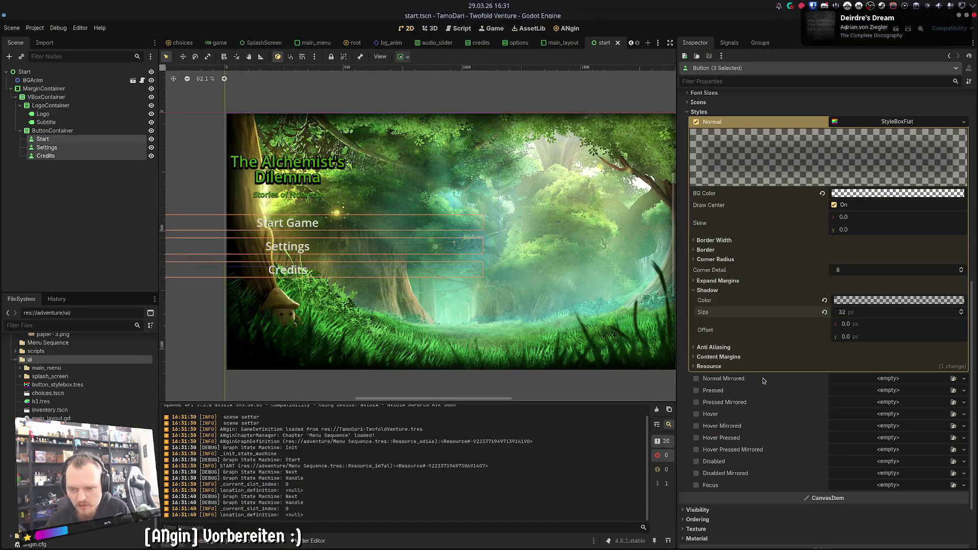
click(713, 291)
scroll(756, 287, up, 3)
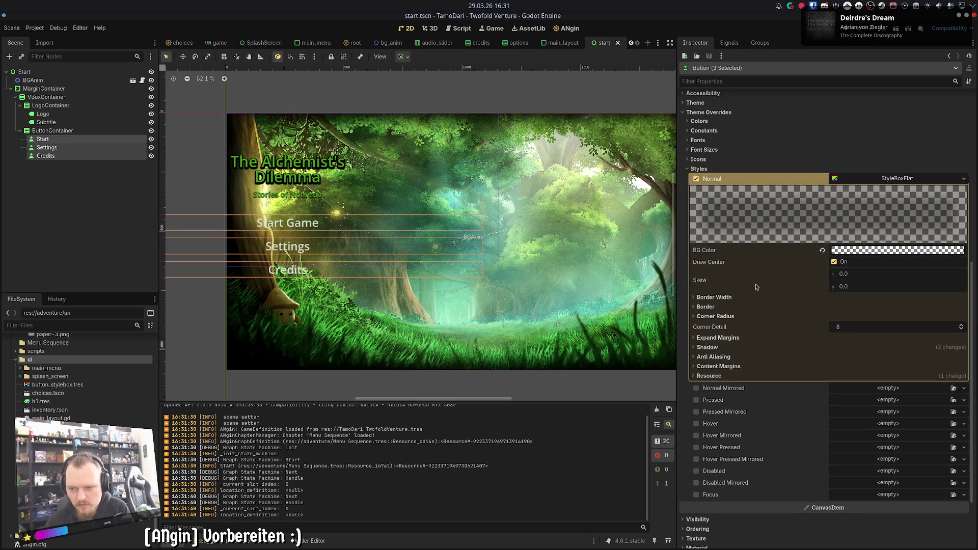
scroll(826, 282, up, 9)
click(886, 349)
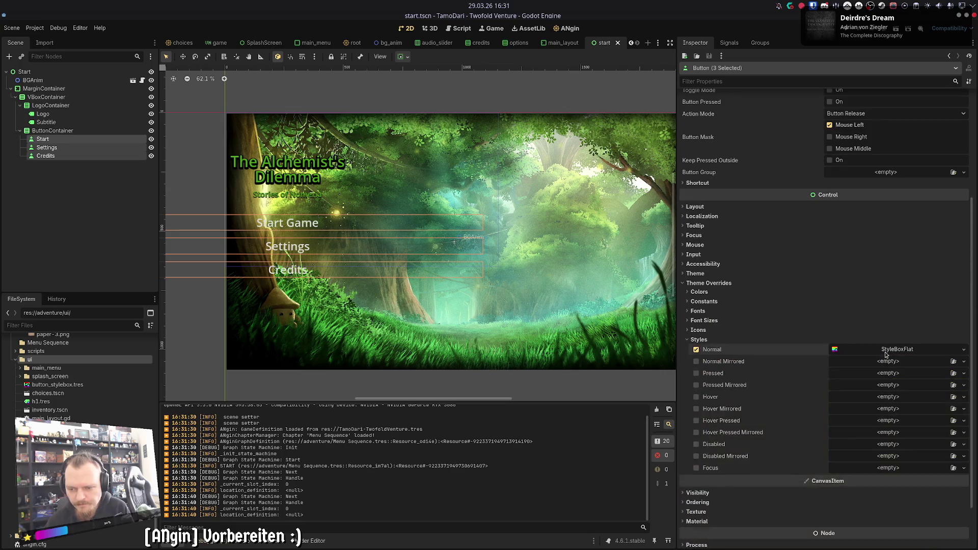
click(695, 349)
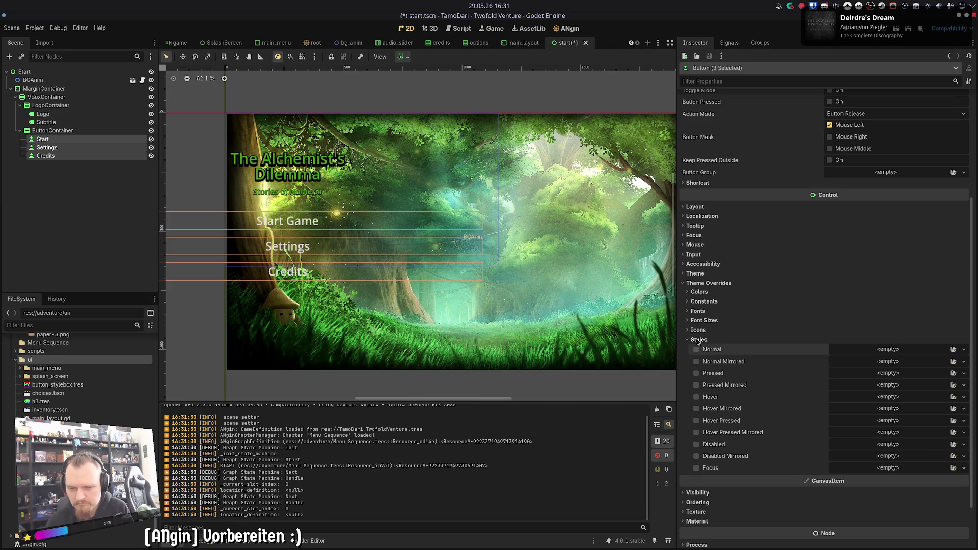
click(698, 340)
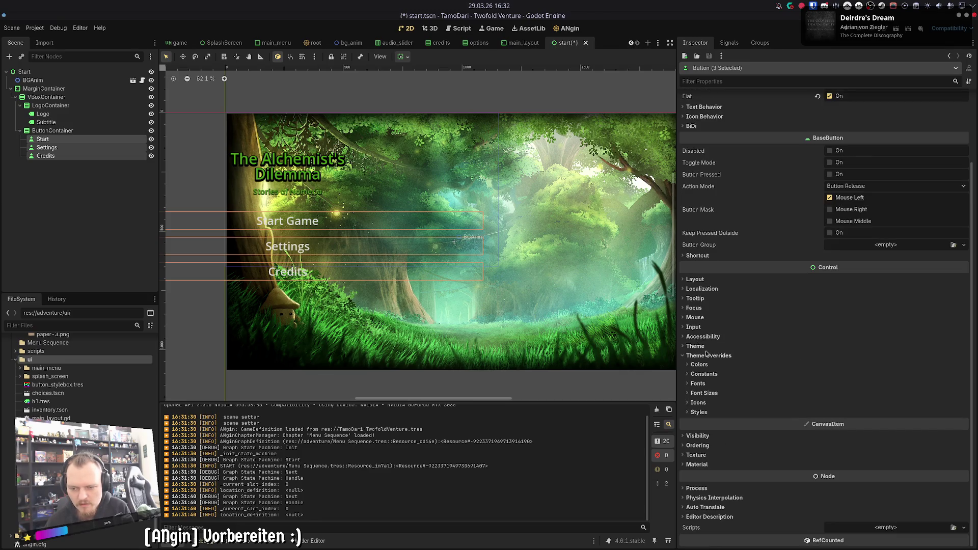
click(706, 355)
Enable the buttons' Font Color override and set it to efefef.
click(710, 412)
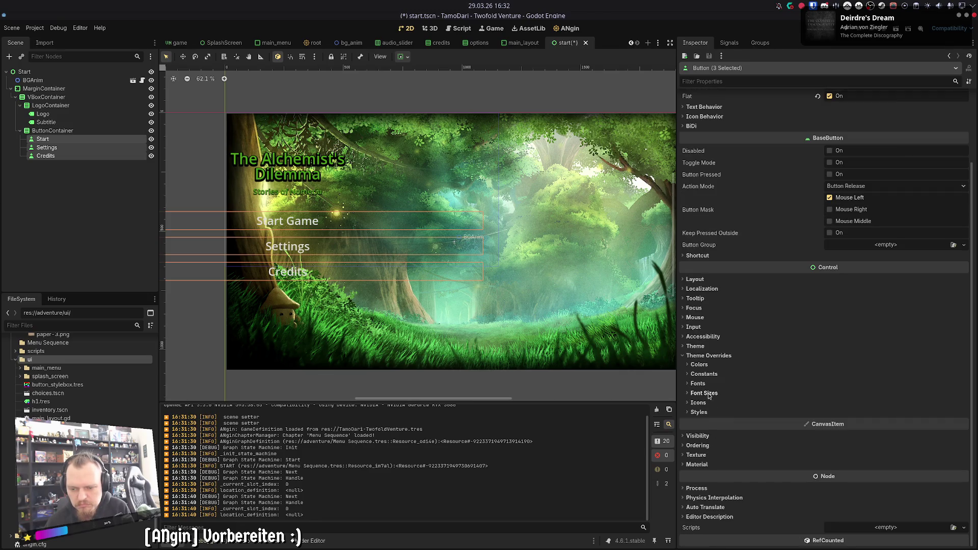
click(706, 393)
click(706, 394)
click(700, 365)
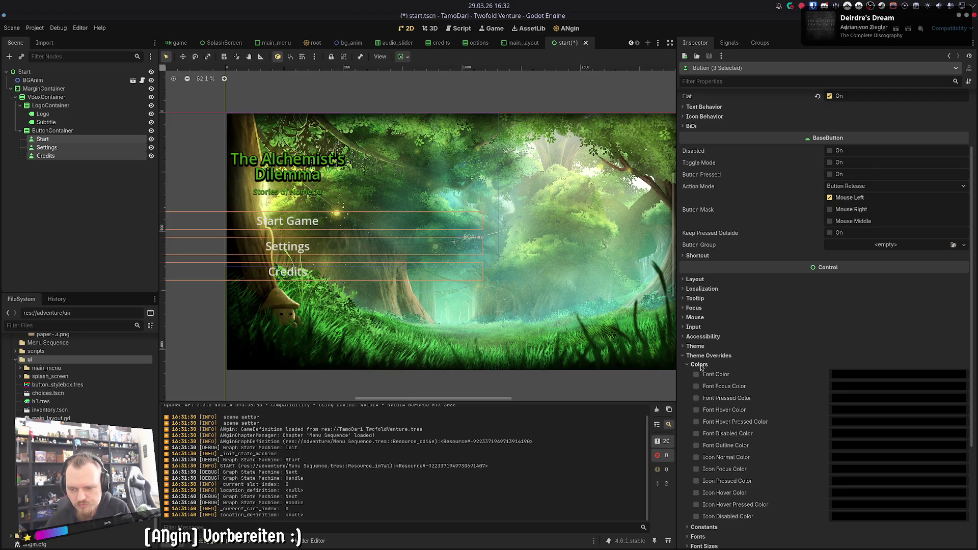
scroll(700, 366, down, 3)
click(855, 318)
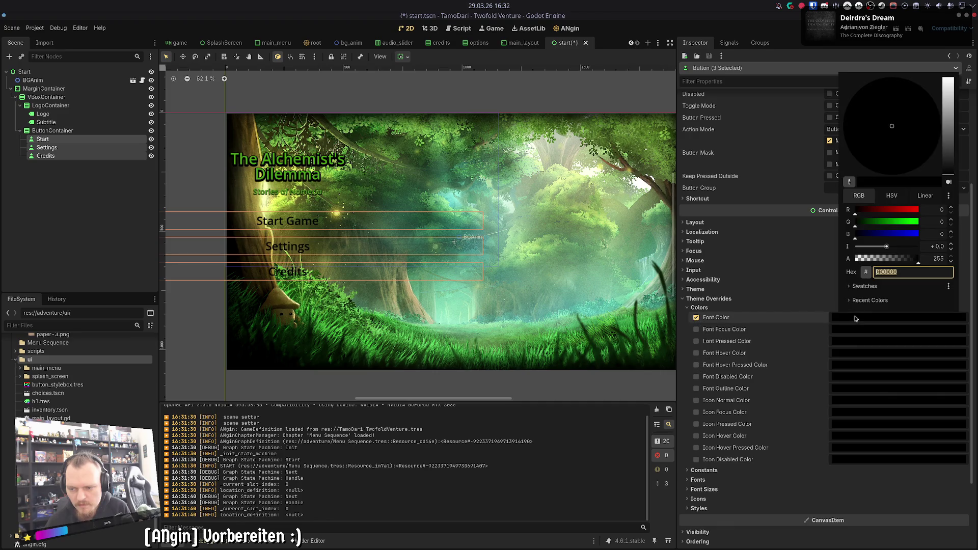
drag(947, 161, 947, 93)
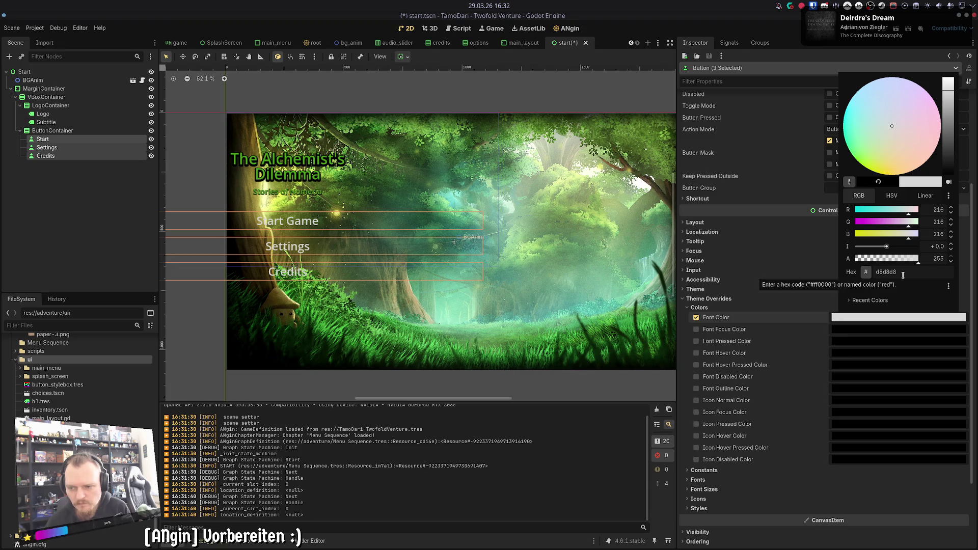
click(946, 85)
click(900, 273)
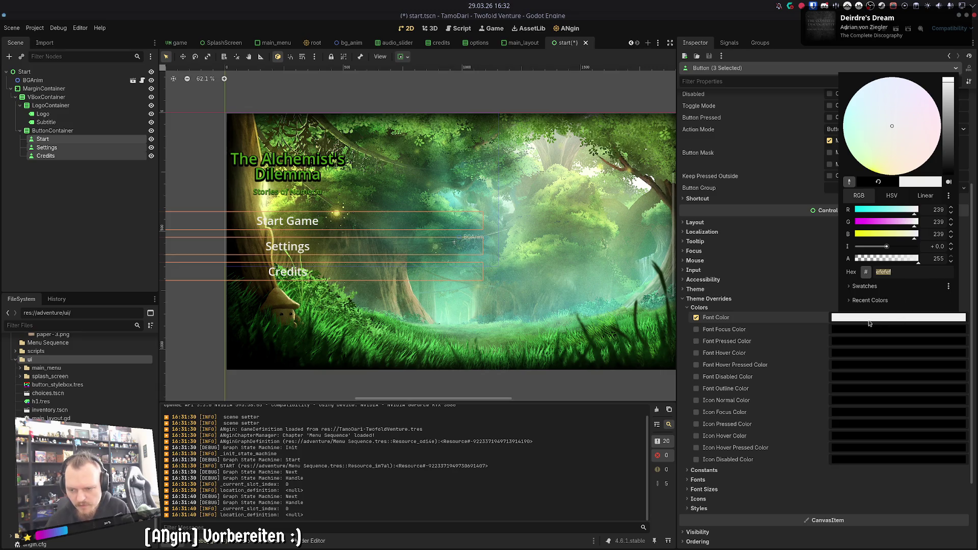
click(856, 330)
Set Font Hover Color to efefef, lighten another font colour to dedede, and save.
scroll(843, 343, down, 2)
click(696, 296)
click(846, 299)
text(ef)
key(Return)
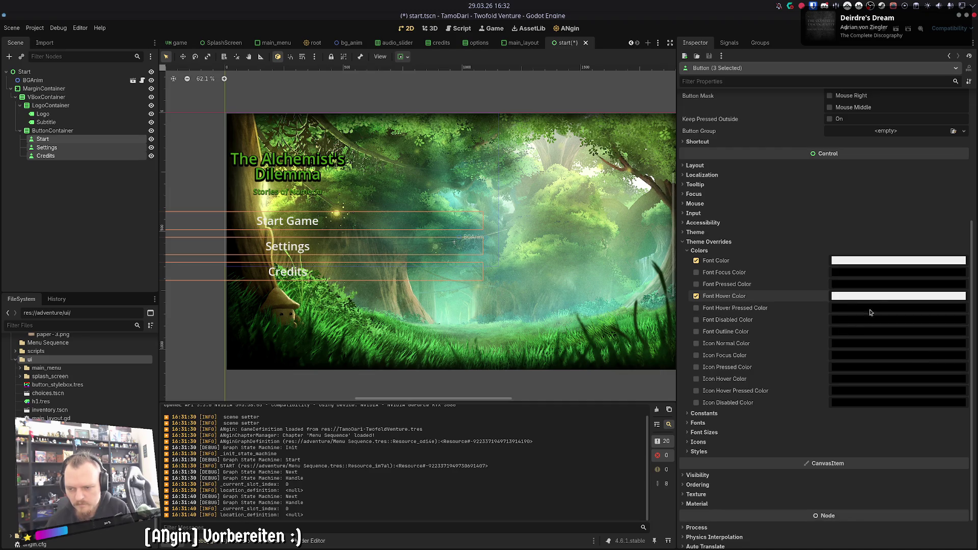
click(870, 308)
click(951, 181)
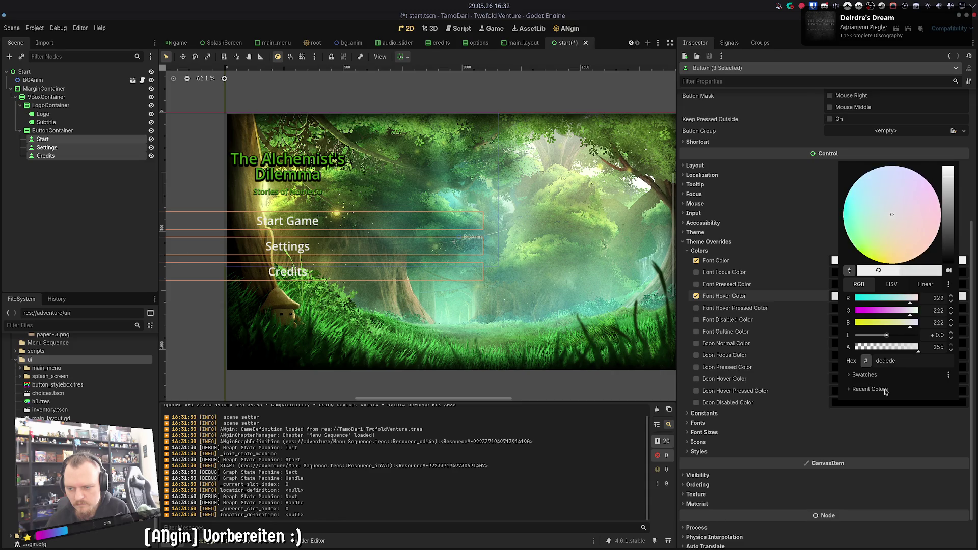
click(814, 306)
key(ctrl+s)
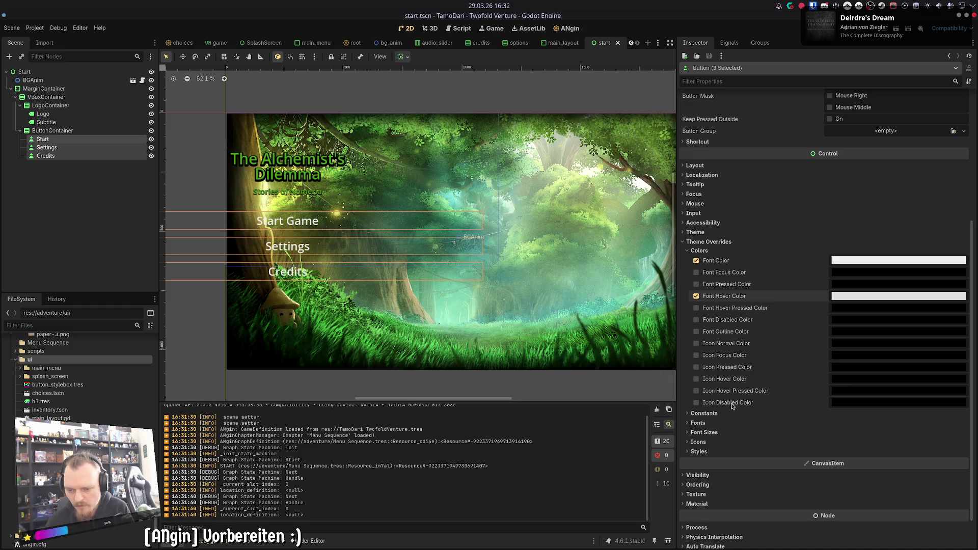
Enable the Outline Size constant override, set it to 8, and save the scene.
click(718, 413)
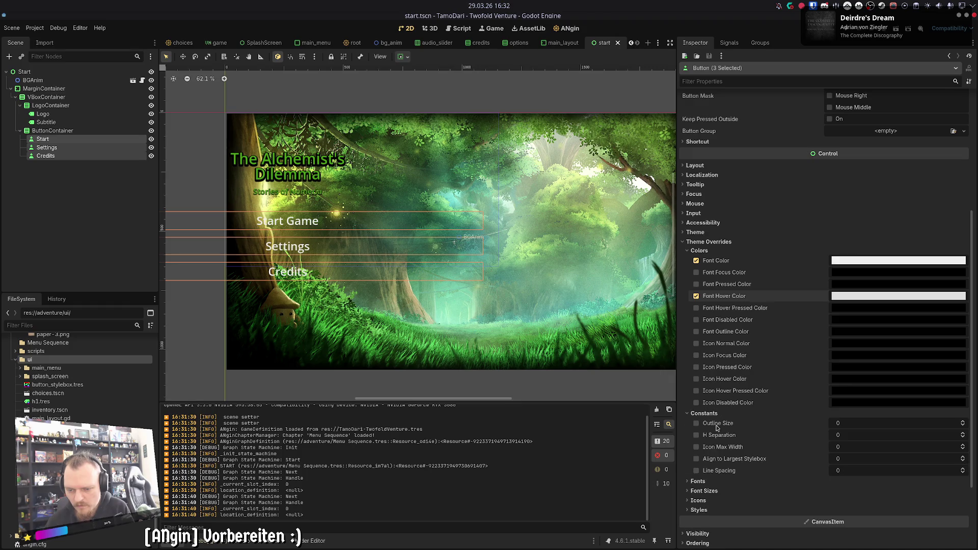
click(696, 423)
text(4)
key(Return)
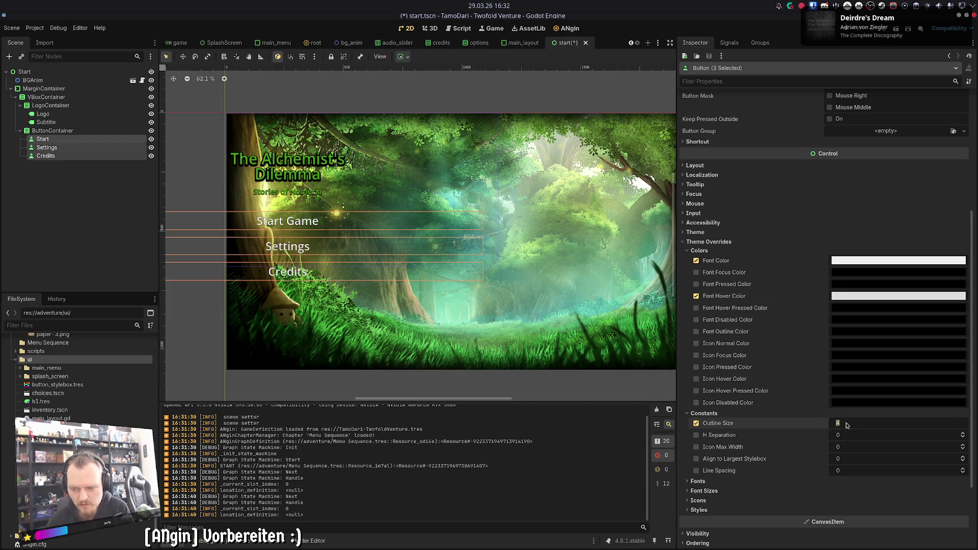
text(8)
key(Return)
key(ctrl+s)
Review the font and style override groups, then run the game to preview the menu.
scroll(748, 427, down, 2)
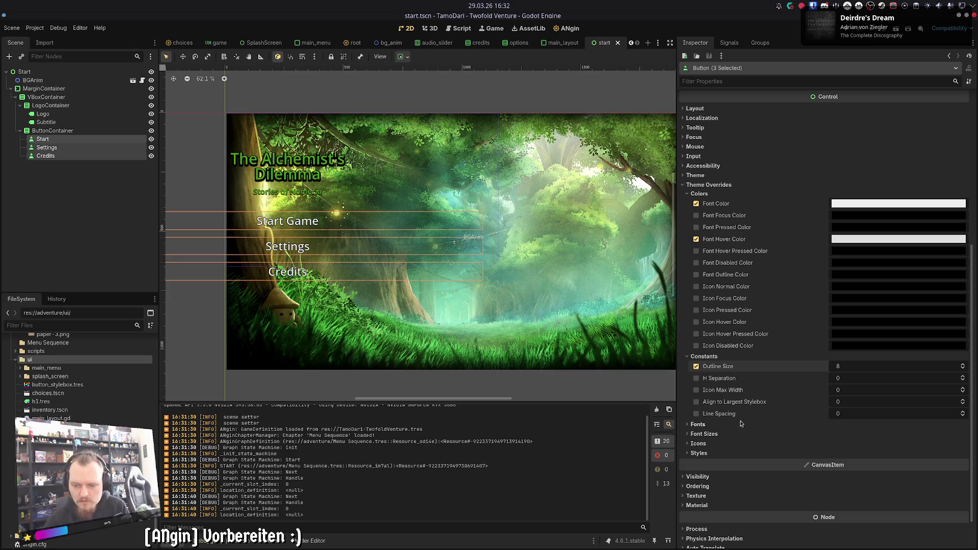
click(736, 423)
scroll(736, 425, down, 3)
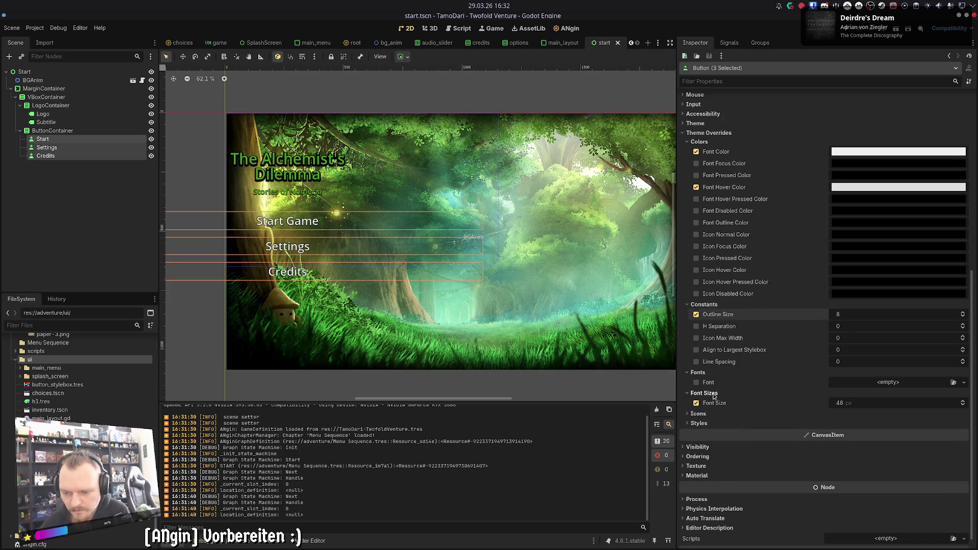
click(703, 412)
click(703, 412)
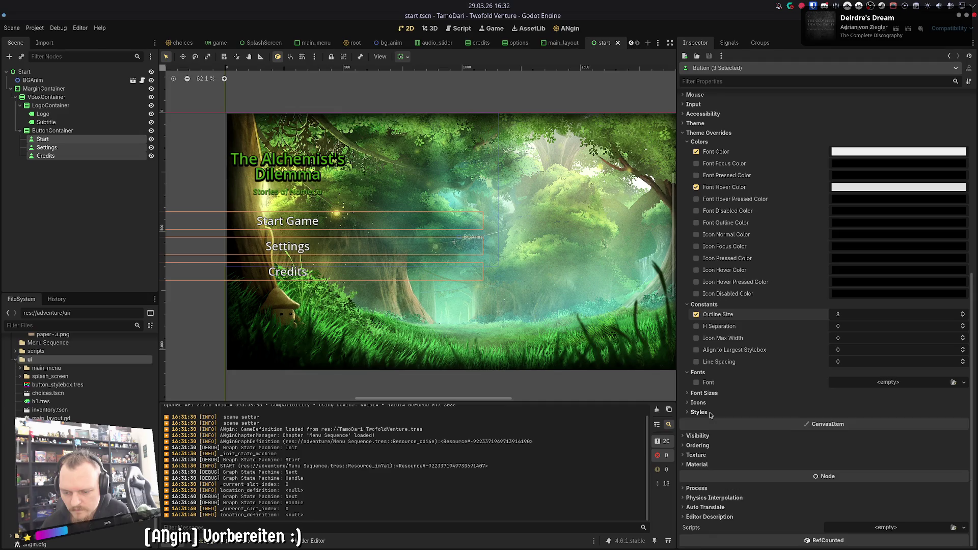
scroll(767, 349, up, 3)
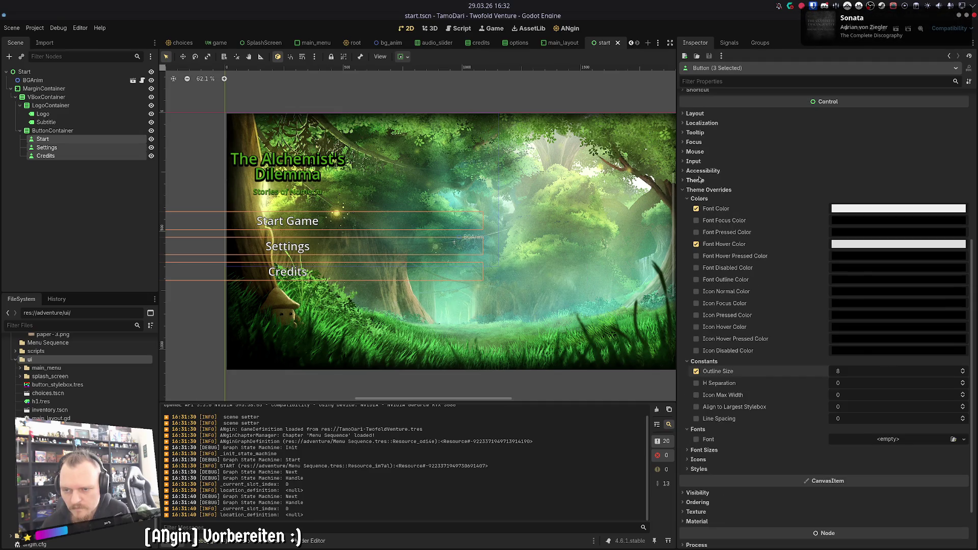
key(F5)
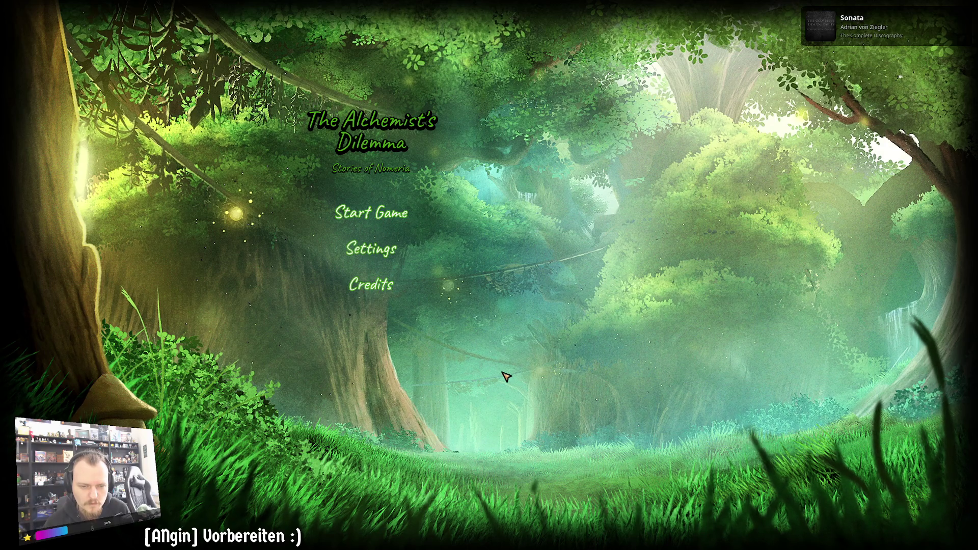
key(F8)
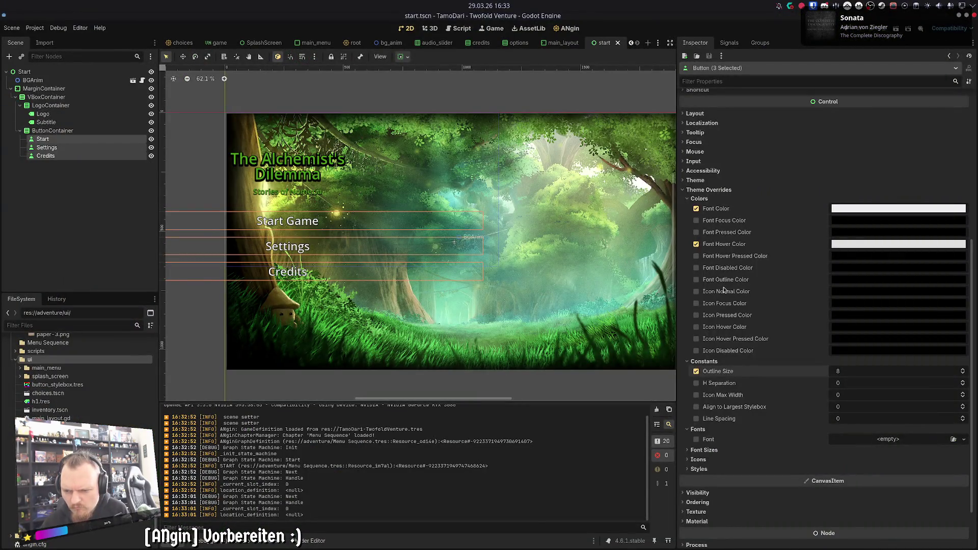
Add a black 000000 Font Outline Color override to the buttons, save, and test-run the game.
click(697, 280)
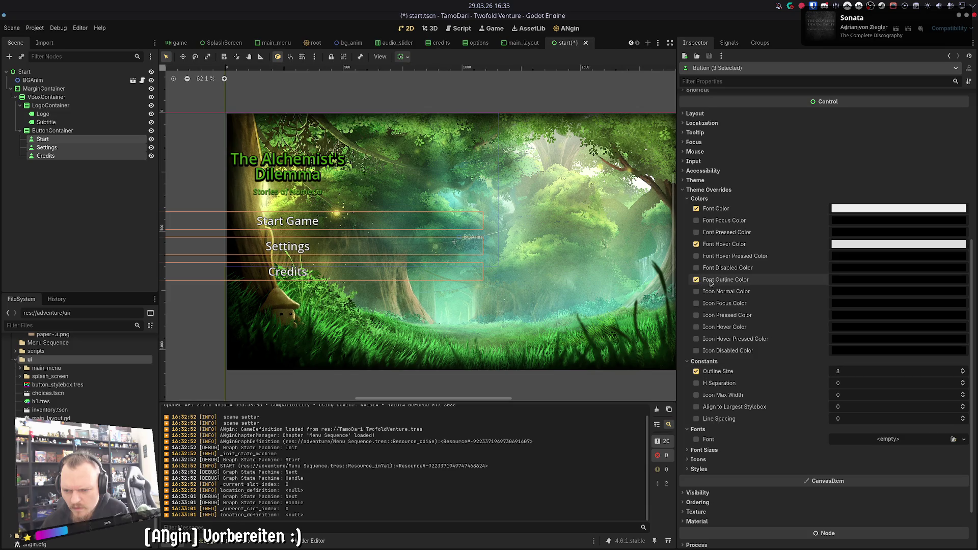
click(847, 281)
click(911, 352)
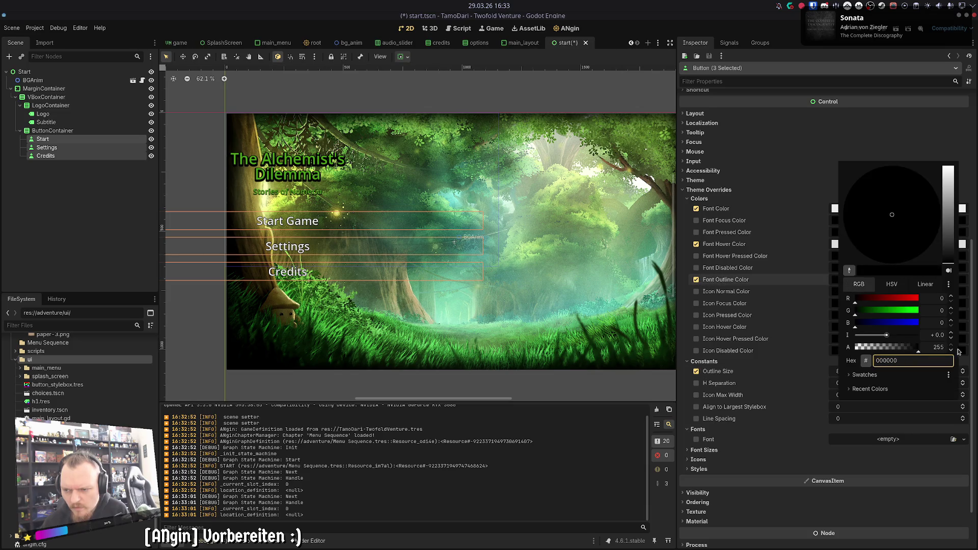
click(767, 288)
key(ctrl+s)
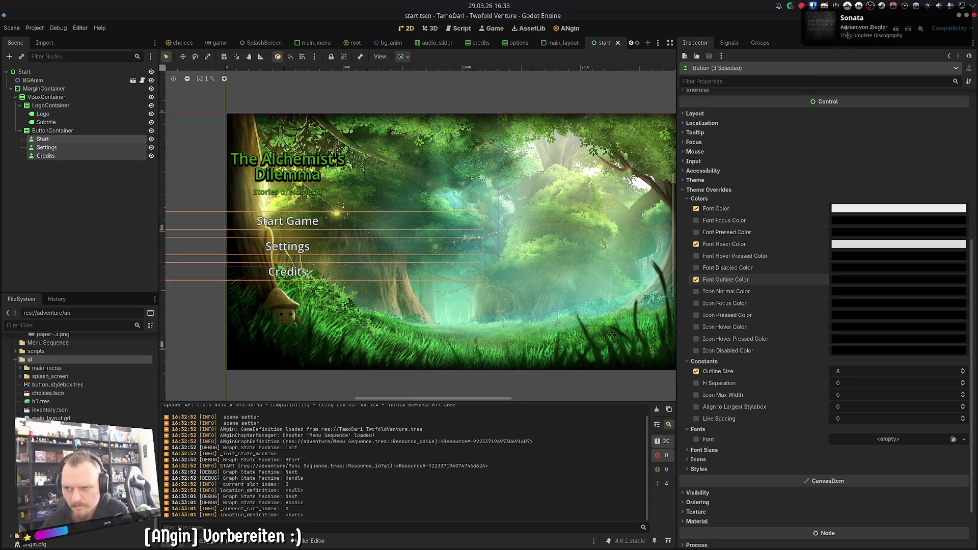
key(F5)
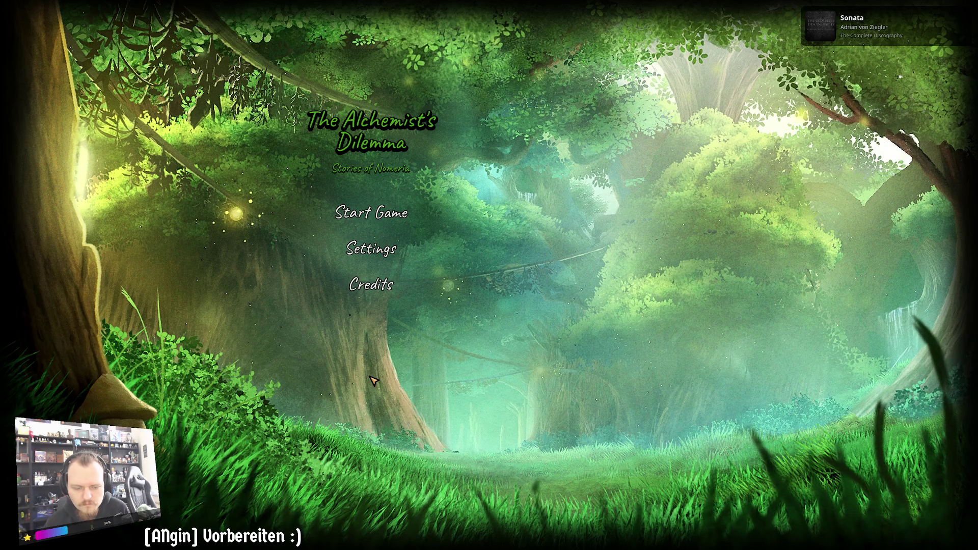
key(F8)
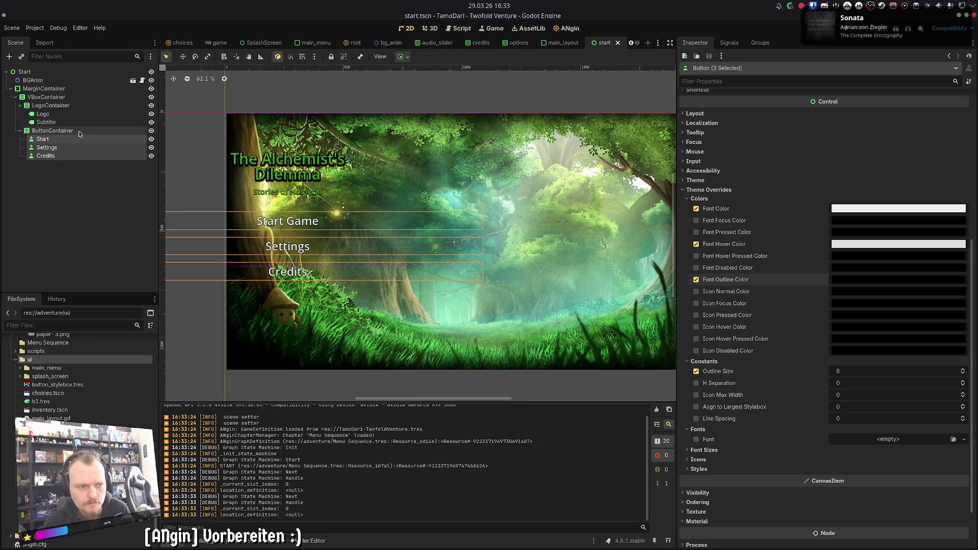
Attach a new script res://adventure/ui/start.gd to the Start root node.
click(59, 72)
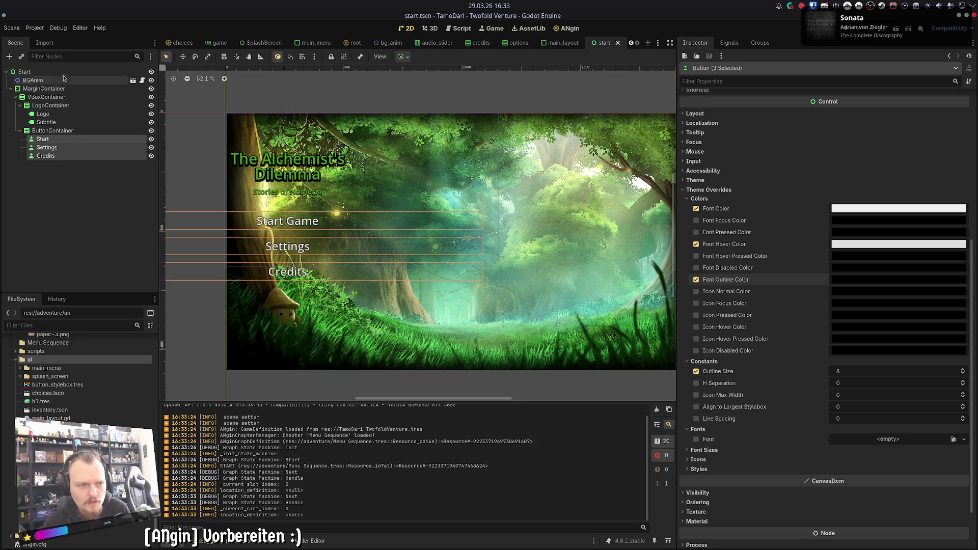
click(139, 56)
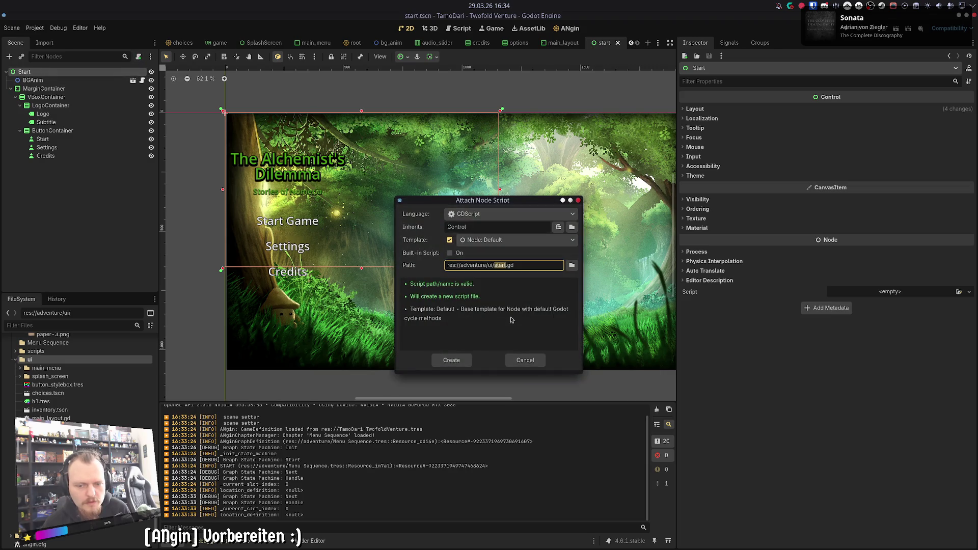
click(451, 360)
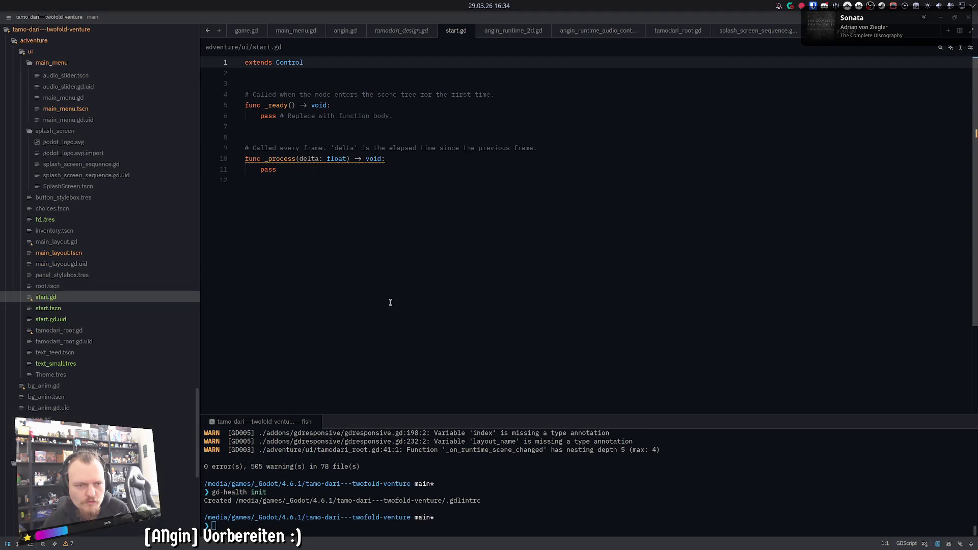
key(ctrl+shift+Return)
Remove the class_name Start line and the _process function from start.gd.
text(class_name St)
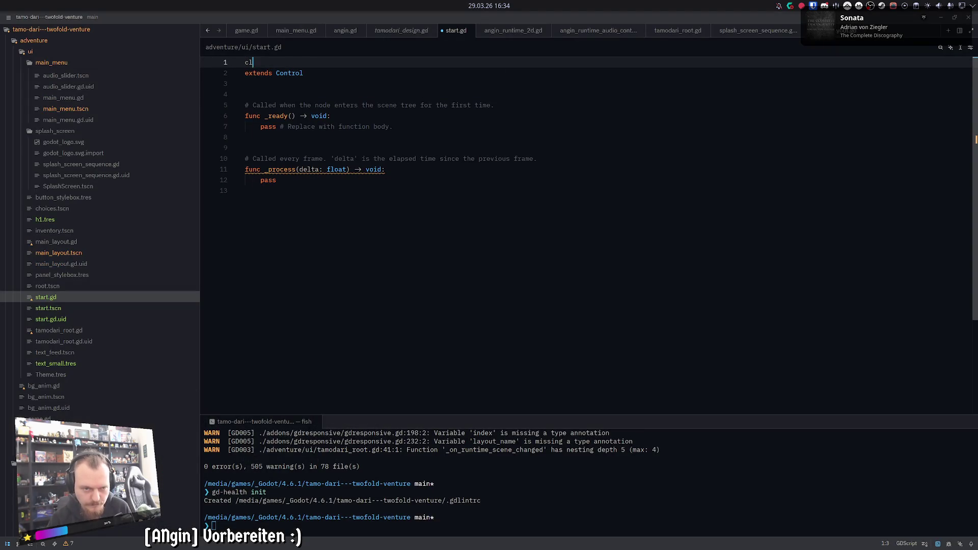
text(art)
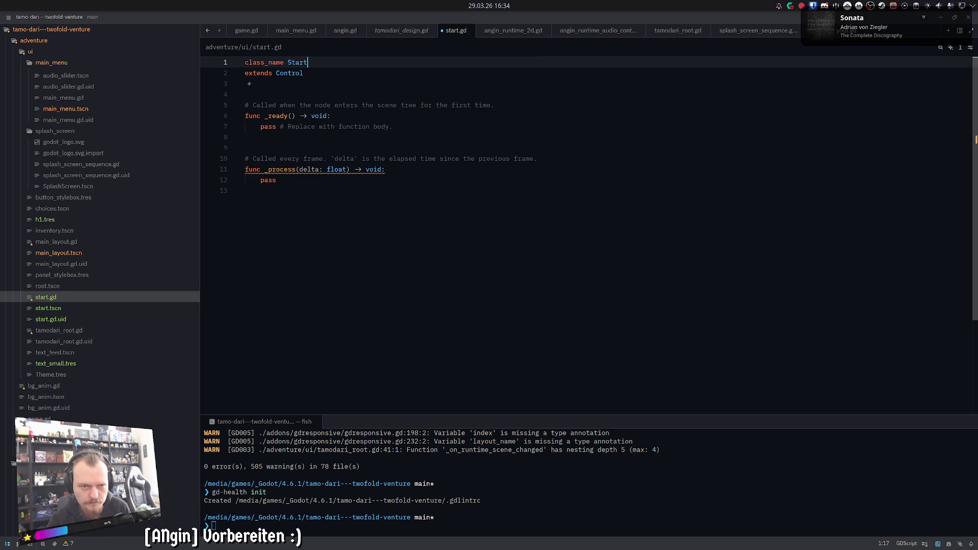
key(shift+Home)
key(BackSpace)
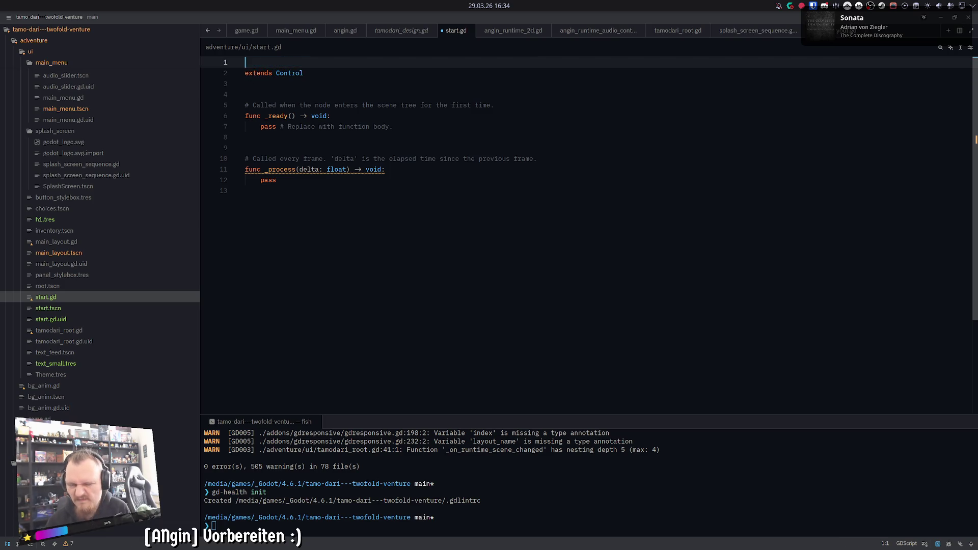
key(Delete)
key(Down)
key(Down)
key(Down)
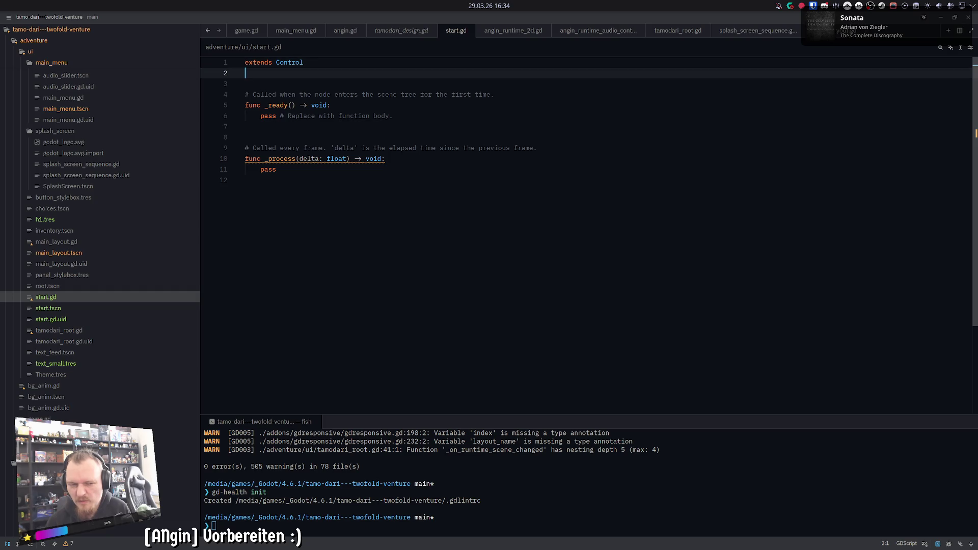
key(shift+Up)
key(shift+Up)
key(shift+Up)
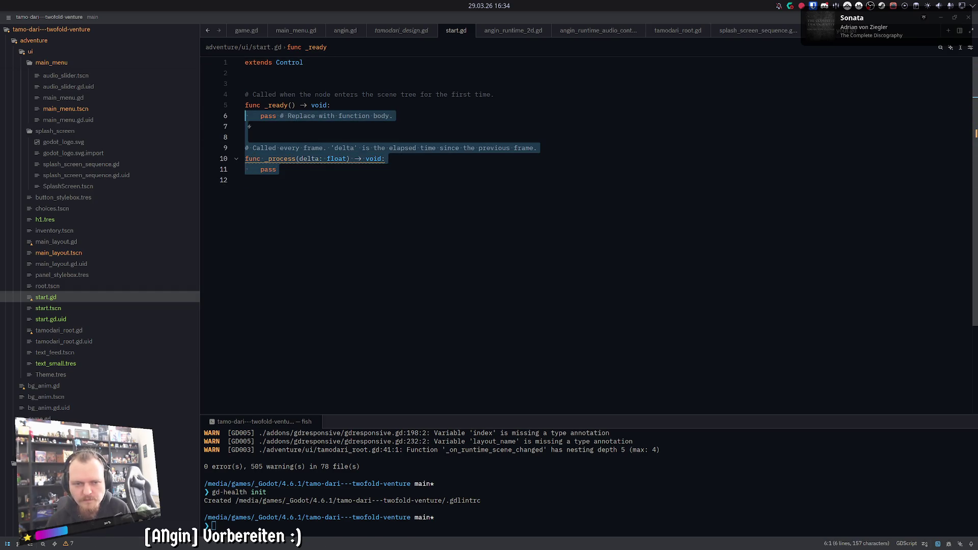
key(BackSpace)
key(BackSpace)
Add an exported _button_start: Button variable below extends Control.
key(Up)
key(Up)
key(Up)
key(Return)
text(@expo)
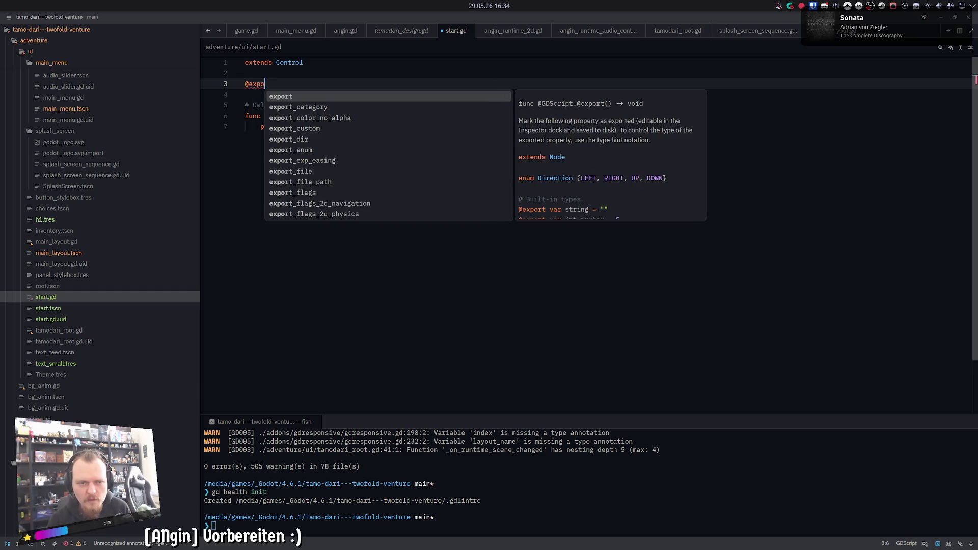
key(Return)
text(var)
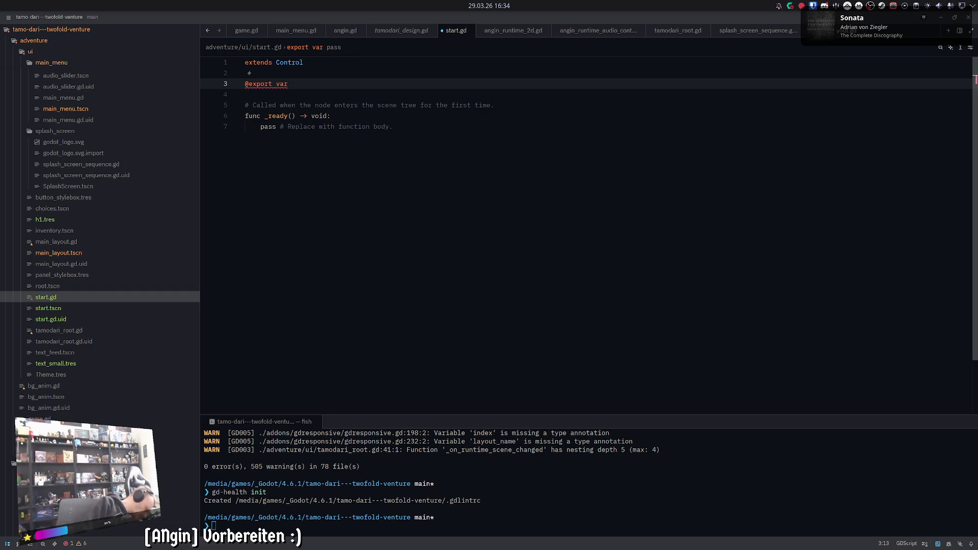
text(_button_satrt)
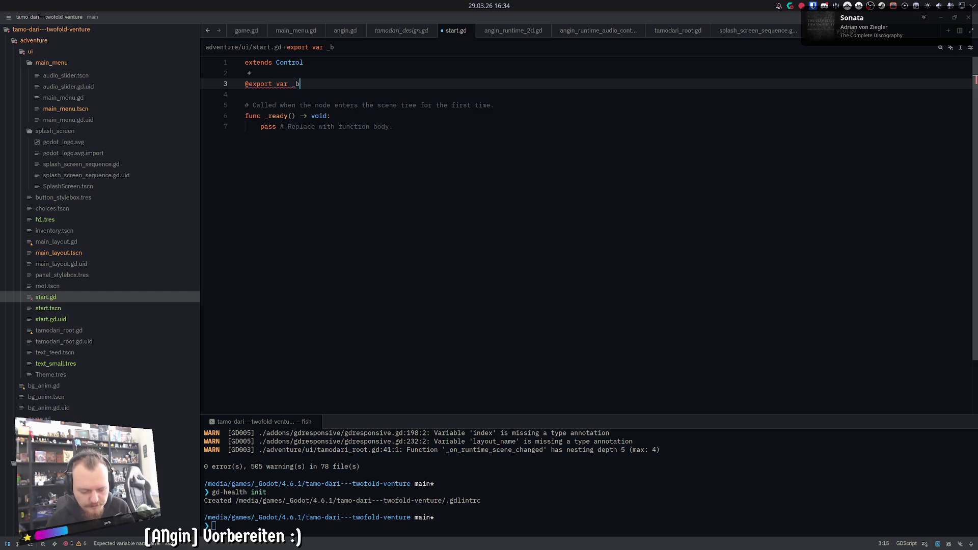
key(BackSpace)
key(BackSpace)
key(BackSpace)
text(tart: Button)
Duplicate the export line into _button_settings and _button_credits Button variables.
click(392, 126)
key(Return)
key(Up)
key(Up)
key(Up)
key(End)
key(alt+shift+Down)
key(alt+Tab)
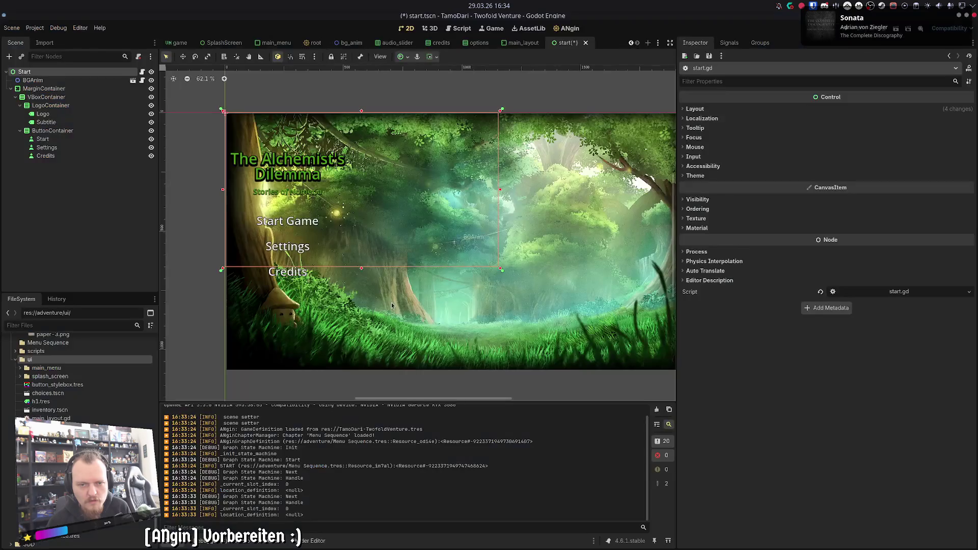
key(alt+Tab)
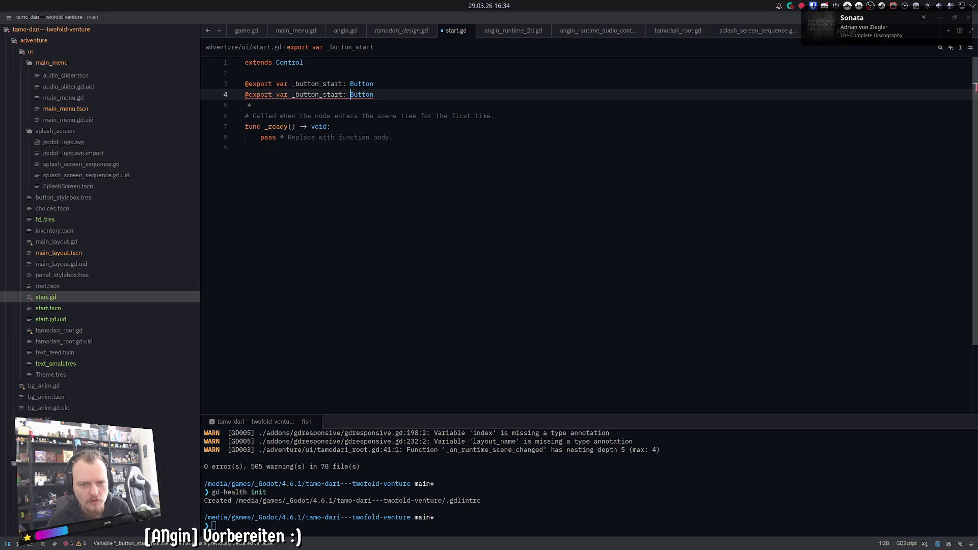
key(BackSpace)
key(BackSpace)
key(BackSpace)
text(settings)
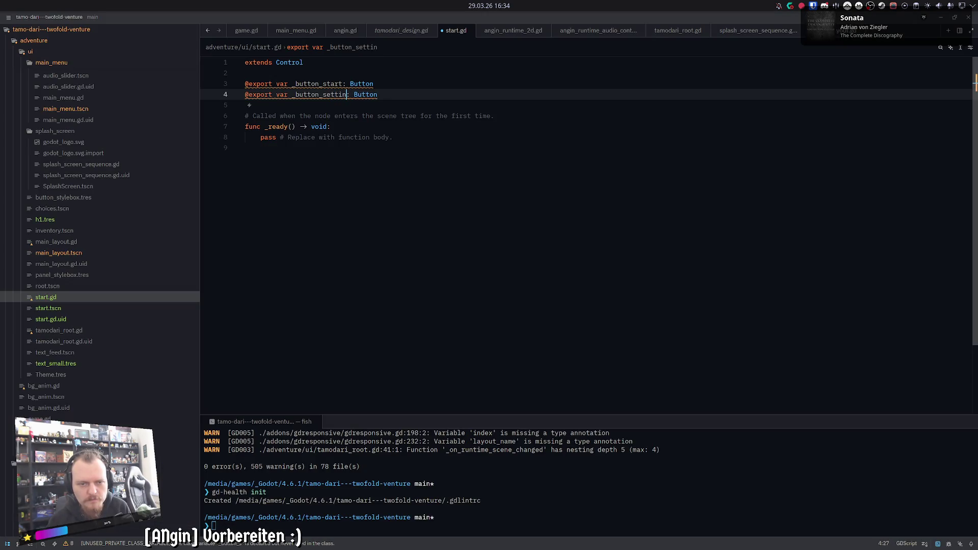
key(alt+shift+Down)
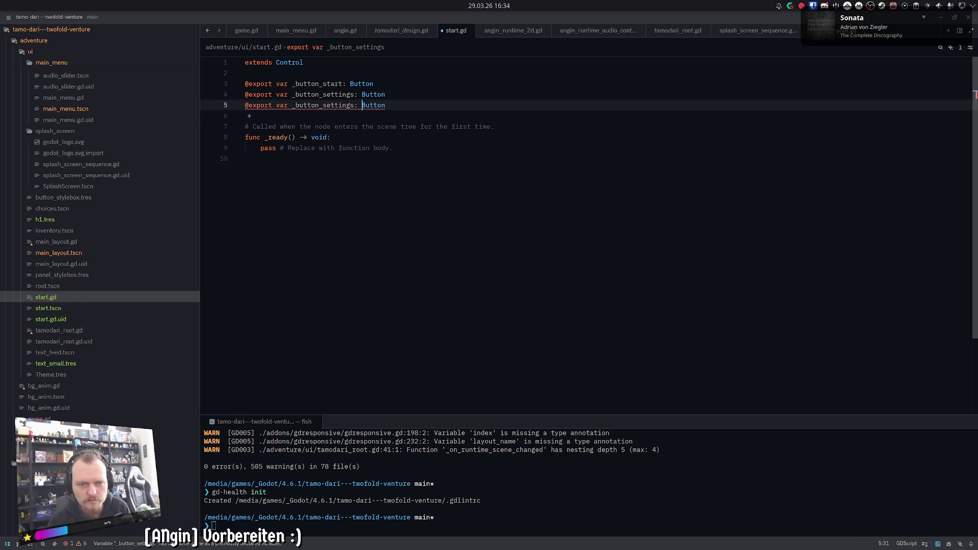
key(BackSpace)
key(BackSpace)
key(BackSpace)
text(credits)
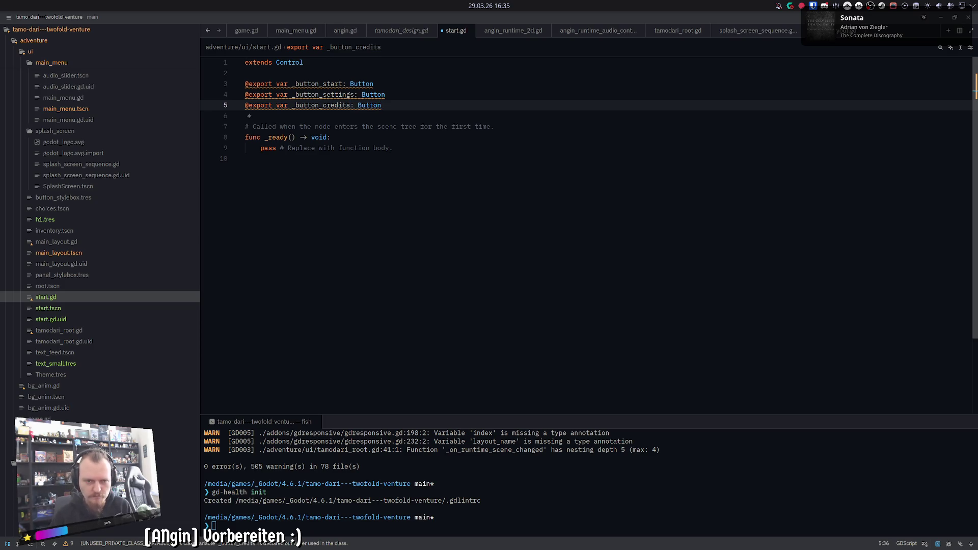
click(245, 115)
key(Down)
key(Down)
key(Down)
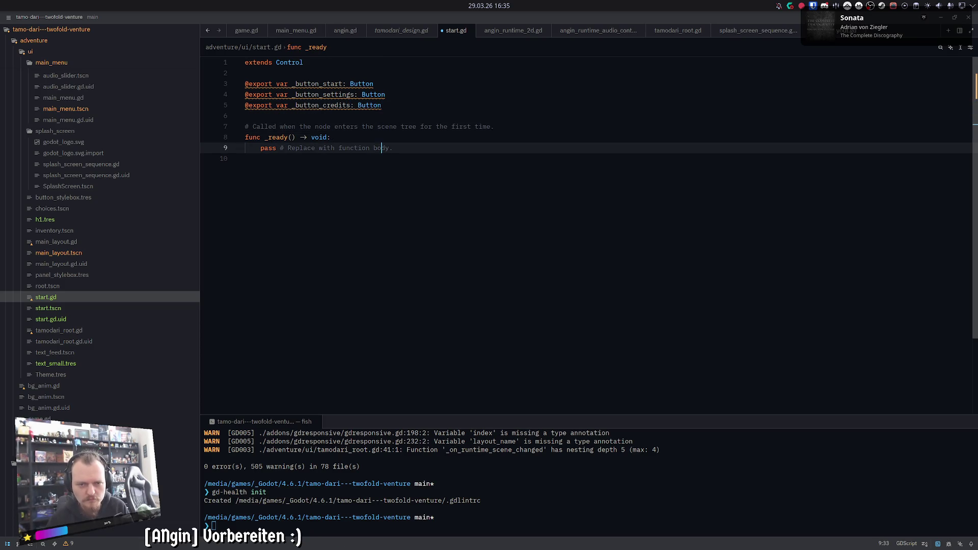
Replace pass in _ready with _button_start.pressed.connect(_on_start).
key(End)
key(shift+Home)
key(BackSpace)
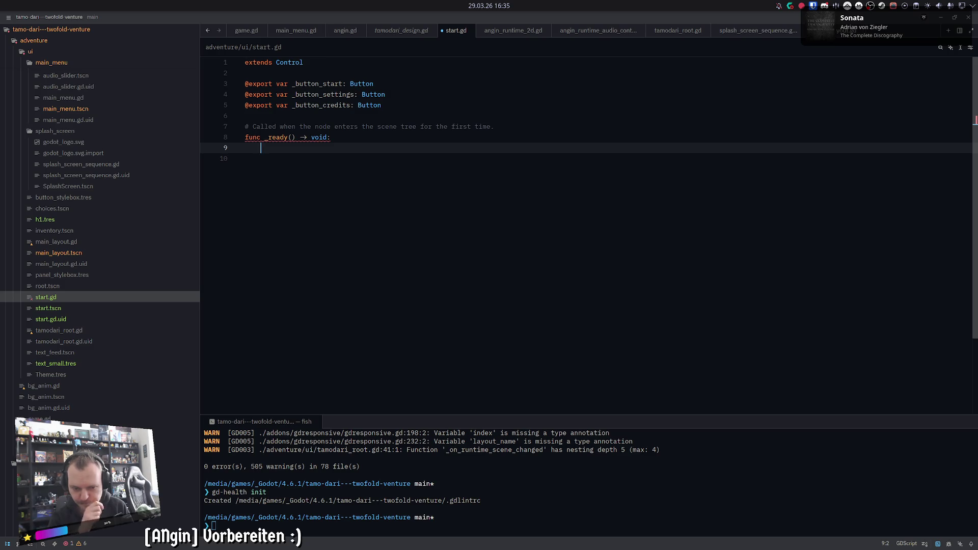
key(Tab)
text(button)
key(Down)
key(Down)
key(Return)
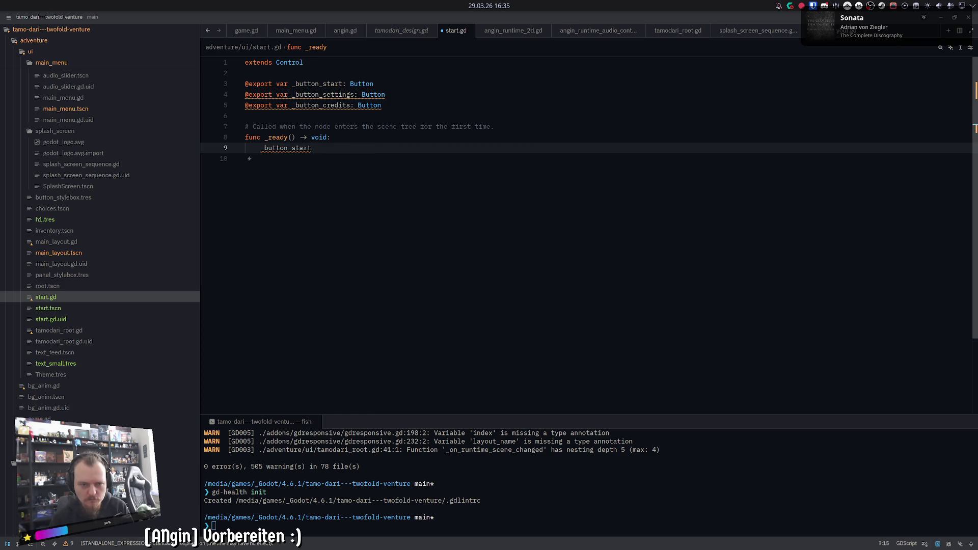
text(.pressed)
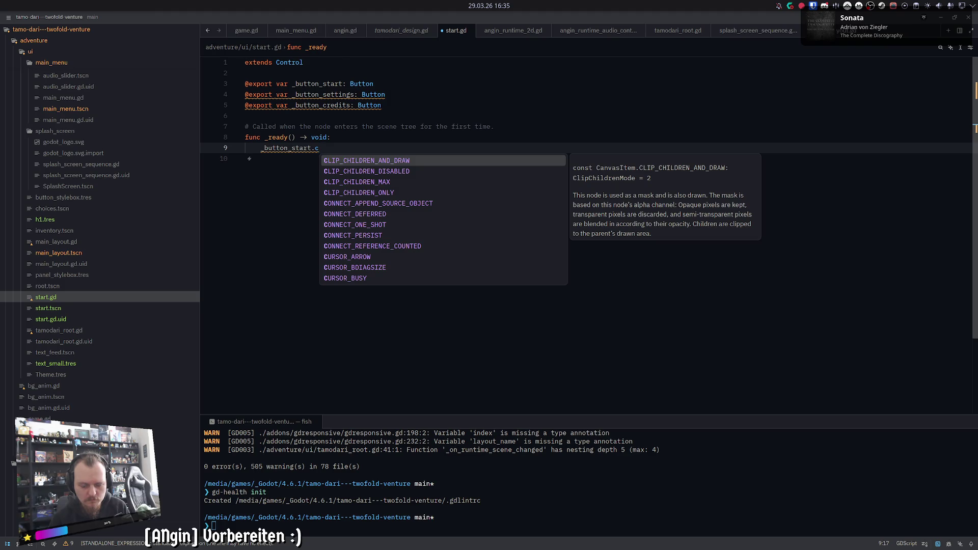
text(.connect)
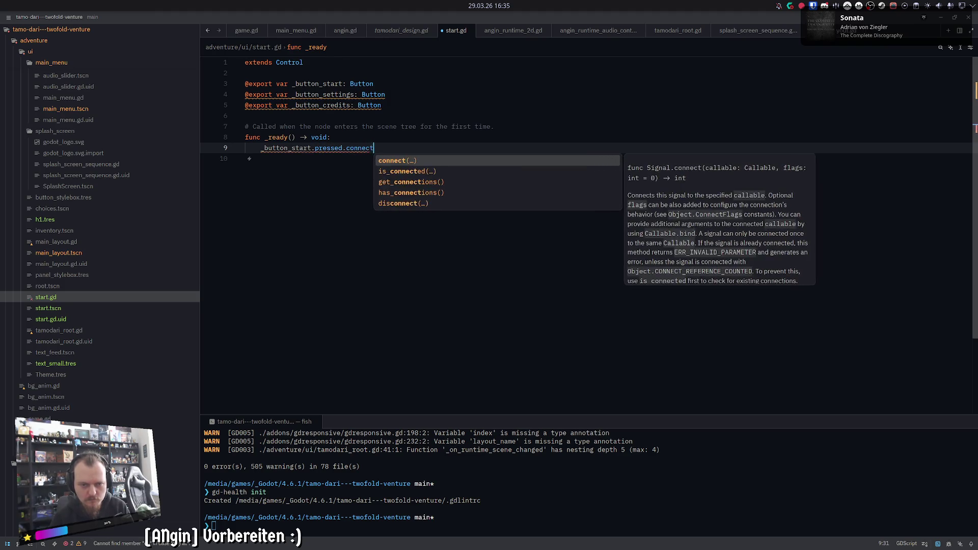
key(Return)
text(func())
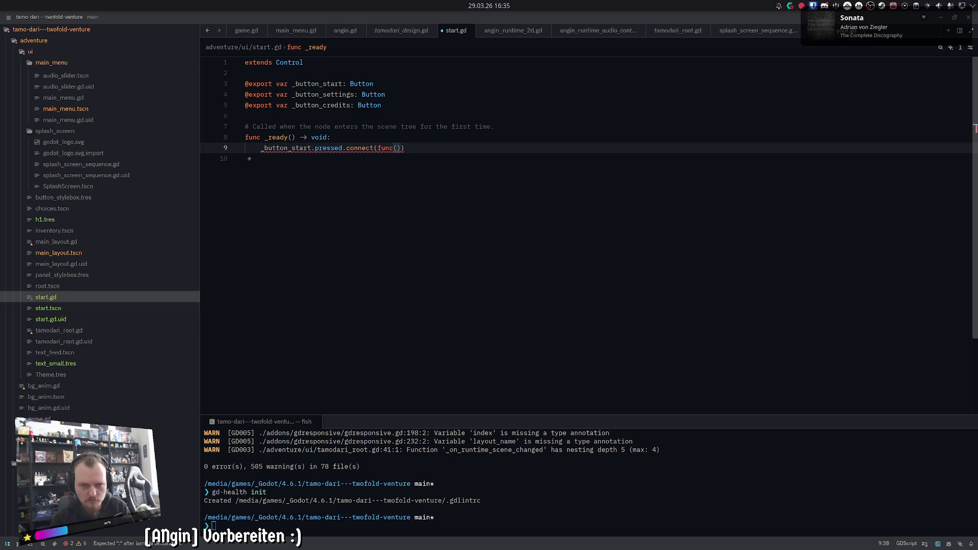
key(BackSpace)
key(BackSpace)
key(BackSpace)
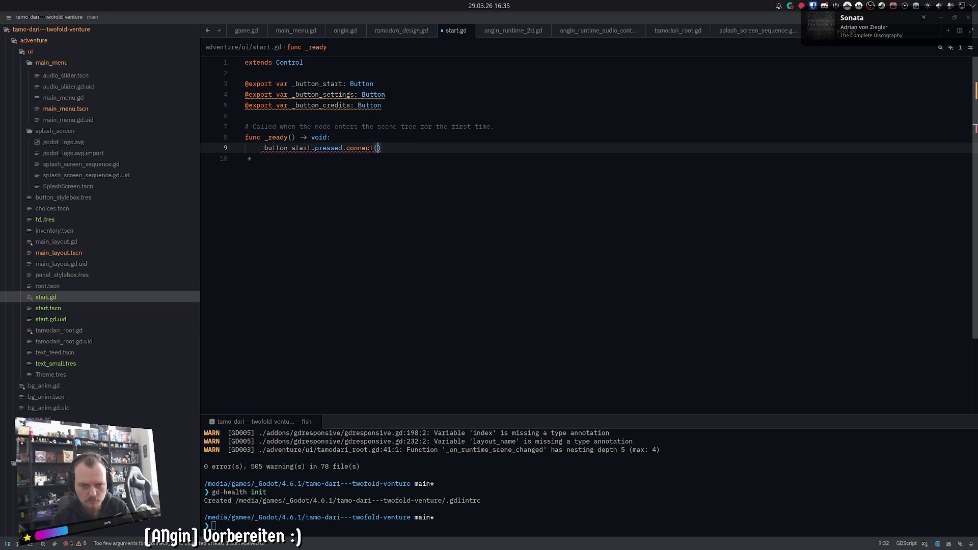
text(_on_start)
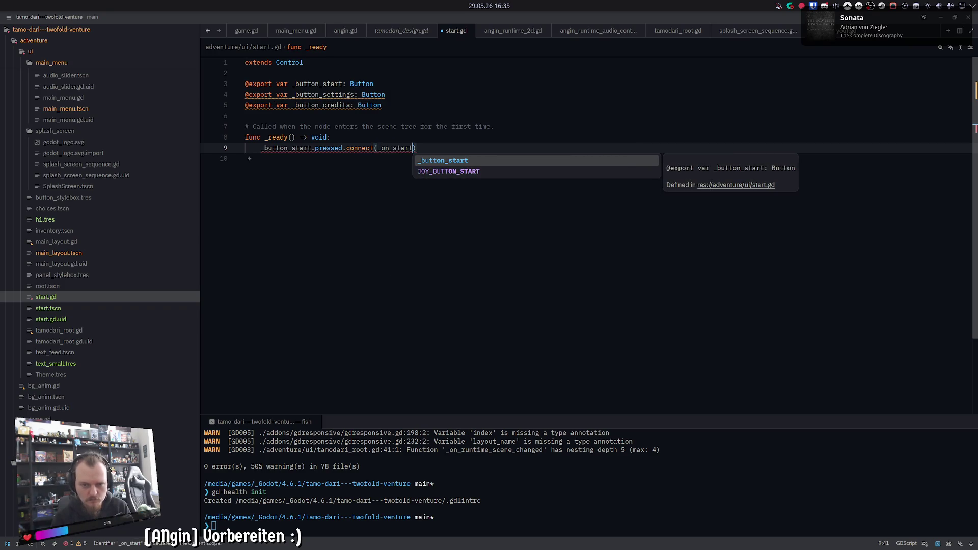
text())
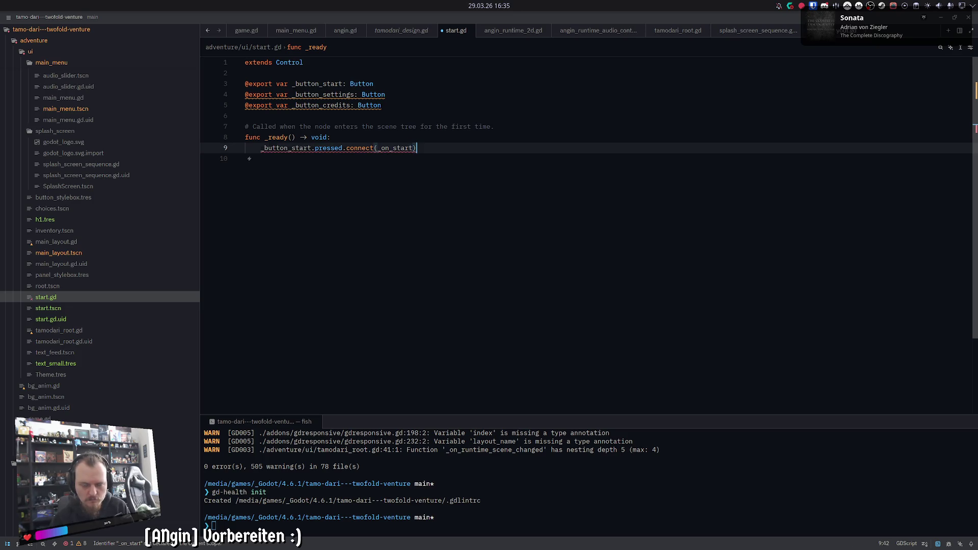
Add an empty func _on_start() -> void: stub and switch back to Godot.
key(Down)
key(Return)
text(func _on_start() -> voi)
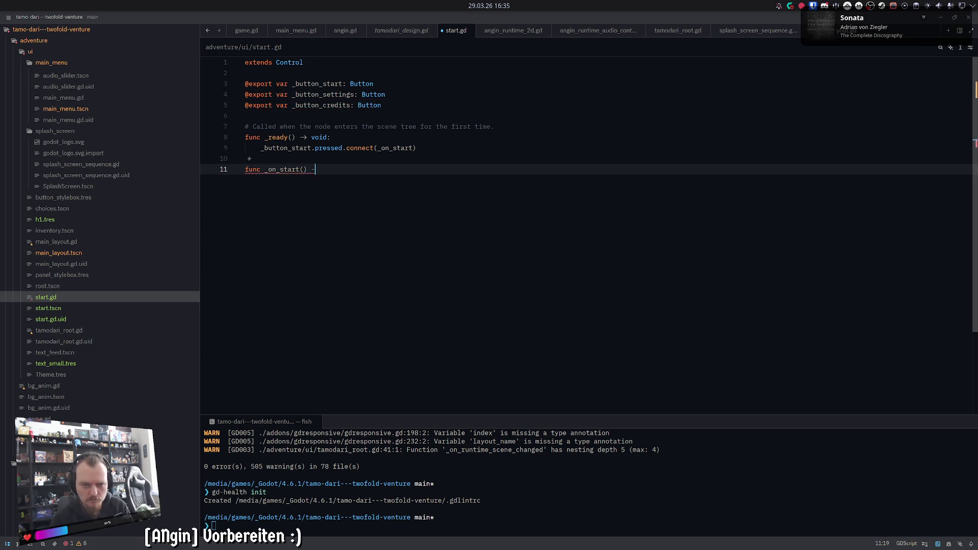
text(d:)
key(Return)
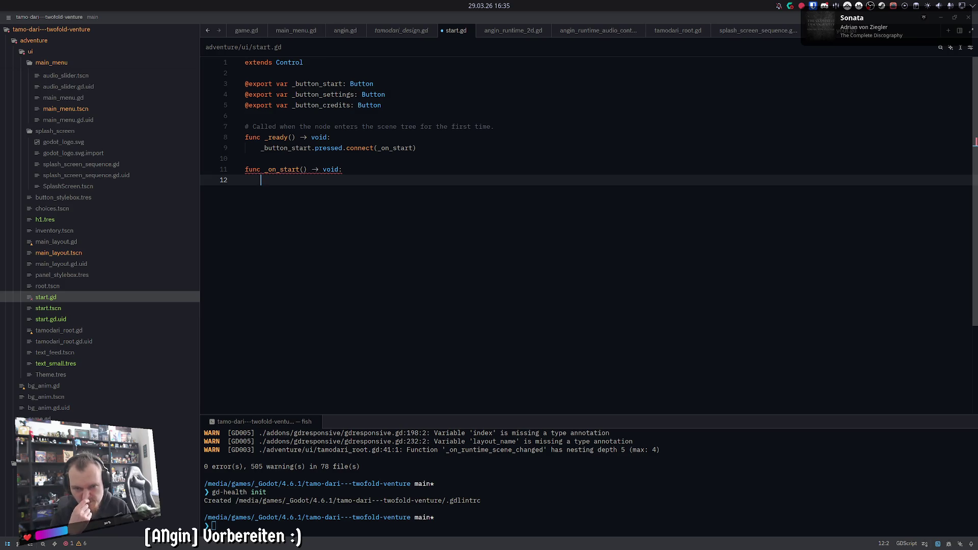
key(alt+Tab)
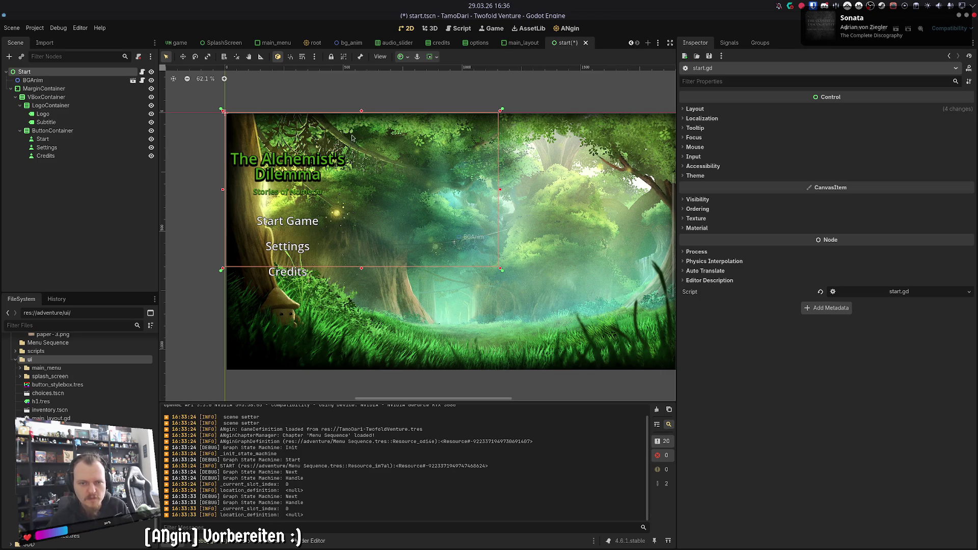
click(521, 43)
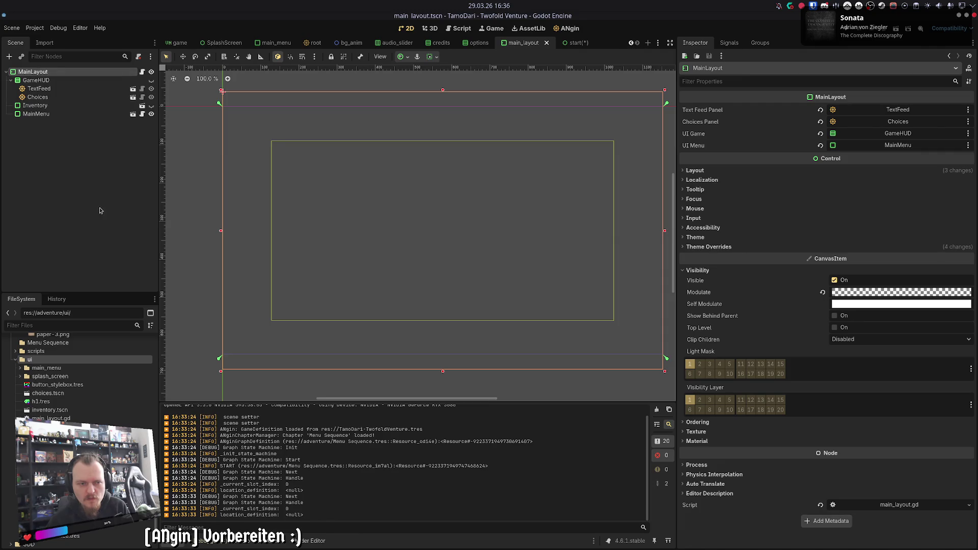
Return from the root scene tab to start.tscn, save it, and switch back to Zed.
click(308, 46)
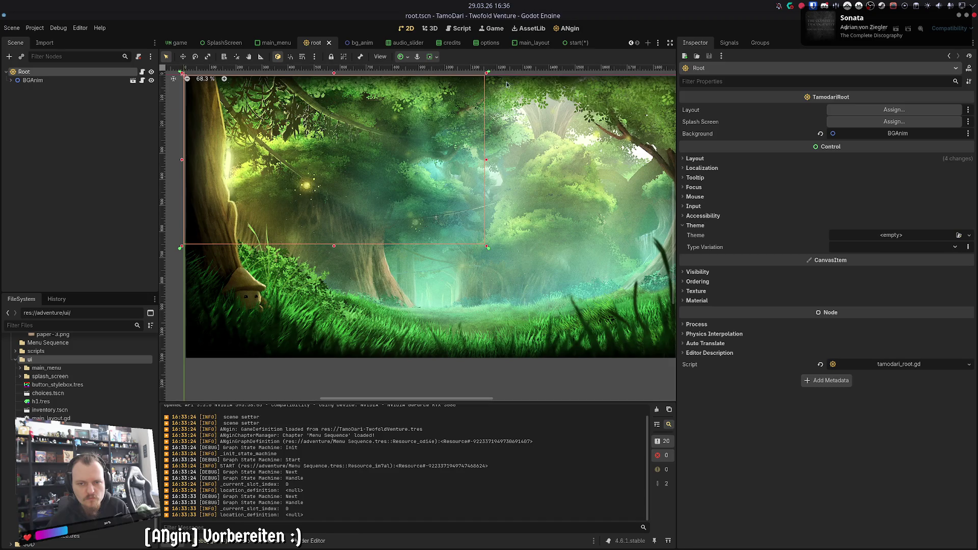
click(571, 46)
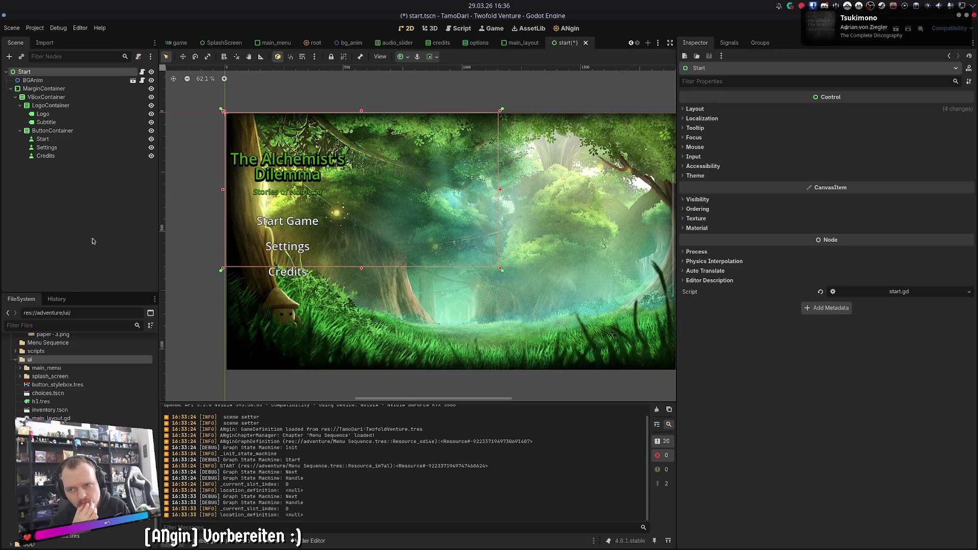
key(ctrl+s)
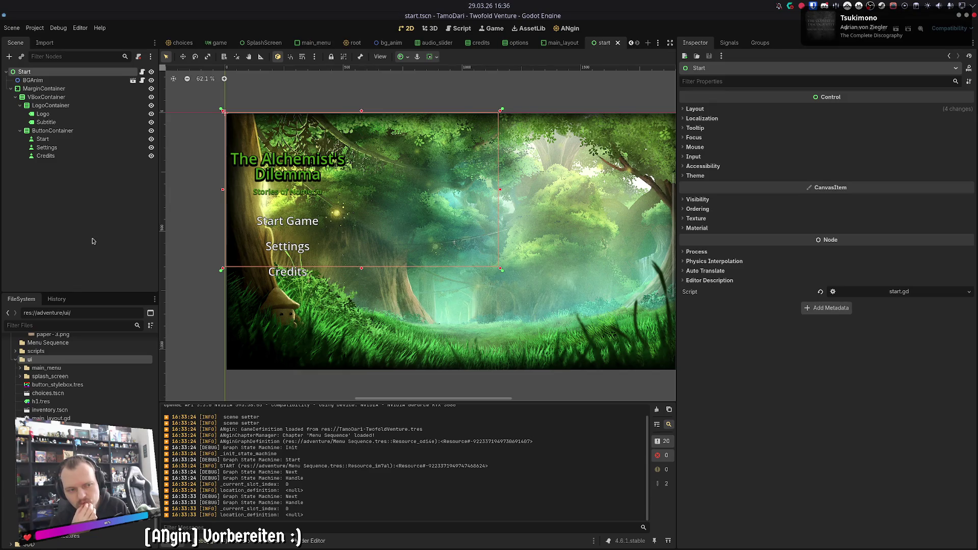
key(alt+Tab)
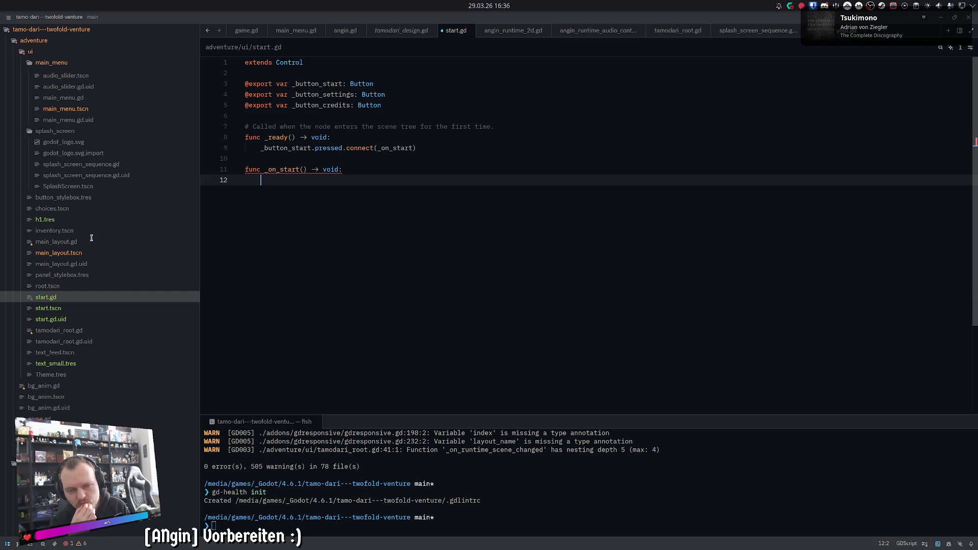
Add an exported _scene: PackedScene variable below the button exports.
key(Up)
key(Up)
key(Up)
key(Up)
key(Up)
key(Up)
key(Down)
key(Down)
key(Down)
key(End)
key(Return)
text(@export var _)
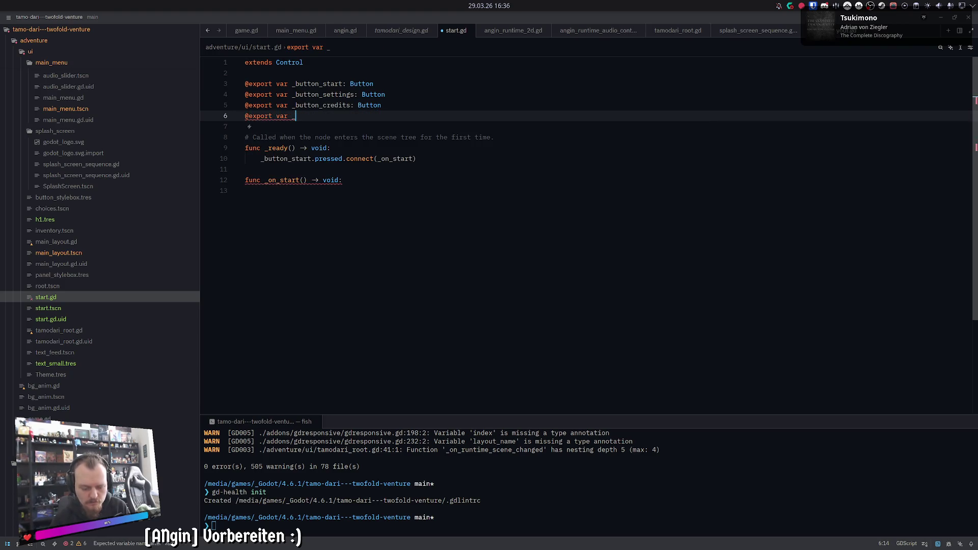
text(layout: Main)
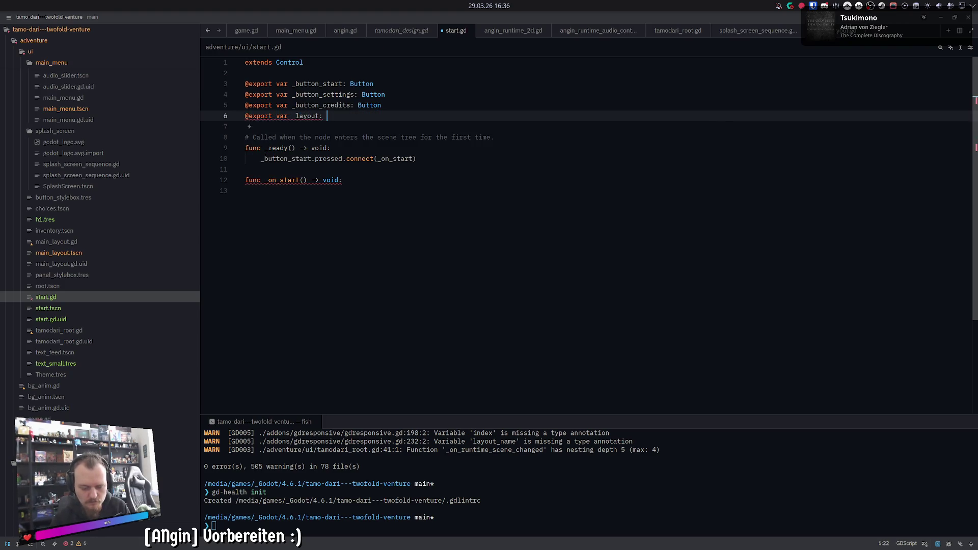
key(BackSpace)
key(BackSpace)
key(BackSpace)
text(PackedS)
key(Return)
key(Down)
key(Down)
key(Down)
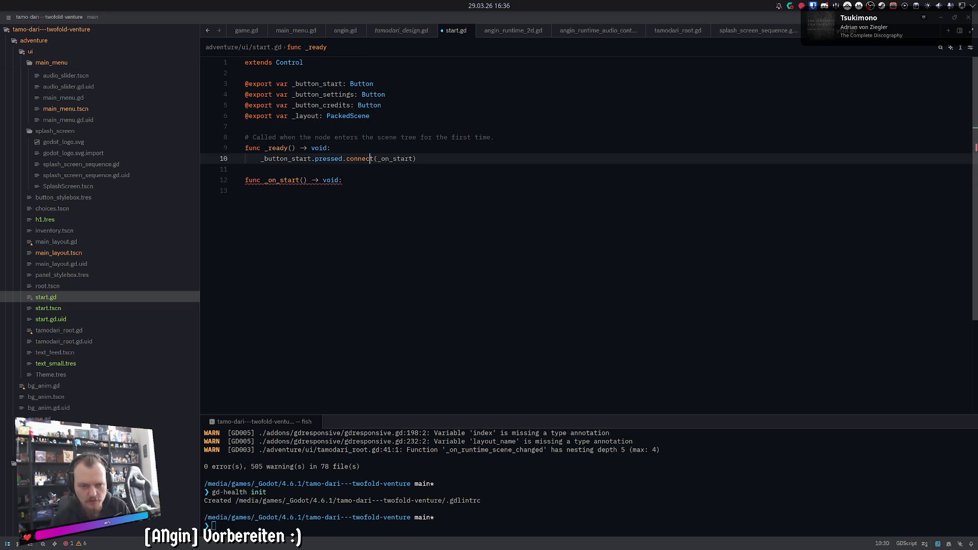
key(Up)
key(Up)
key(Up)
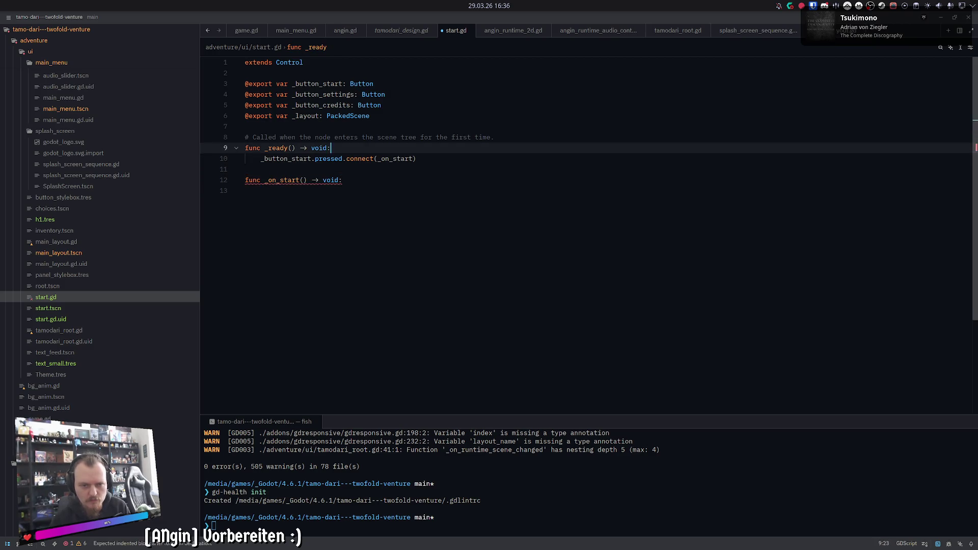
key(ctrl+Left)
key(Left)
key(Left)
key(BackSpace)
key(BackSpace)
key(BackSpace)
text(scene)
key(Down)
key(Down)
key(Down)
key(Down)
Make _on_start instantiate _scene into a node and add it via get_parent().add_child(node).
key(Tab)
text(var layout: Ma)
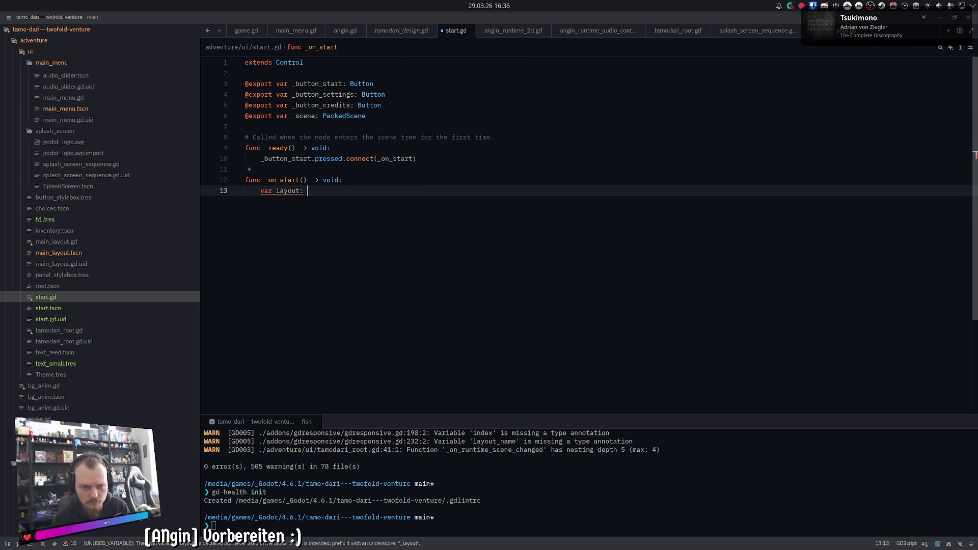
key(Return)
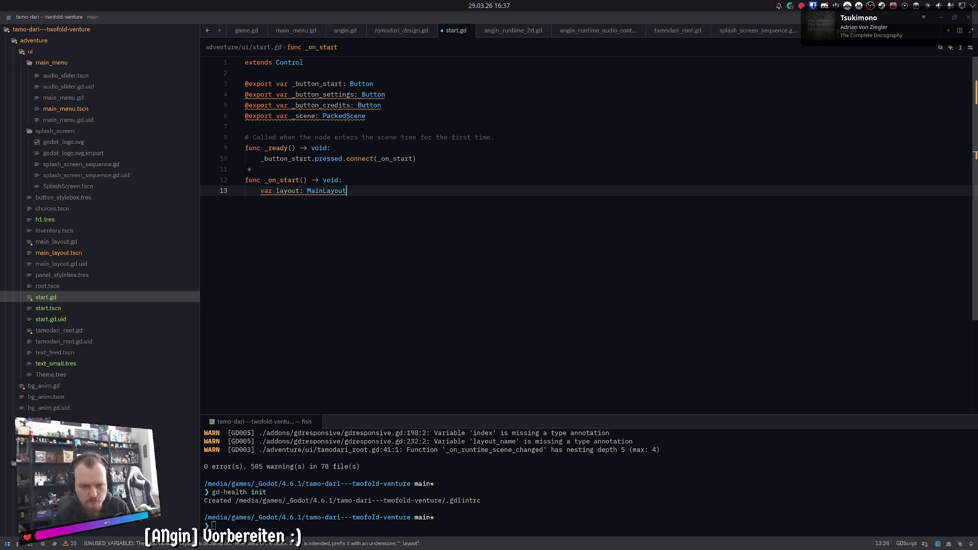
key(ctrl+BackSpace)
key(ctrl+BackSpace)
key(ctrl+BackSpace)
text(node: N)
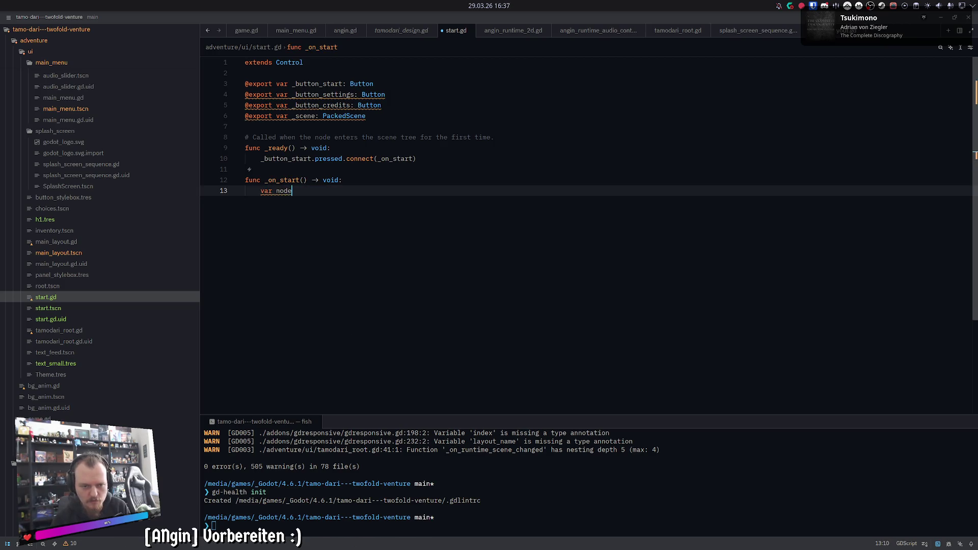
text(ode = _scene)
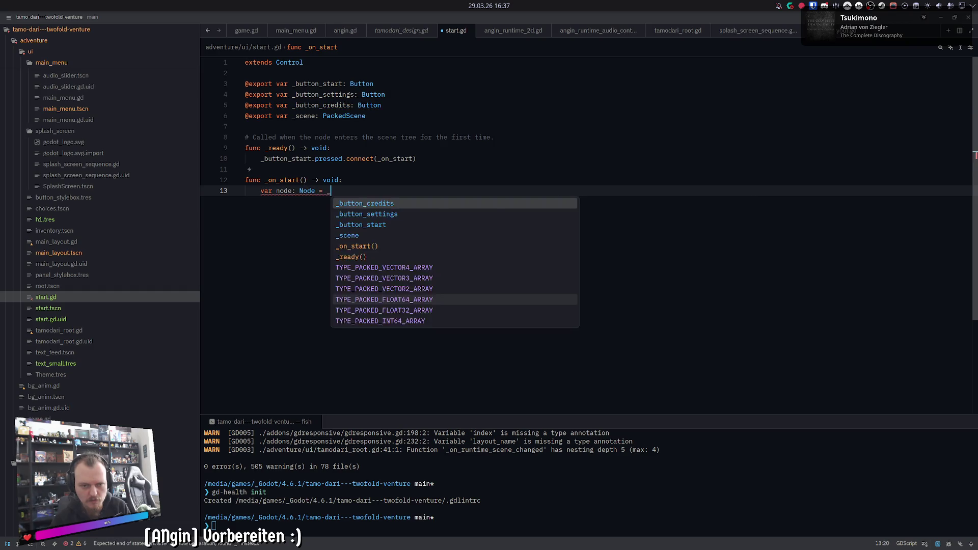
text(.insta)
key(Return)
text())
key(Return)
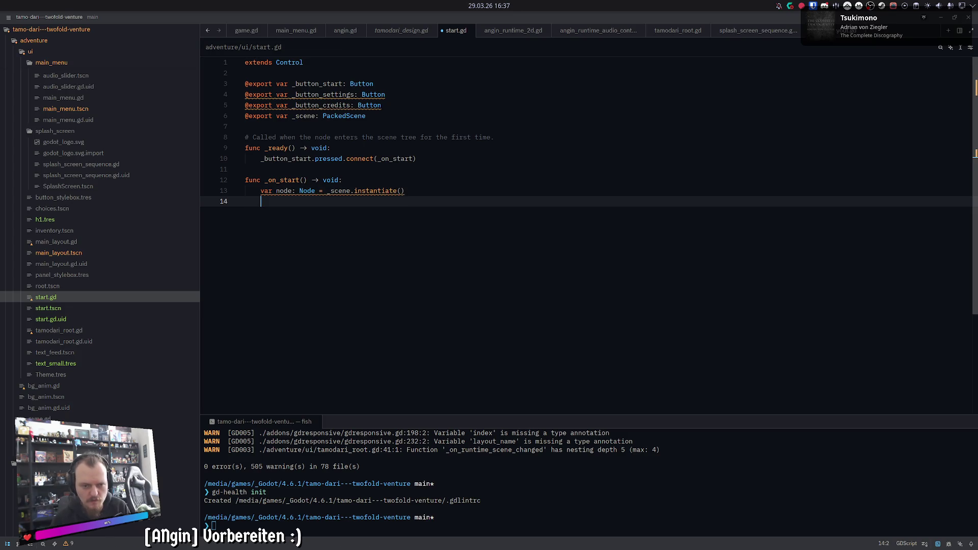
text(get_par)
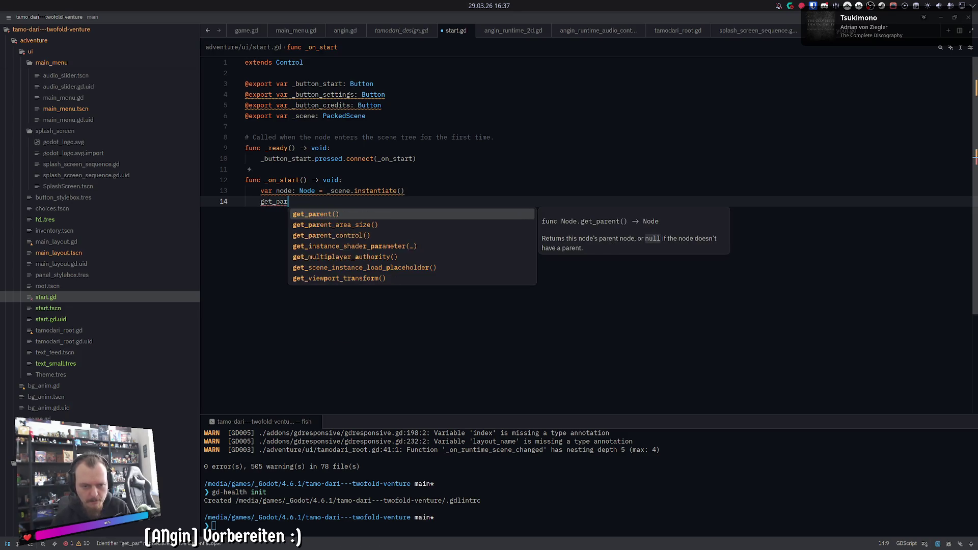
key(Return)
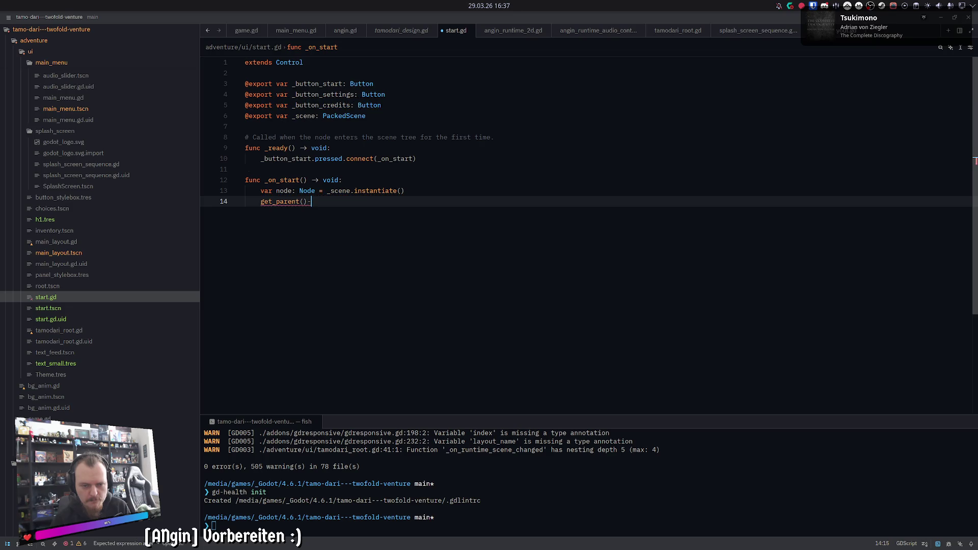
text(.add)
key(Return)
text(node))
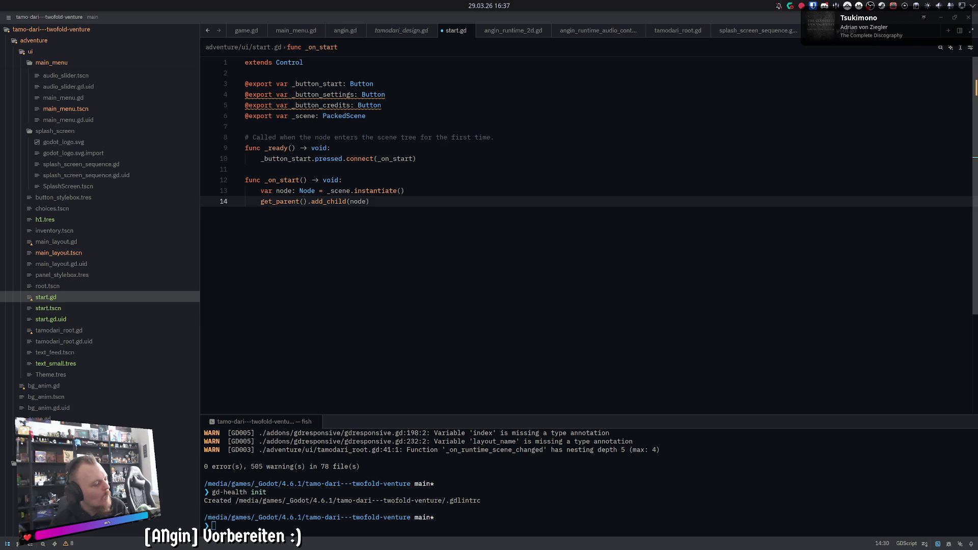
key(alt+Tab)
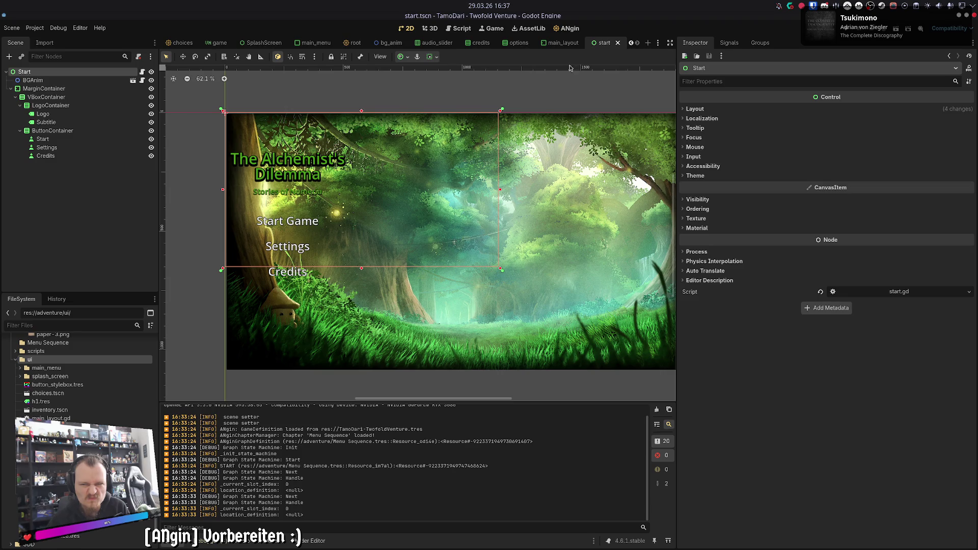
click(563, 42)
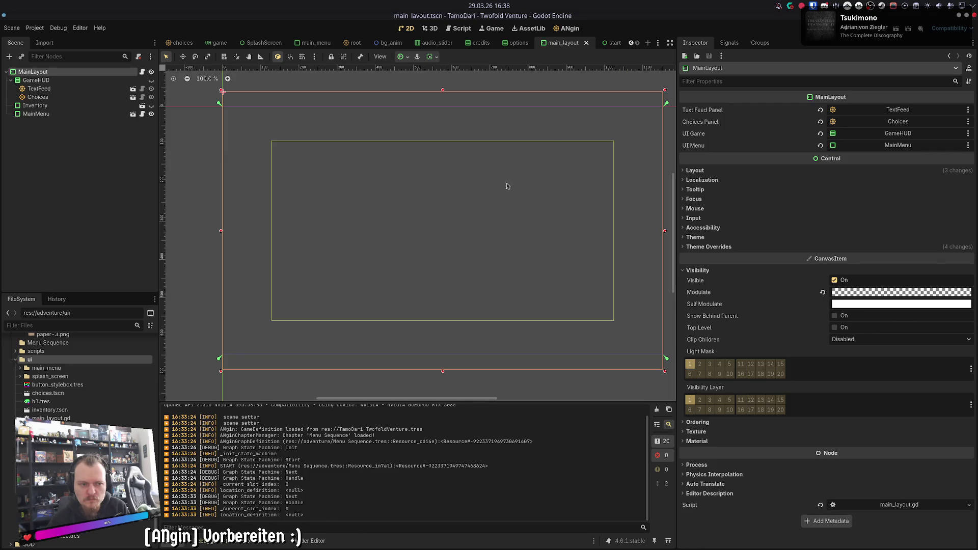
click(607, 43)
click(555, 43)
click(356, 44)
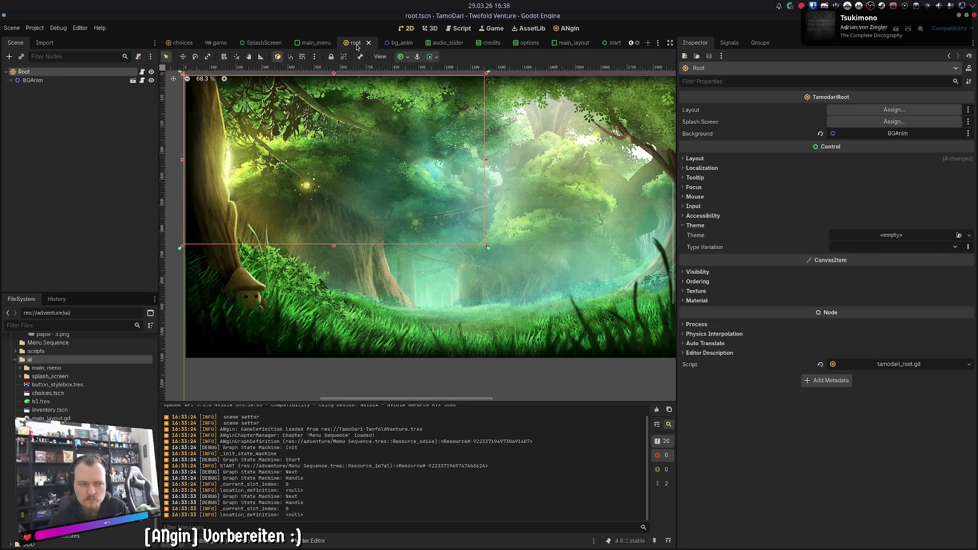
click(564, 44)
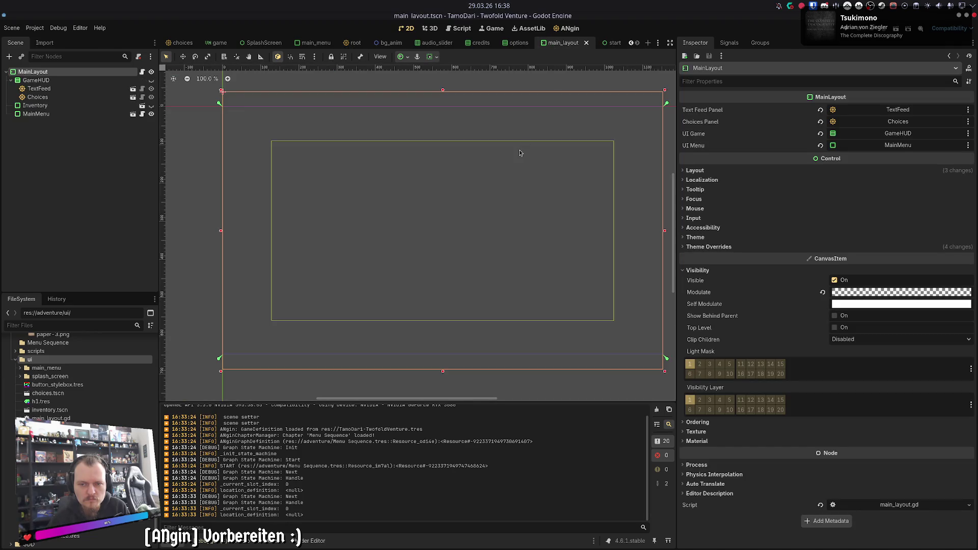
key(alt+Tab)
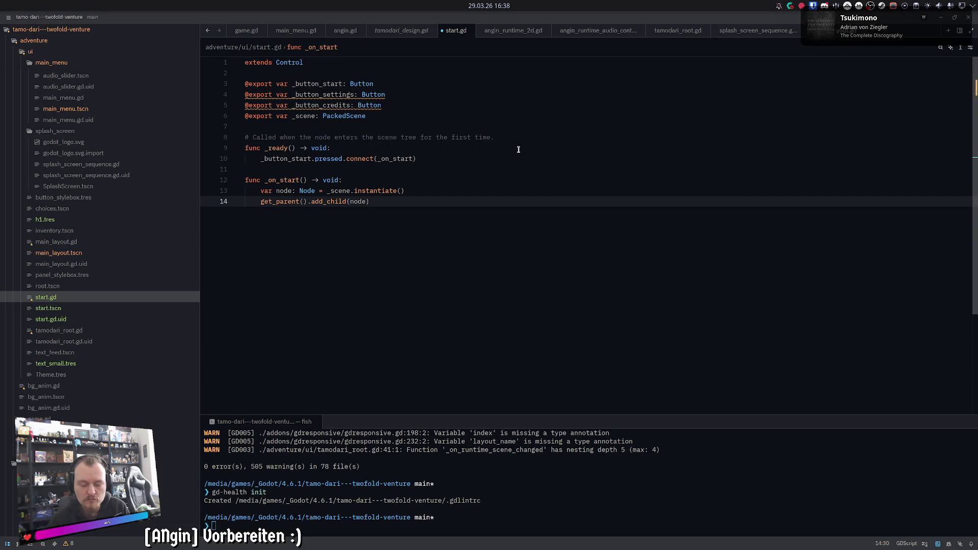
key(alt+Tab)
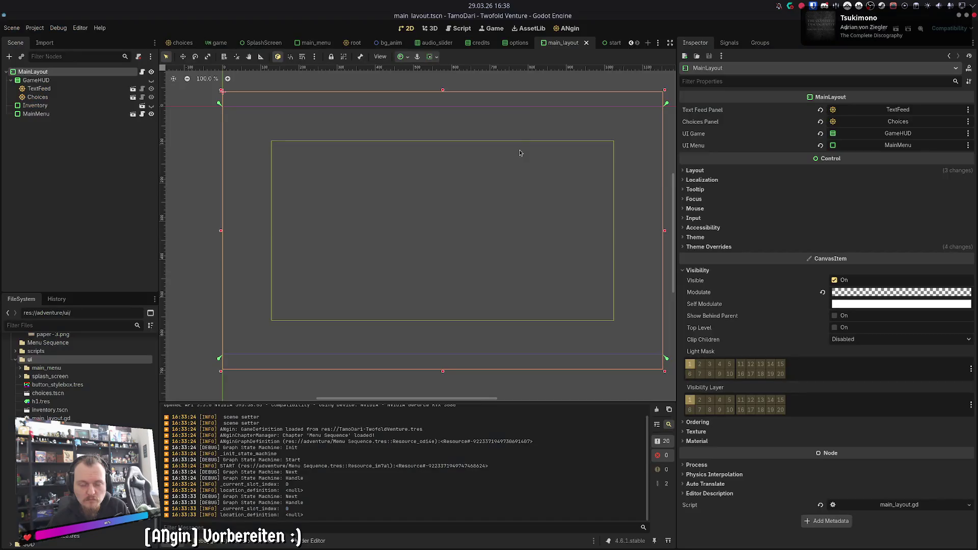
click(609, 44)
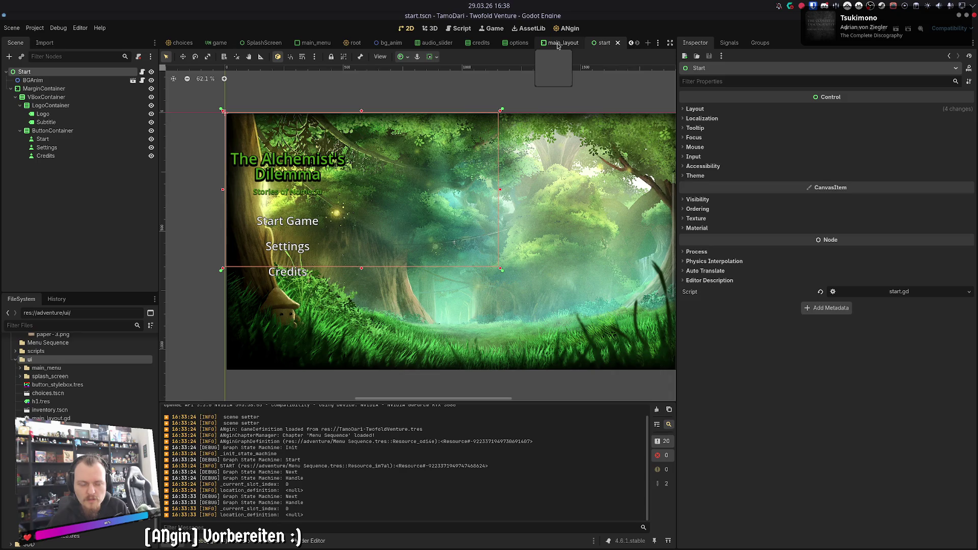
click(558, 44)
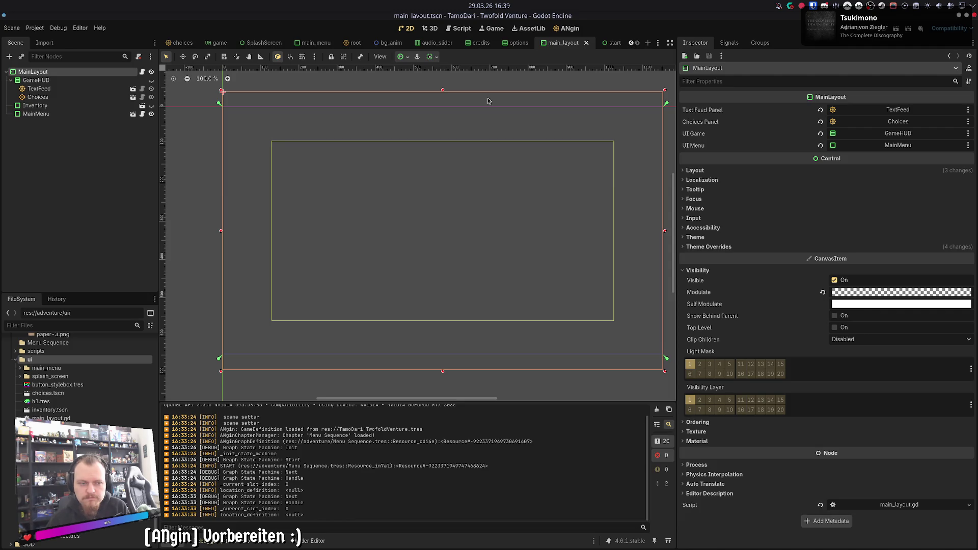
click(388, 45)
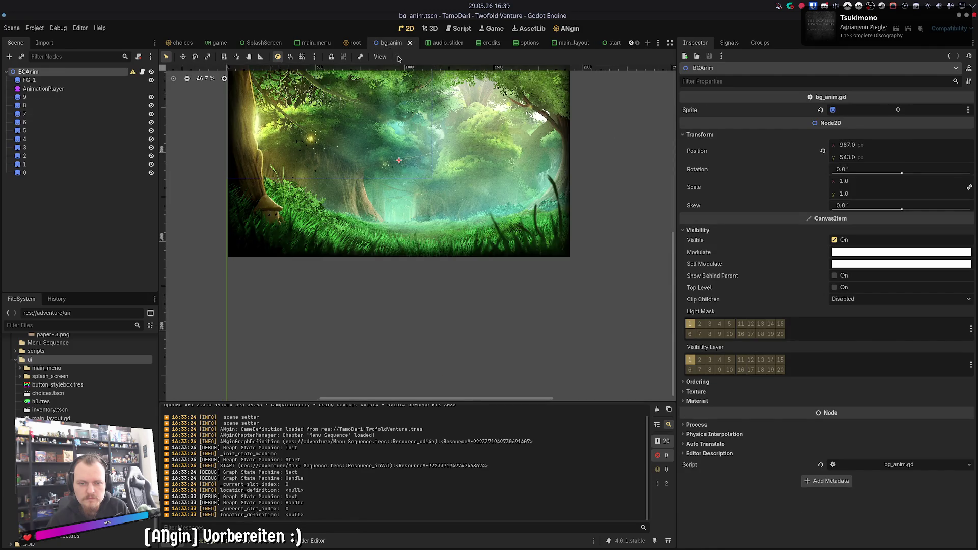
click(354, 45)
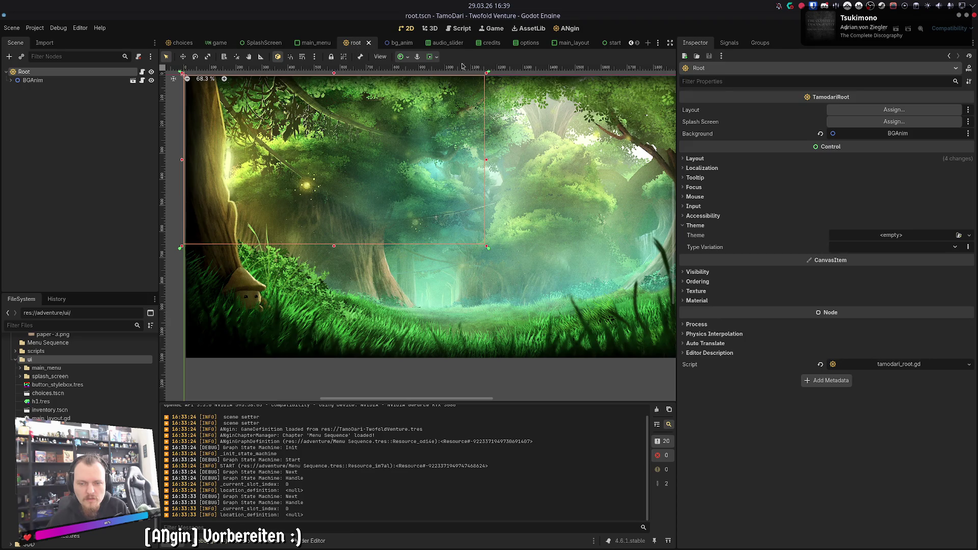
click(563, 45)
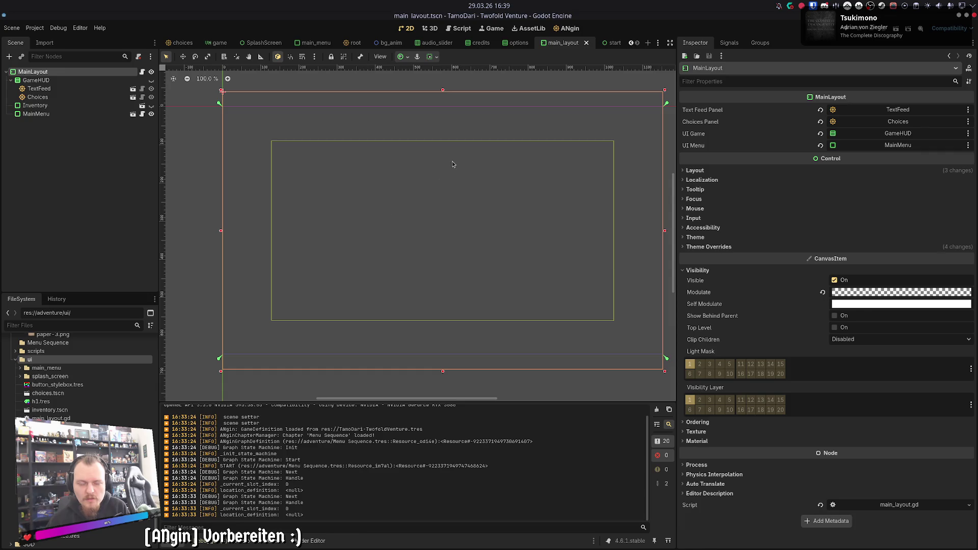
click(606, 44)
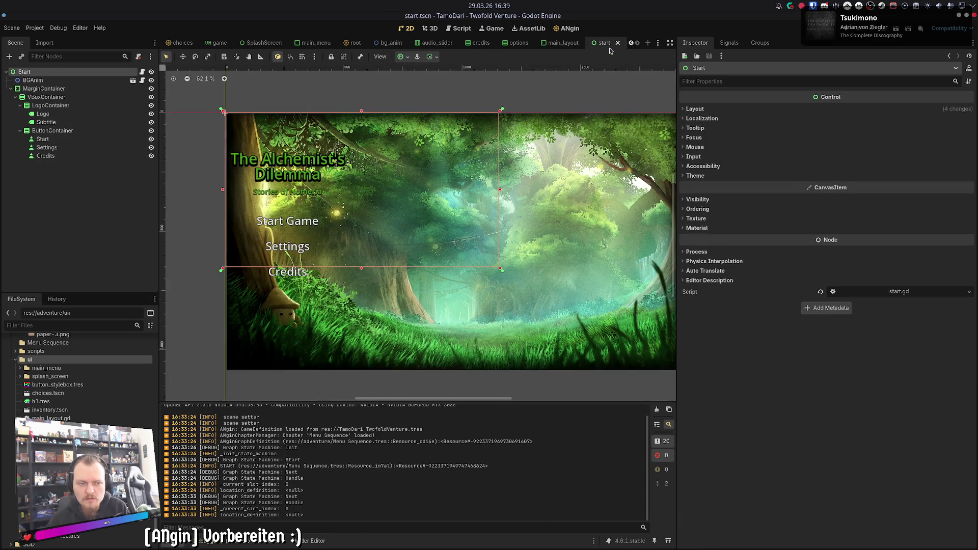
Delete the BGAnim node from the start scene.
right_click(44, 83)
click(66, 344)
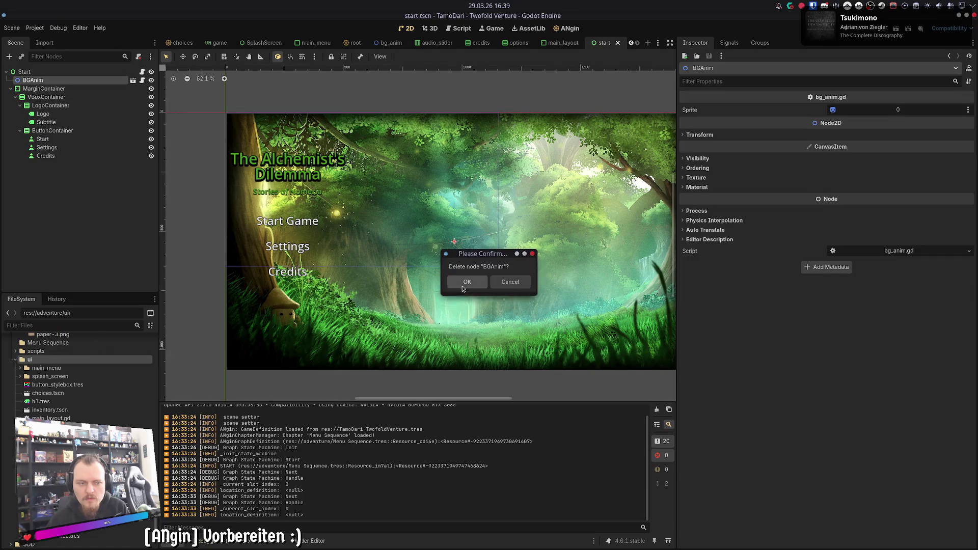
click(463, 282)
right_click(32, 81)
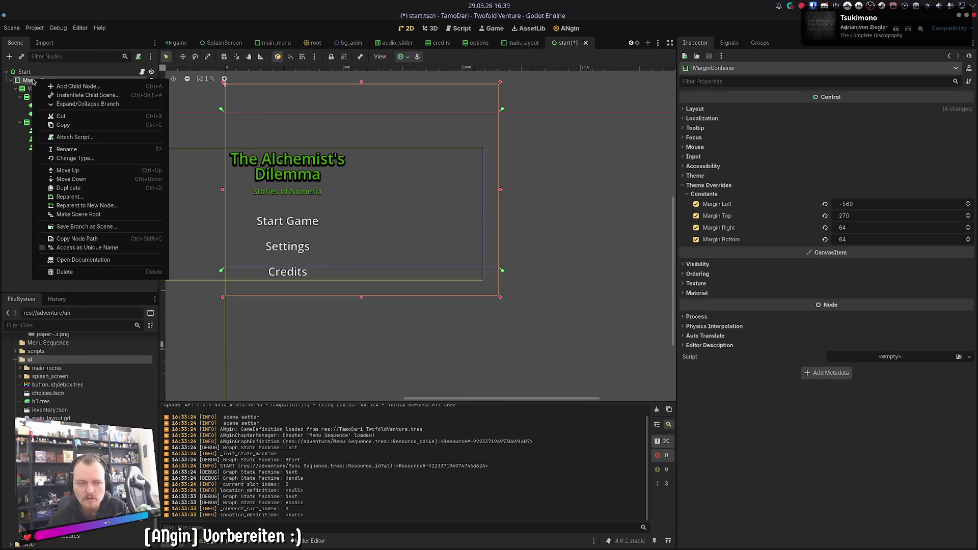
click(14, 161)
Copy the Start node's path to the clipboard.
right_click(24, 71)
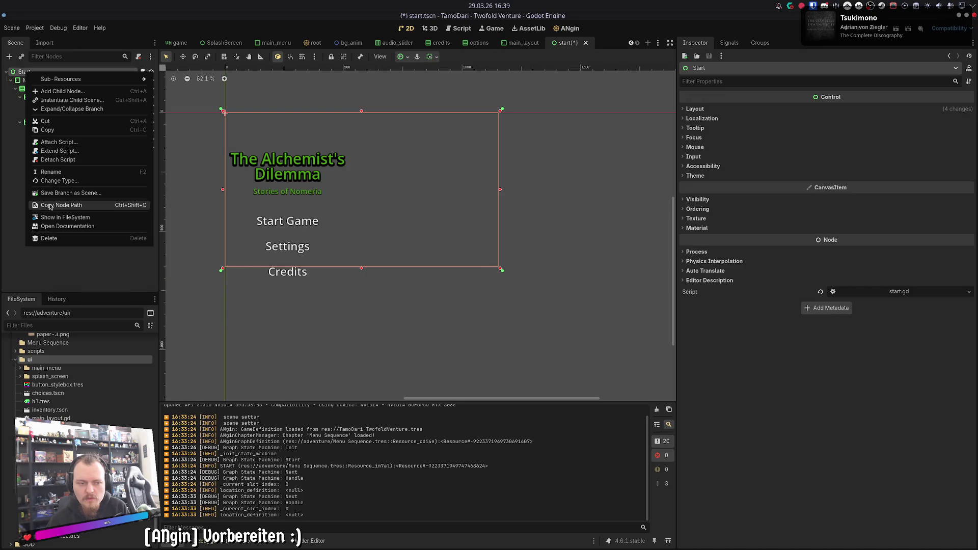
click(49, 206)
click(489, 292)
Change the Start root node's type to MarginContainer.
right_click(46, 75)
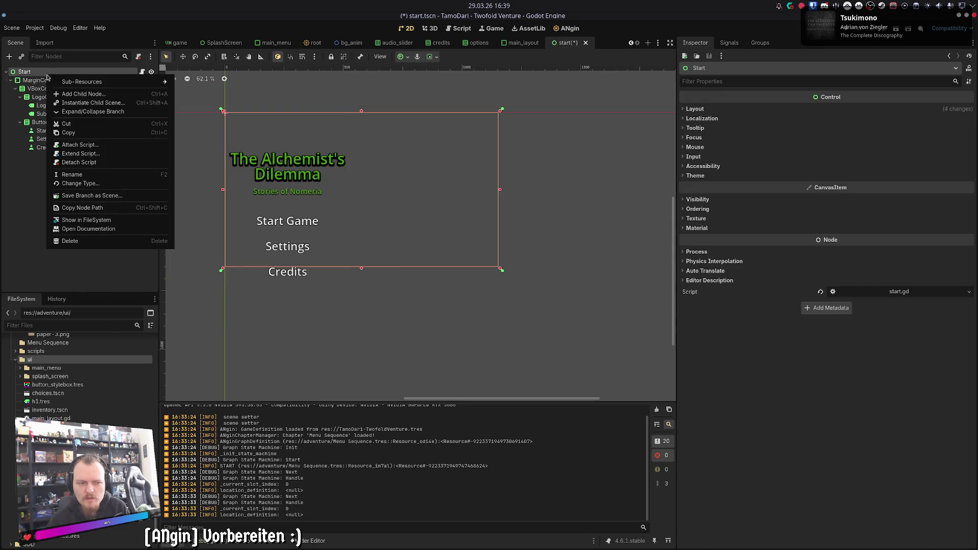
click(94, 183)
text(marginco)
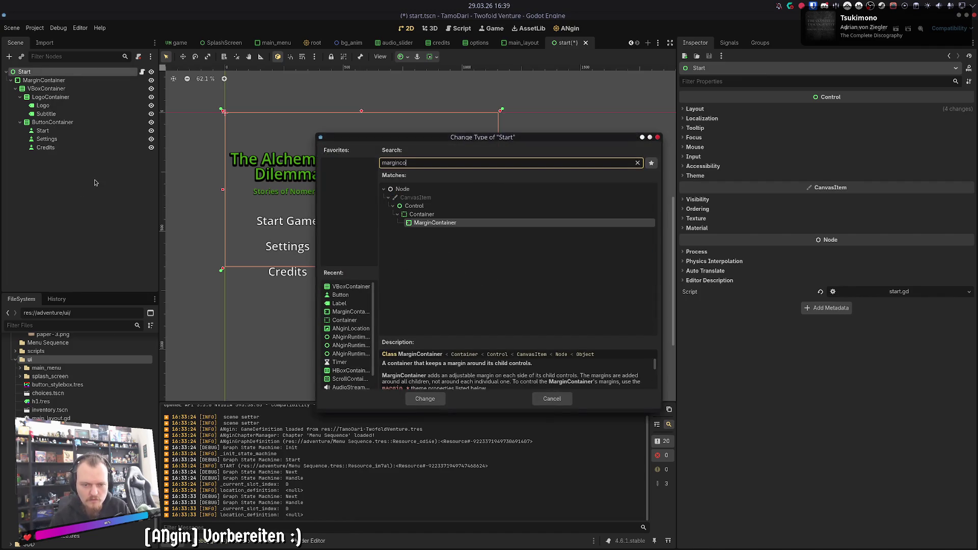
key(Return)
click(44, 80)
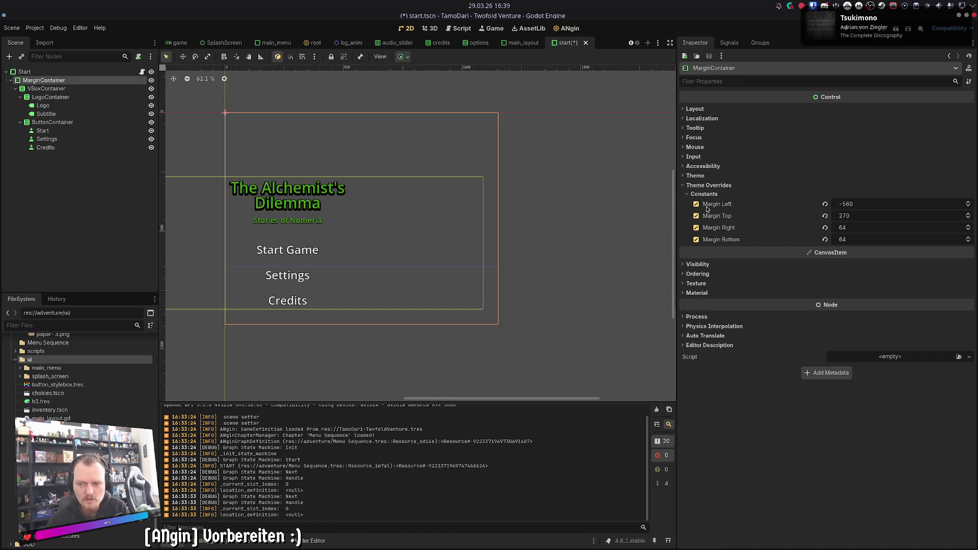
click(32, 73)
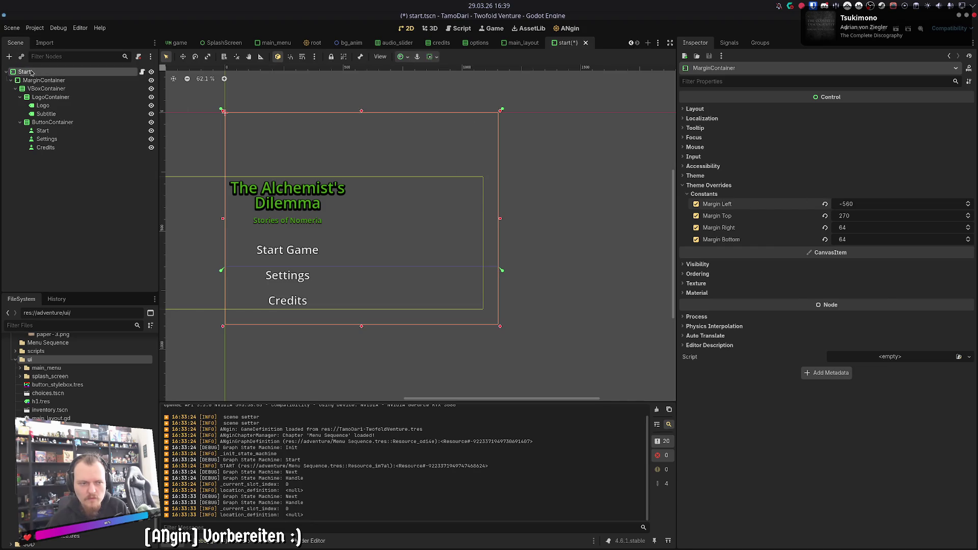
Give Start margin overrides -560, 270, 64, 64 and move the five child nodes onto it.
click(859, 206)
text(-560)
key(Tab)
text(270)
key(Tab)
text(64)
key(Tab)
text(64)
key(Return)
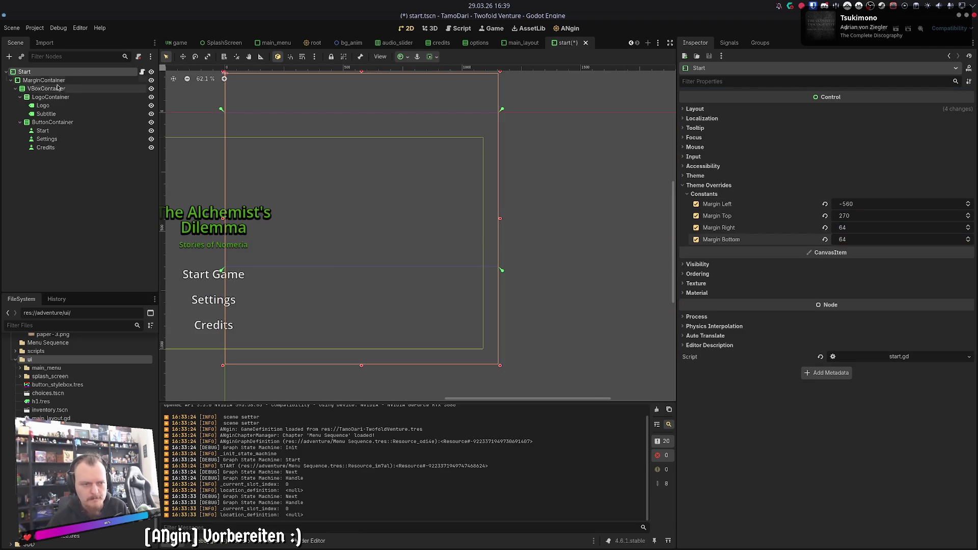
click(58, 88)
shift+click(51, 122)
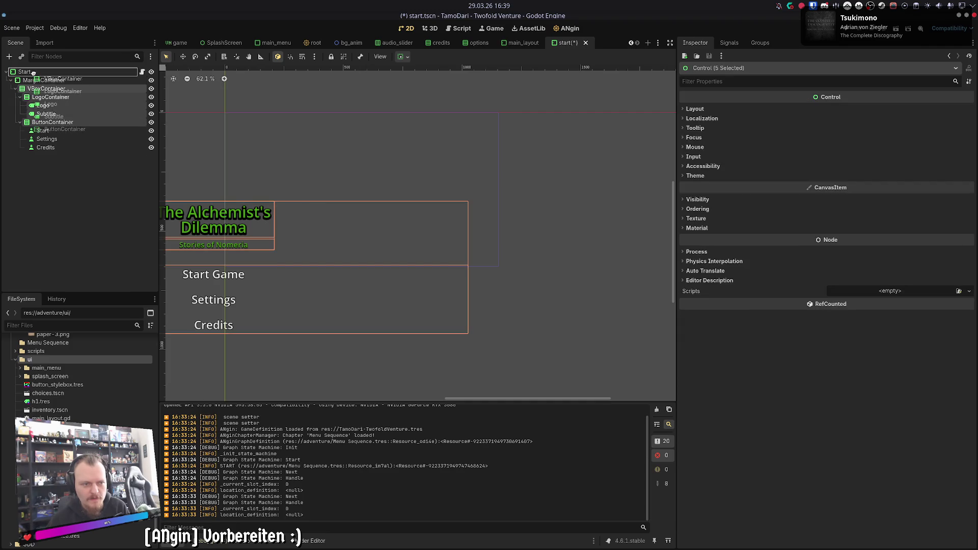